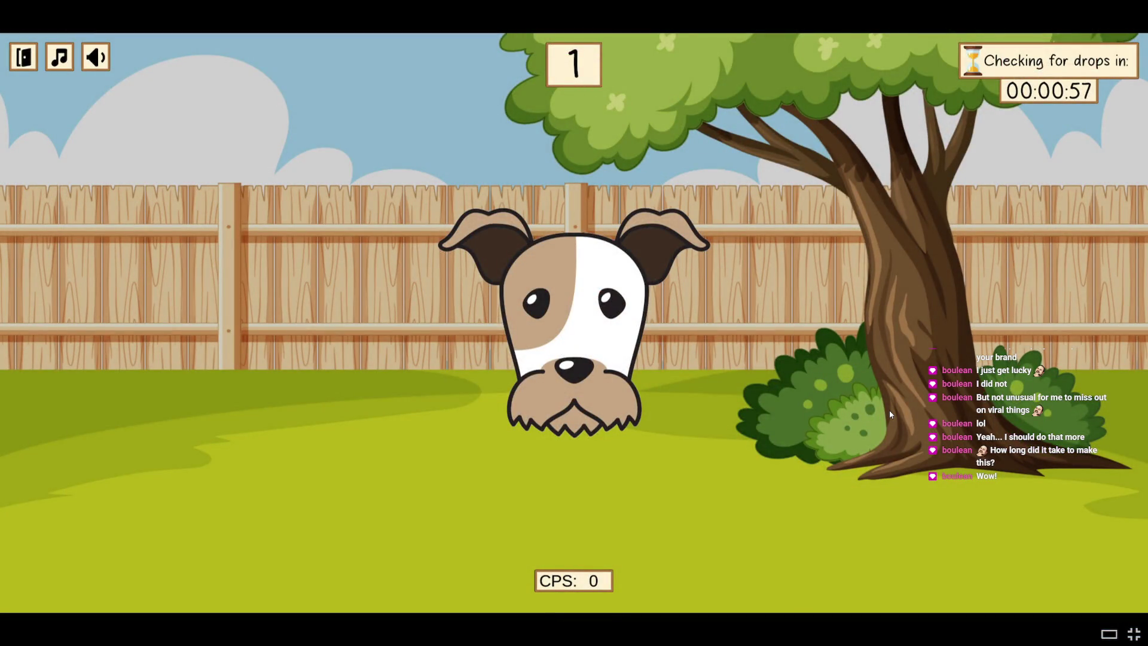
# Step: Exit the fullscreen Dogs gameplay video back to the store page's media viewer
pyautogui.press('Escape')
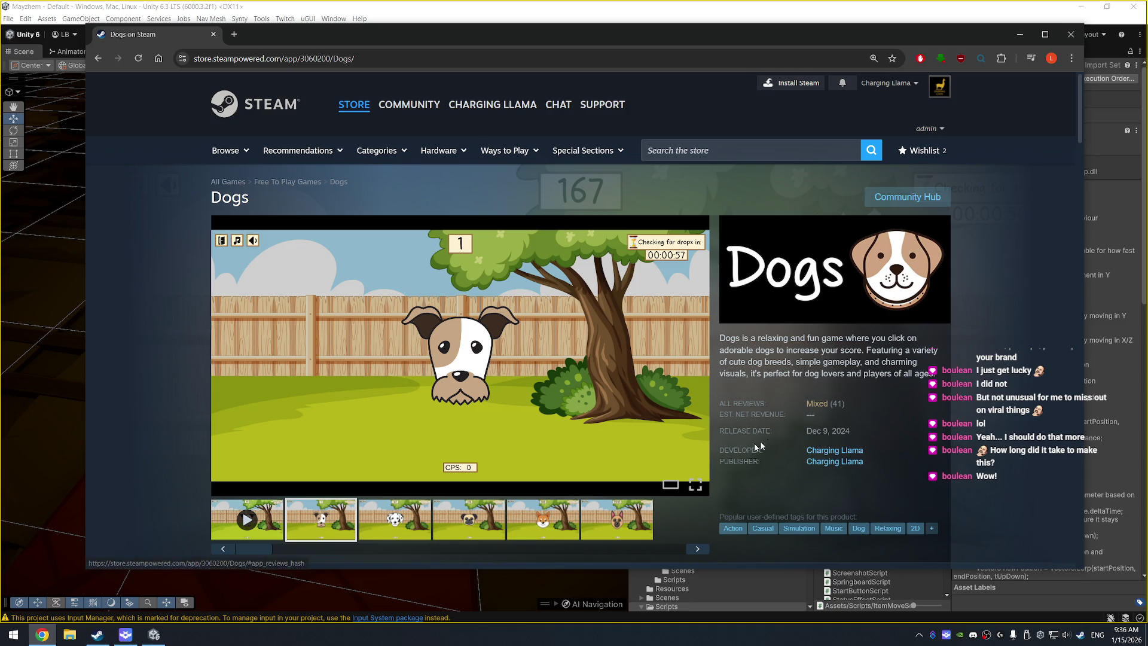
# Step: Open a new empty Chrome tab beside the Dogs on Steam page
pyautogui.moveTo(742, 407)
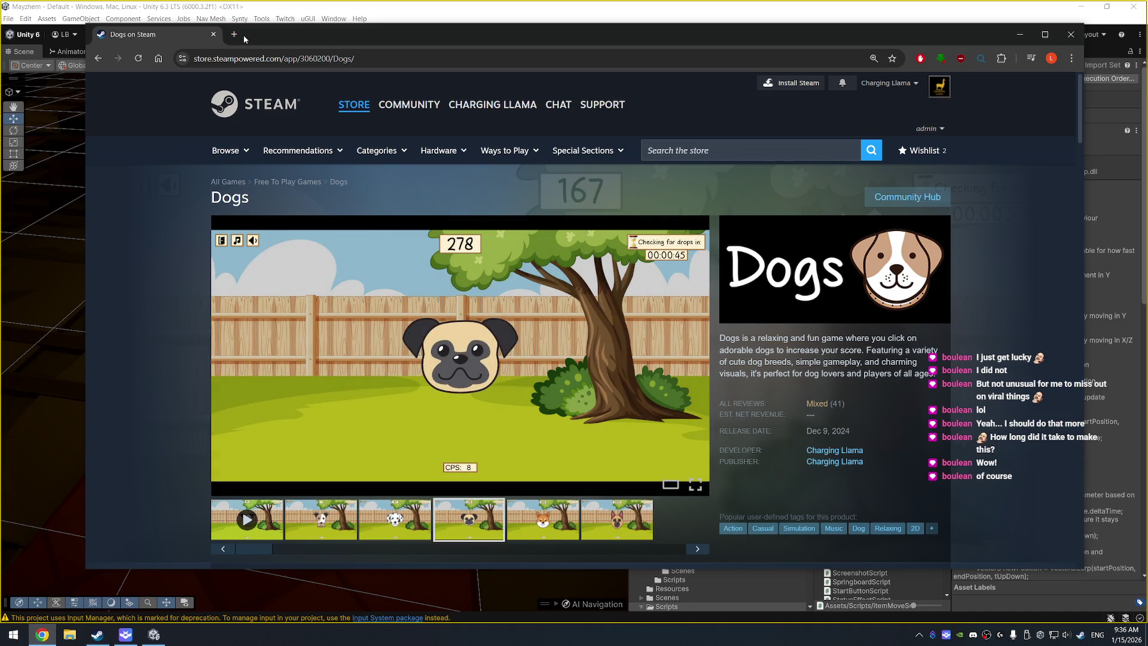
pyautogui.click(243, 35)
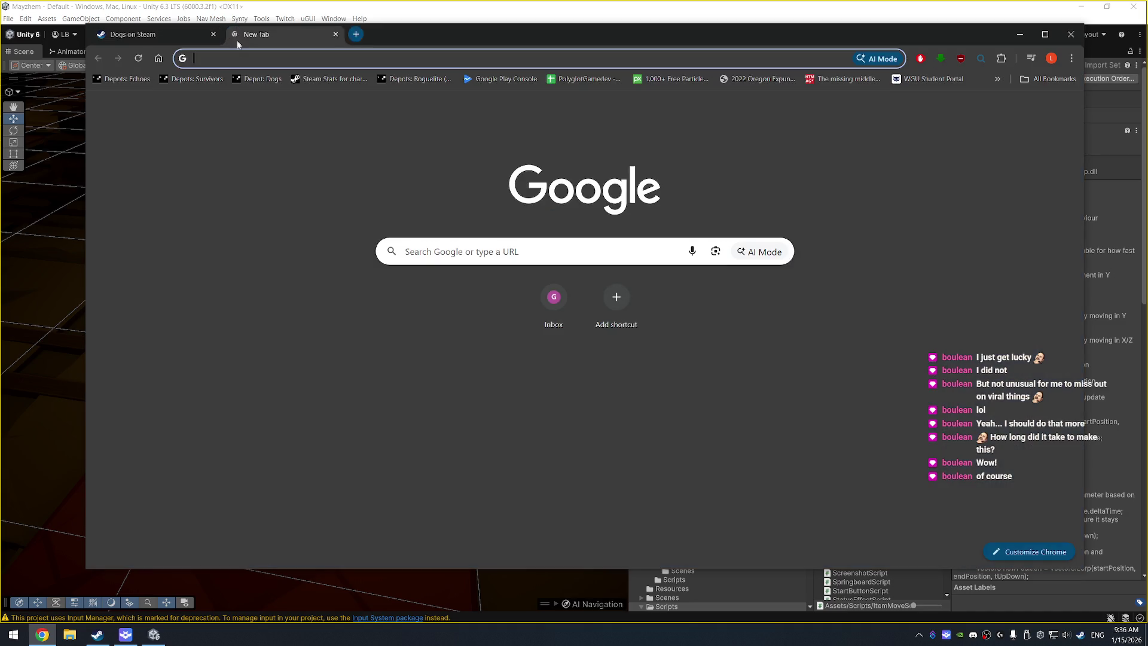
# Step: Open the Steam Stats bookmark and go to the Dogs (3060200) sales report
pyautogui.click(342, 84)
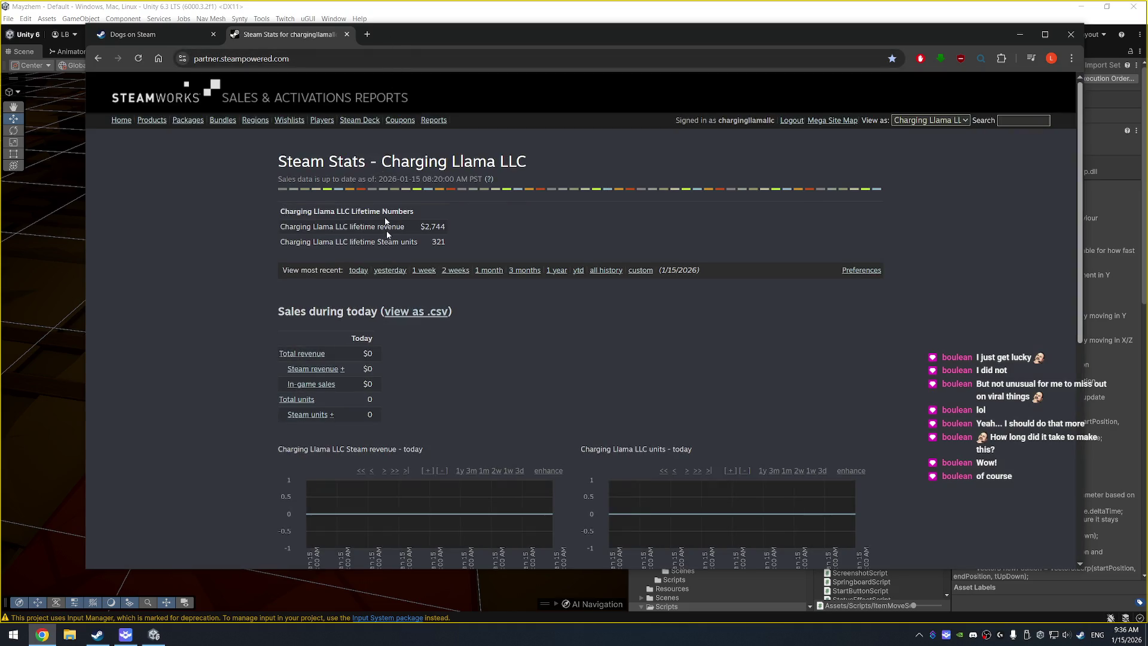
pyautogui.scroll(-7, 480, 296)
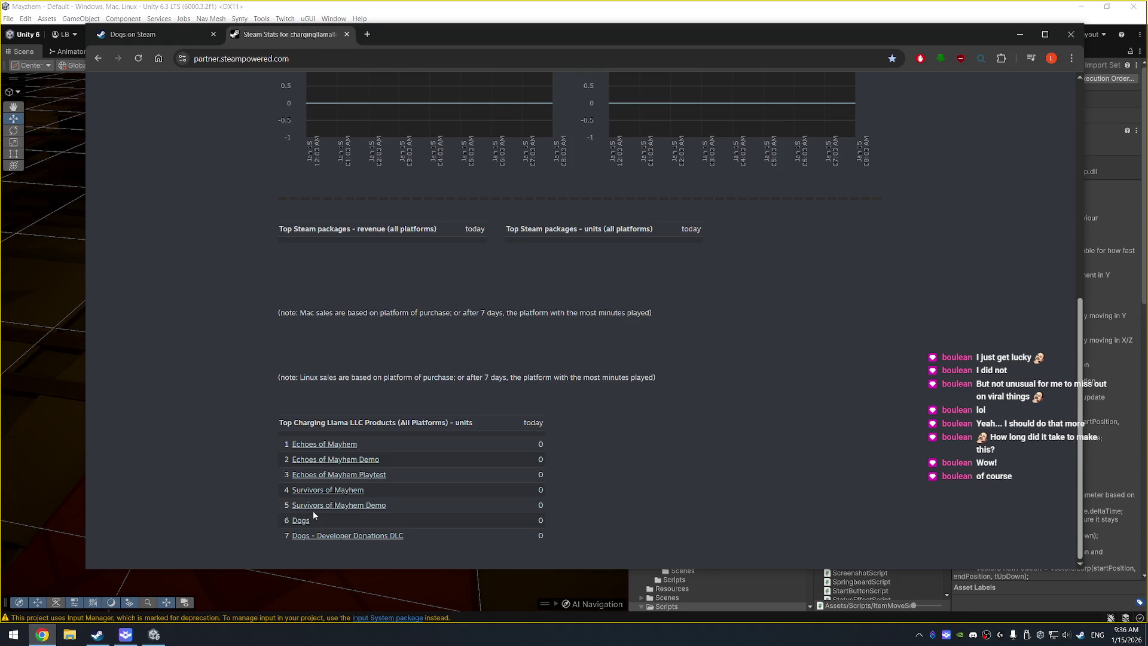
pyautogui.click(301, 520)
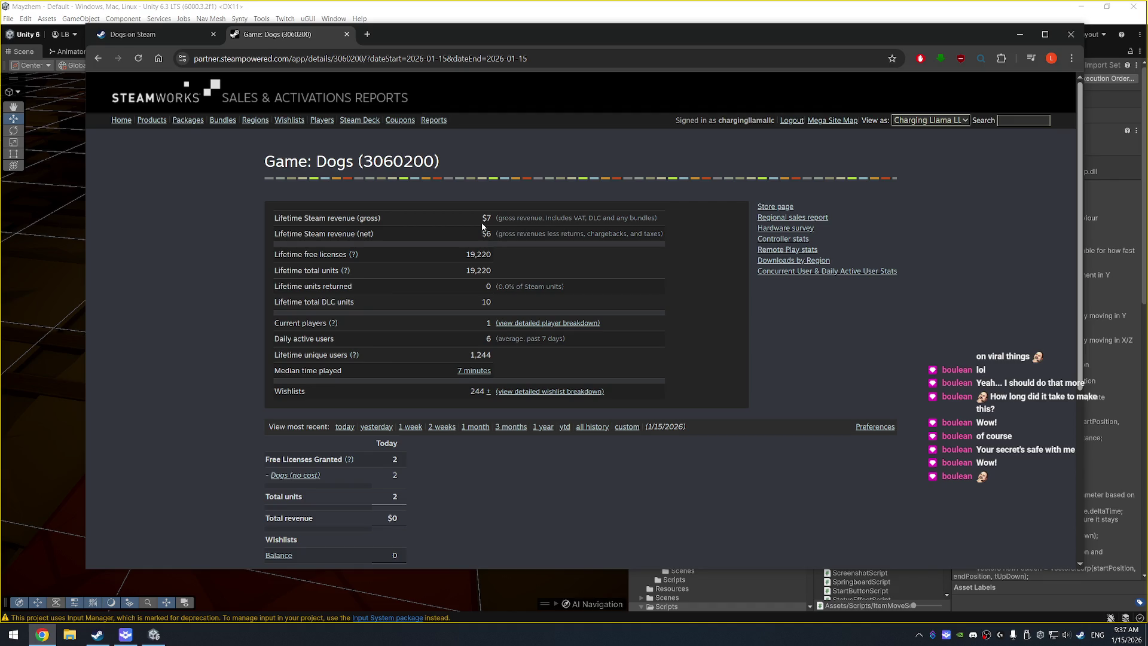
# Step: Switch the Dogs report to all history (19,230 units, $7 revenue), then return to the store tab
pyautogui.scroll(-4, 532, 329)
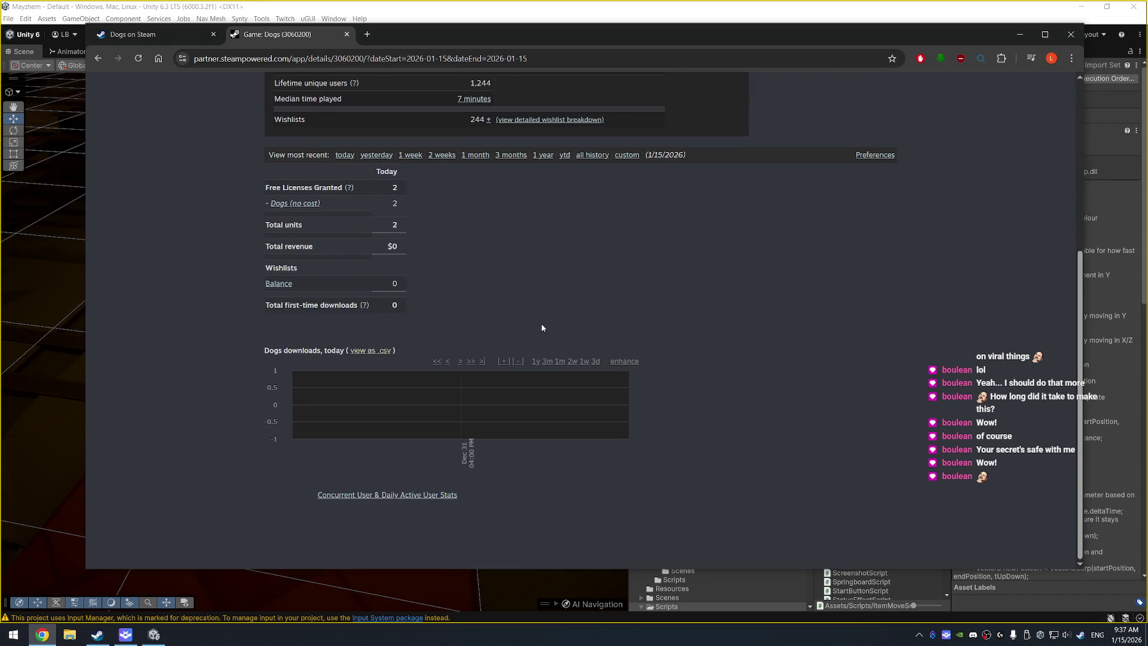
pyautogui.scroll(2, 611, 321)
pyautogui.click(591, 326)
pyautogui.scroll(-3, 577, 353)
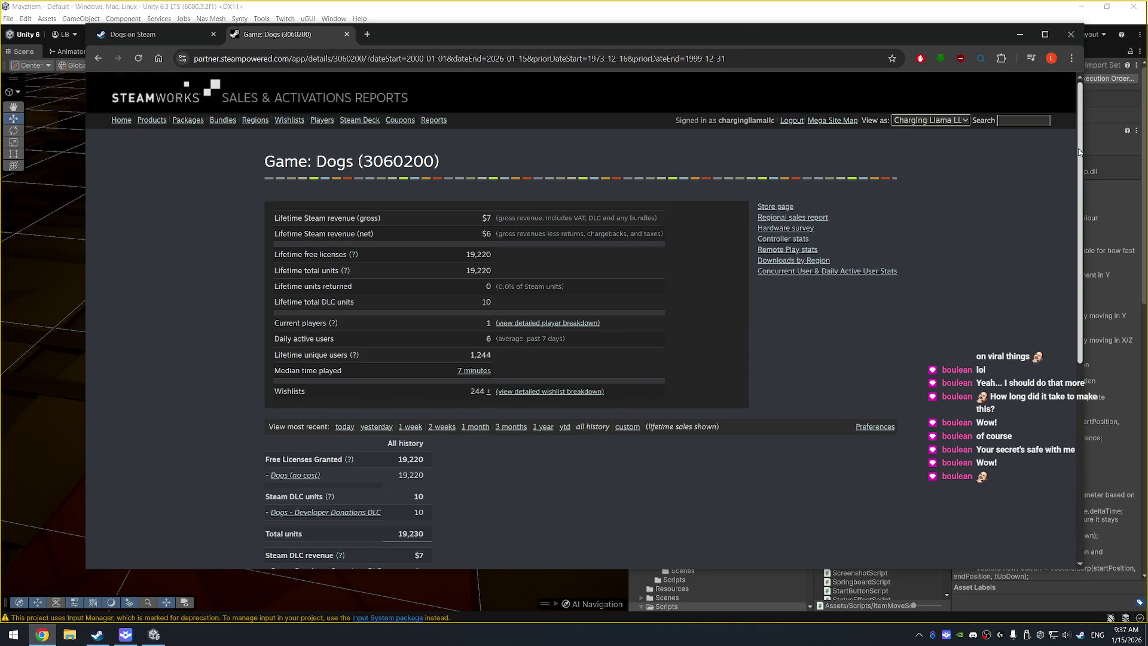
pyautogui.scroll(-5, 1071, 207)
pyautogui.scroll(1, 1049, 311)
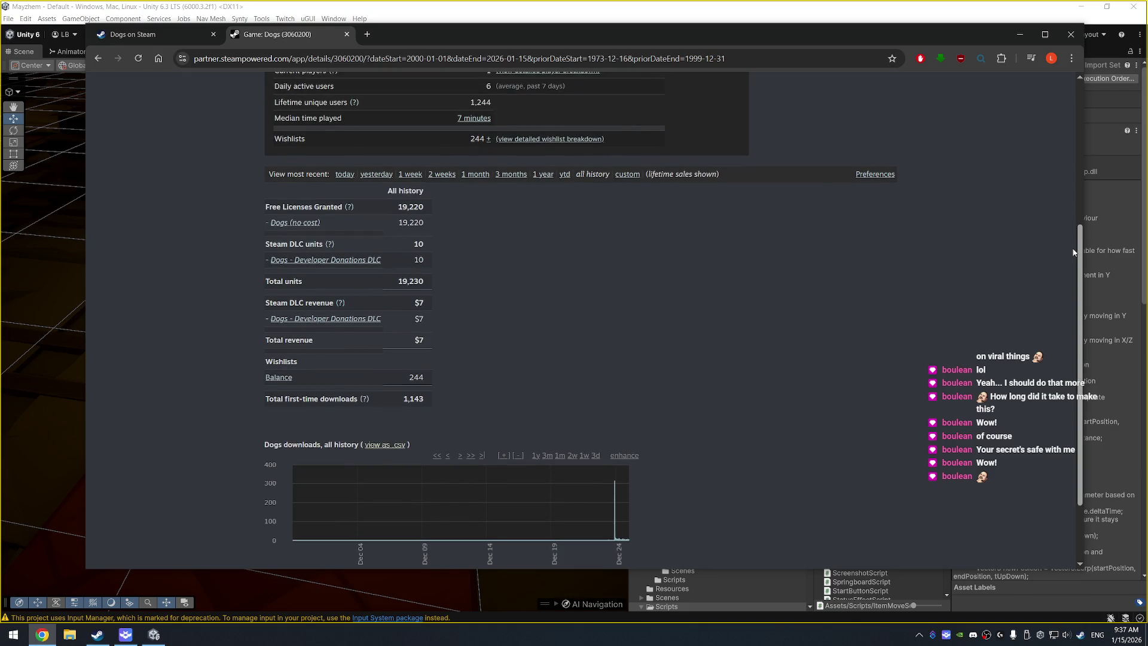
pyautogui.moveTo(1076, 252); pyautogui.dragTo(1054, 119)
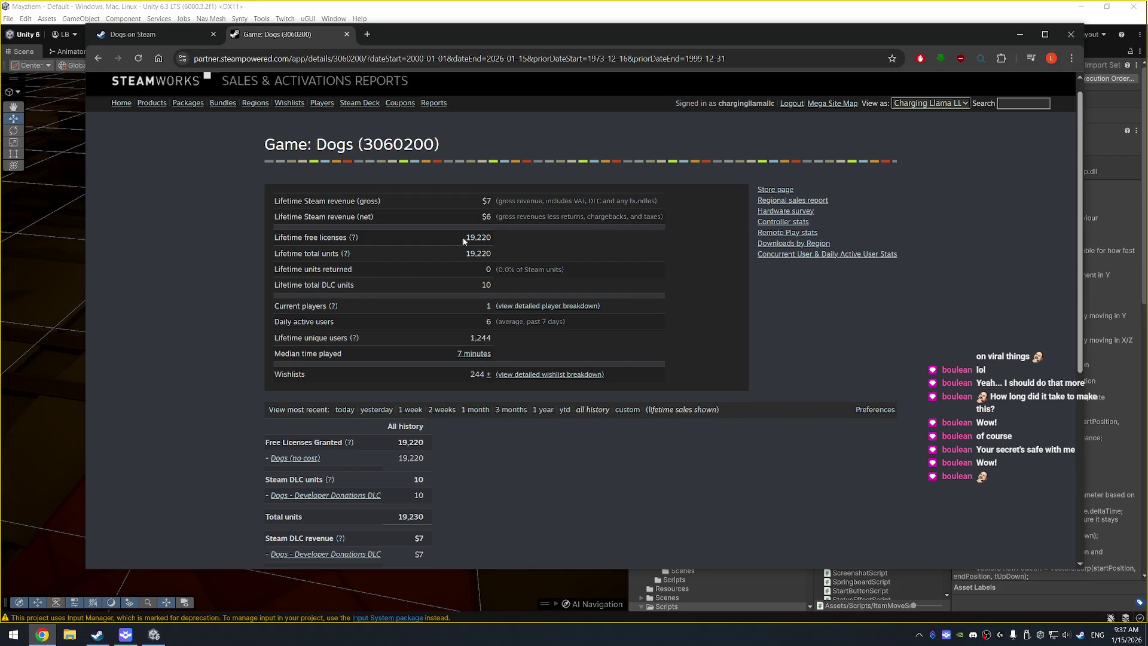
pyautogui.click(138, 35)
# Step: Open Charging Llama's four-game developer list in a new tab and browse to Dogs
pyautogui.middleClick(841, 459)
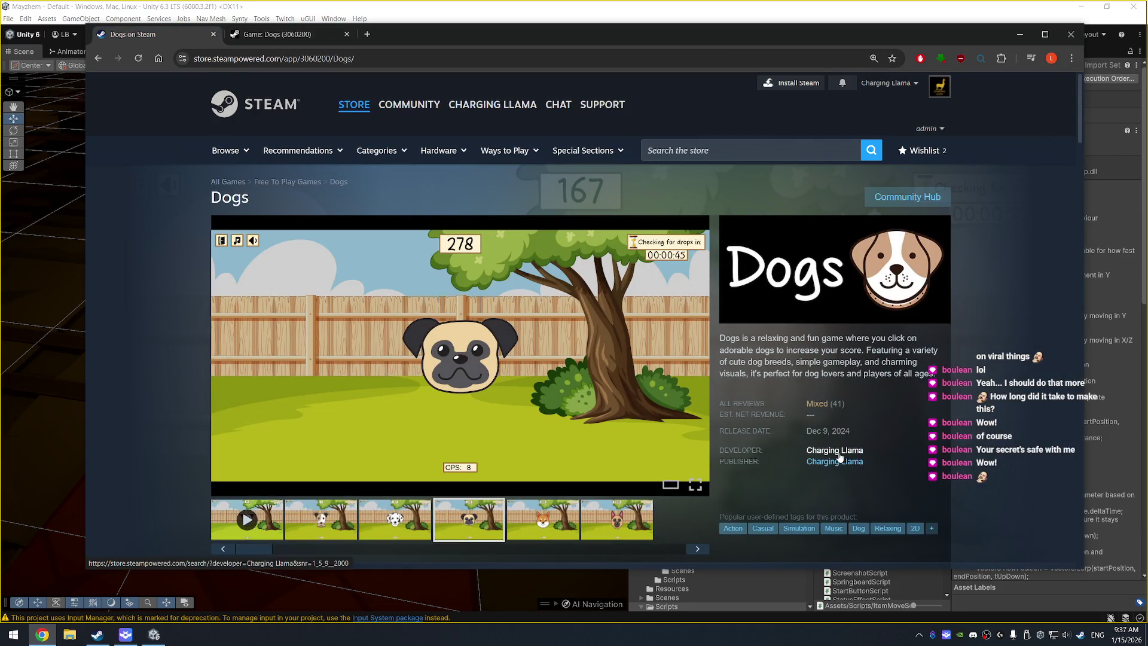
pyautogui.click(285, 29)
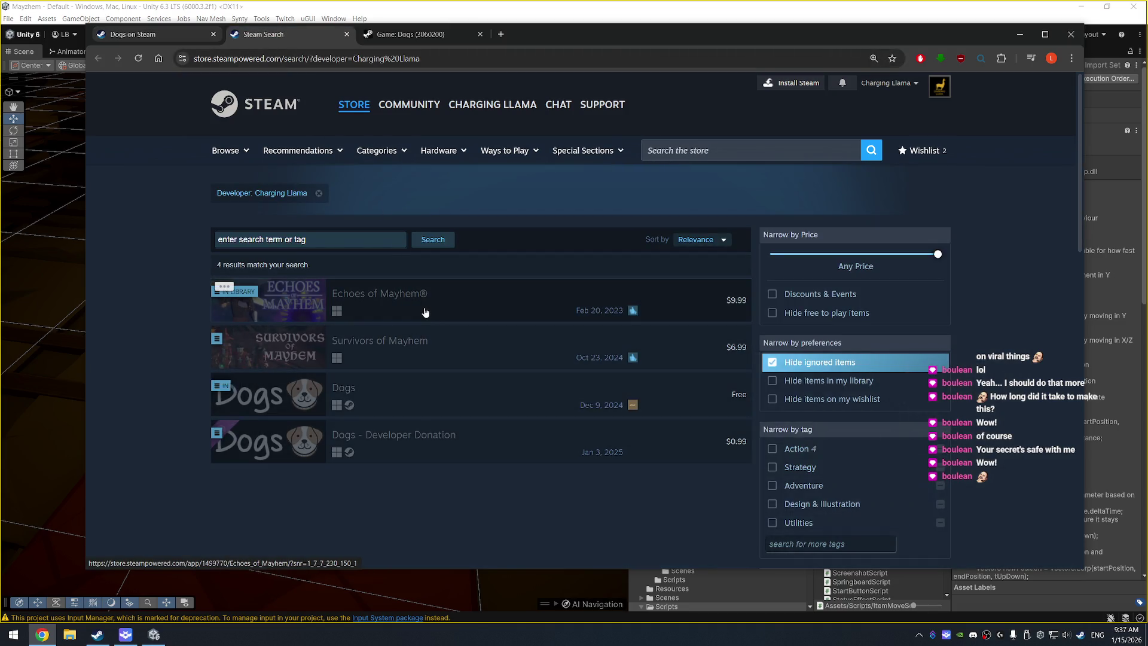
pyautogui.moveTo(425, 312)
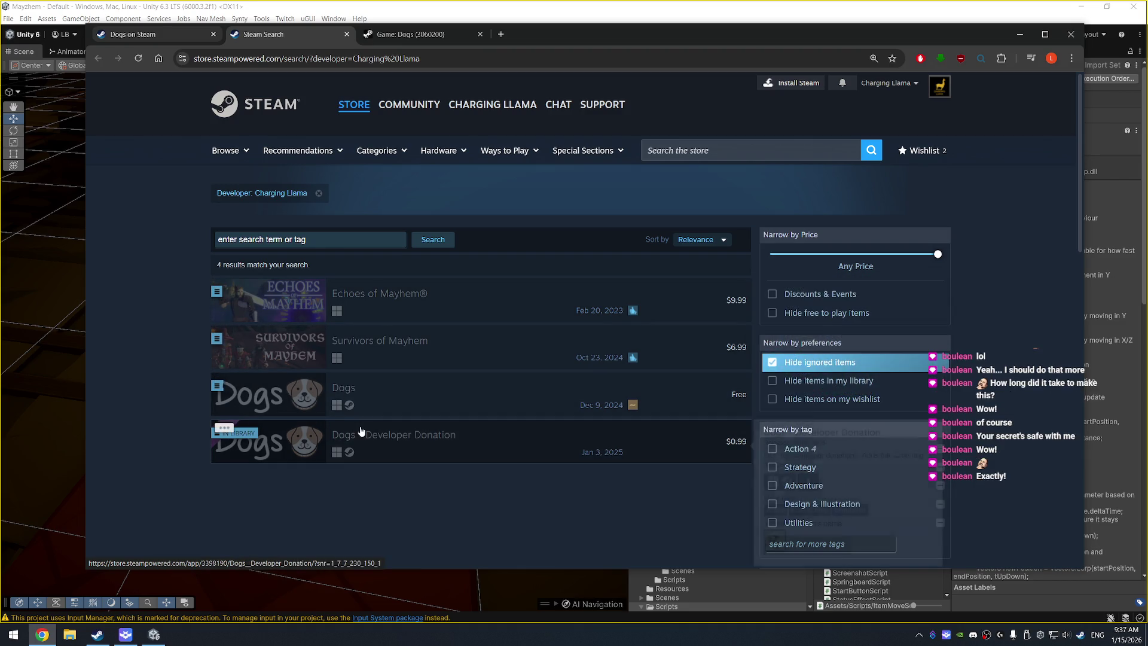
pyautogui.moveTo(361, 431)
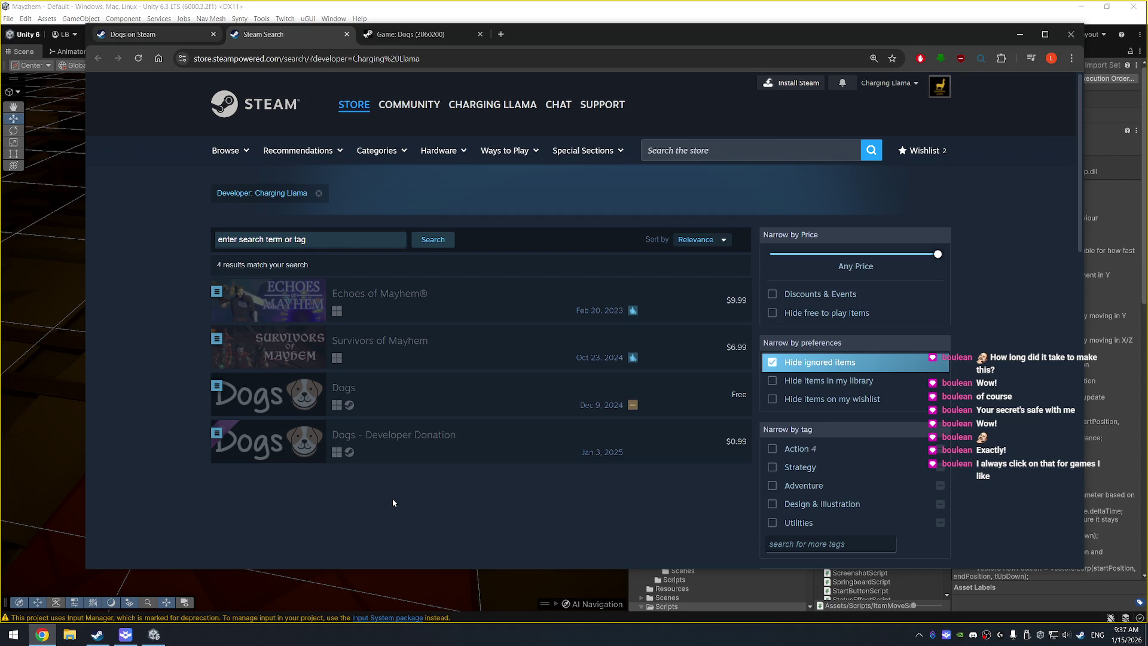
pyautogui.moveTo(630, 360)
pyautogui.moveTo(239, 293)
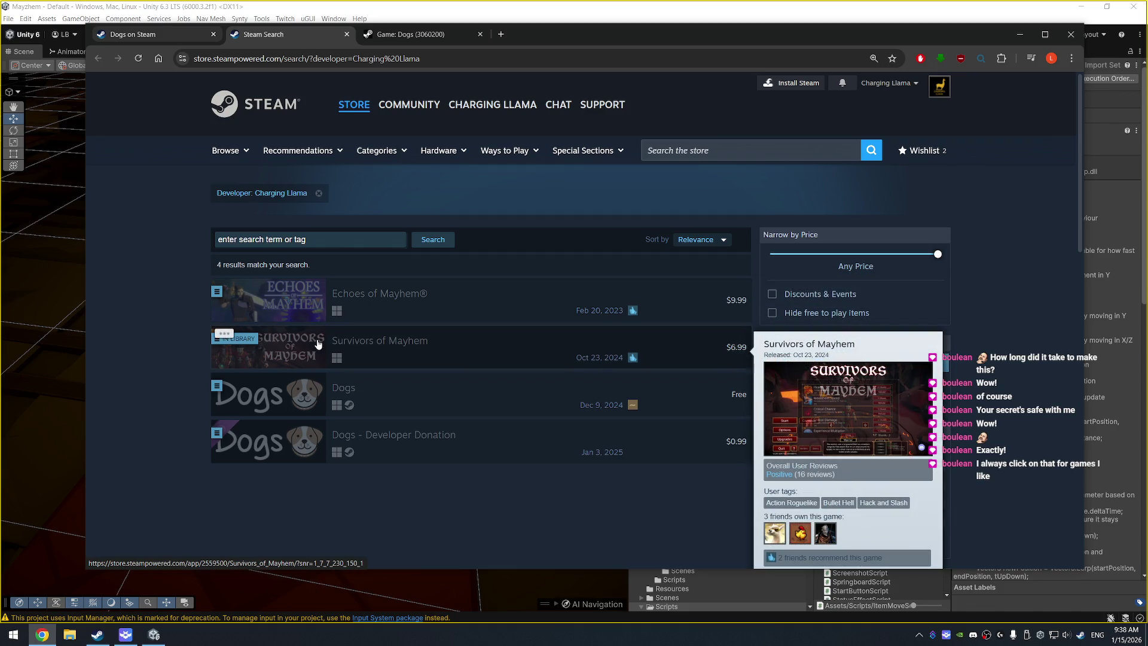
pyautogui.moveTo(343, 405)
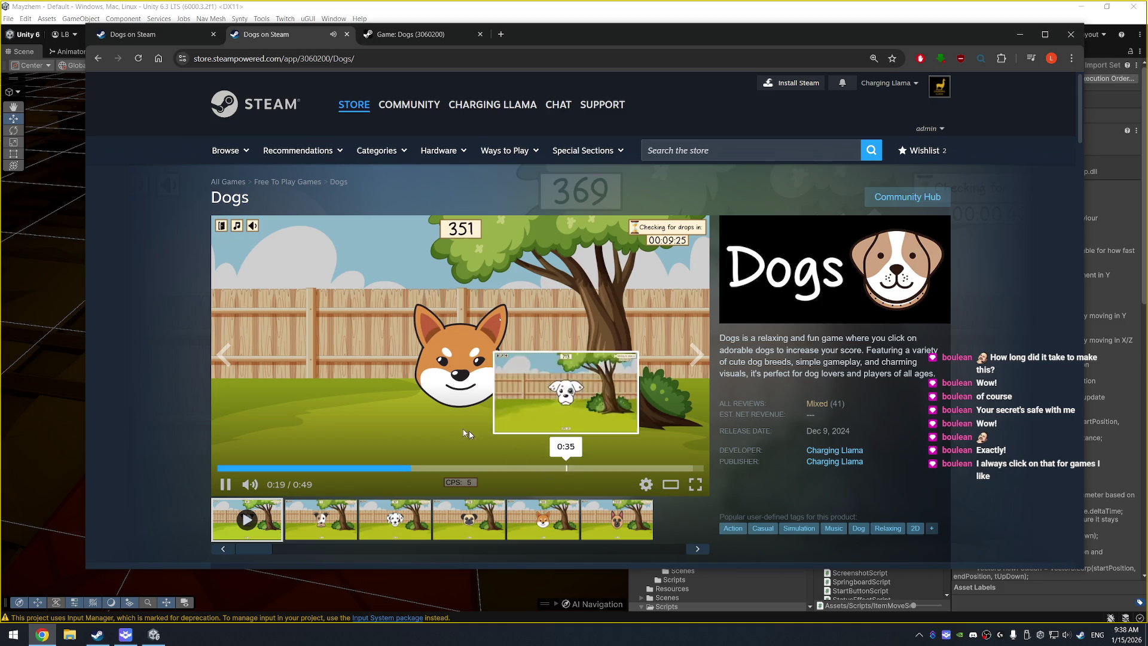
# Step: Close the duplicate Dogs on Steam tab
pyautogui.scroll(-2, 467, 401)
pyautogui.scroll(1, 467, 402)
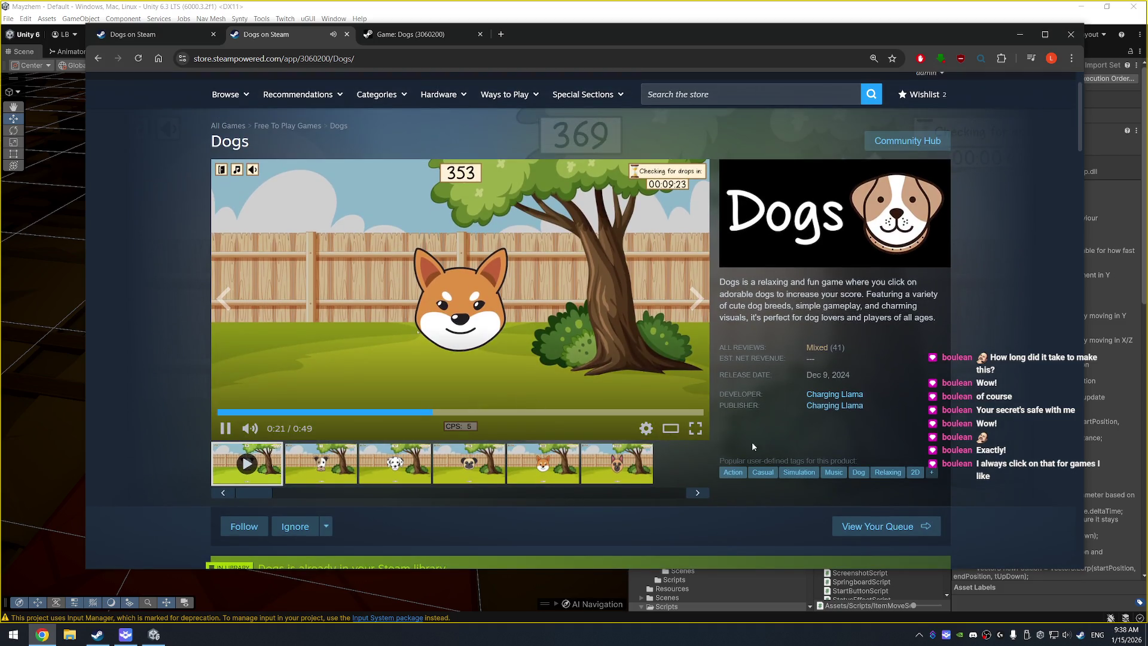
pyautogui.moveTo(814, 355)
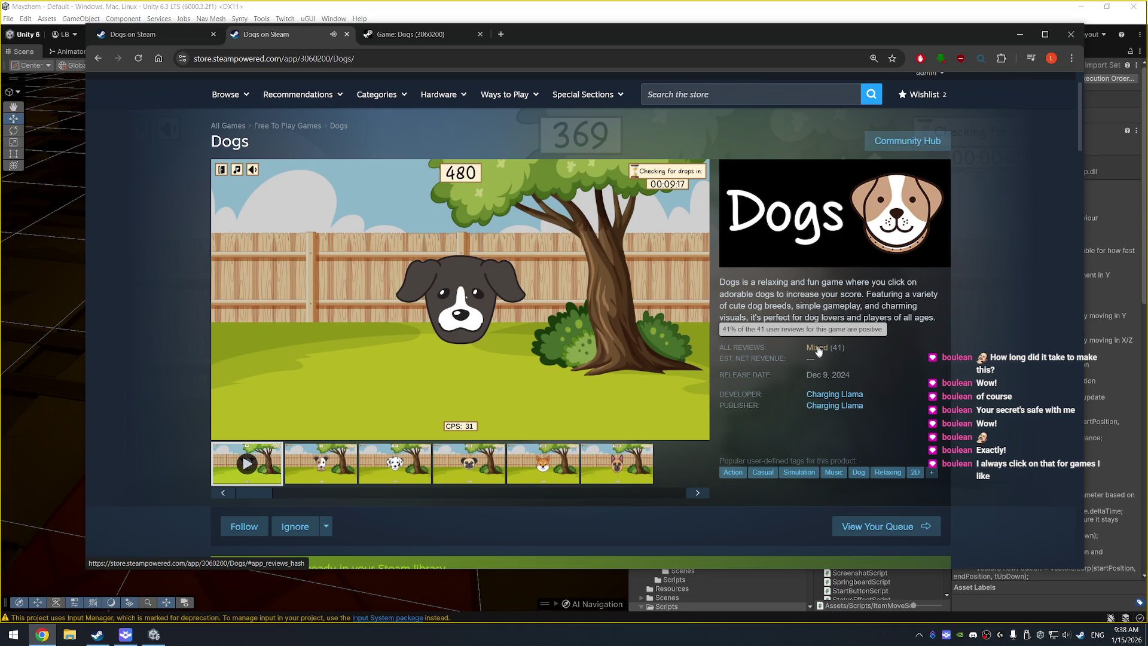
pyautogui.click(347, 34)
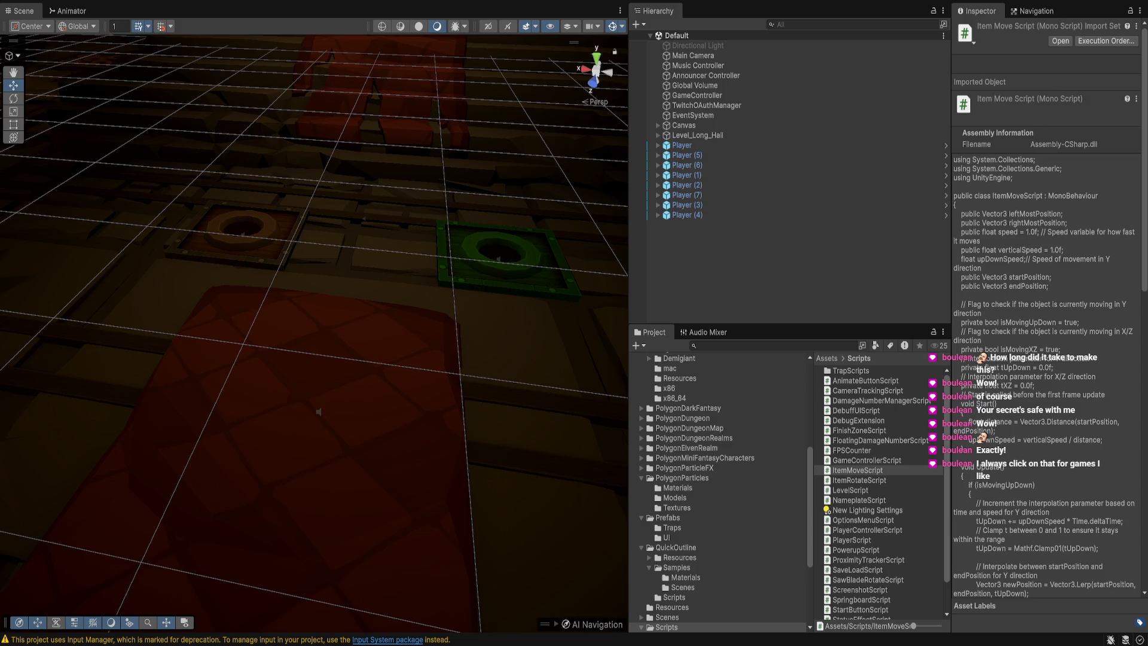
# Step: Frame the Player group and inspect the wall, door frame, Announcer Controller and GameController objects
pyautogui.moveTo(319, 412); pyautogui.dragTo(224, 554)
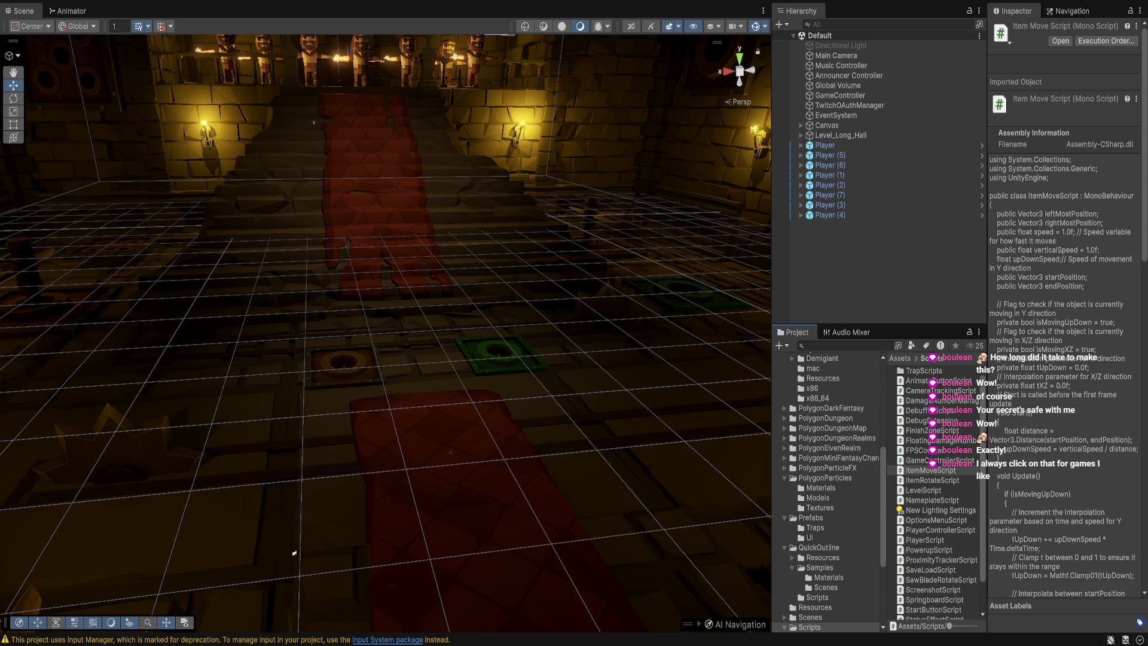
pyautogui.click(825, 145)
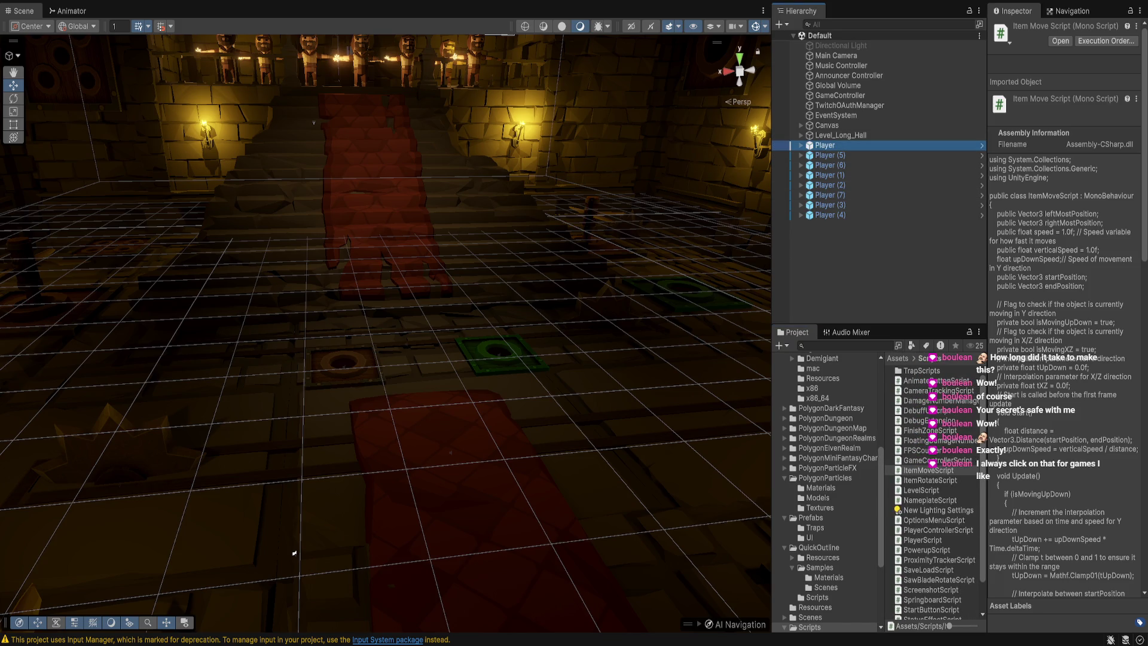
pyautogui.press('f')
pyautogui.click(515, 496)
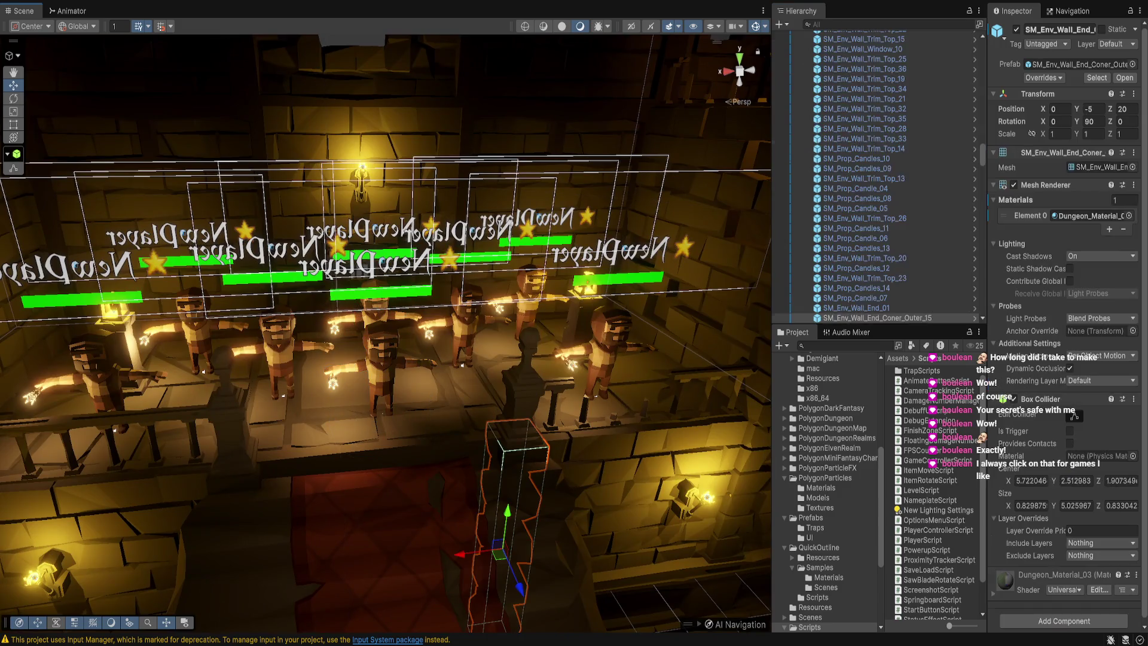
pyautogui.scroll(5, 873, 239)
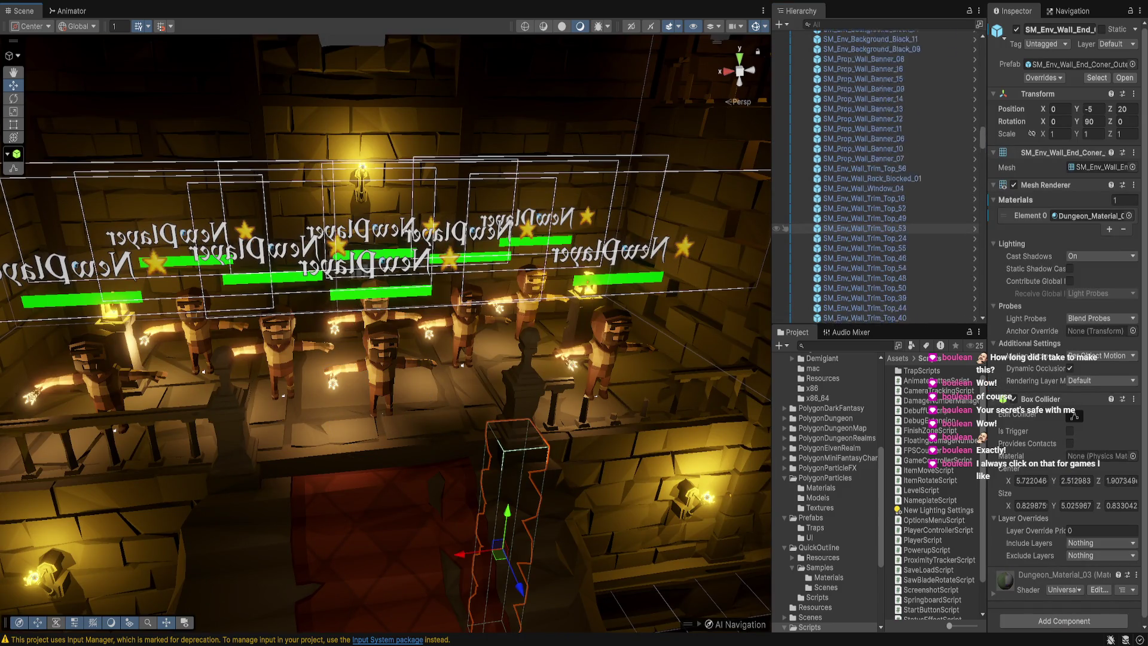
pyautogui.scroll(-5, 873, 238)
pyautogui.click(869, 219)
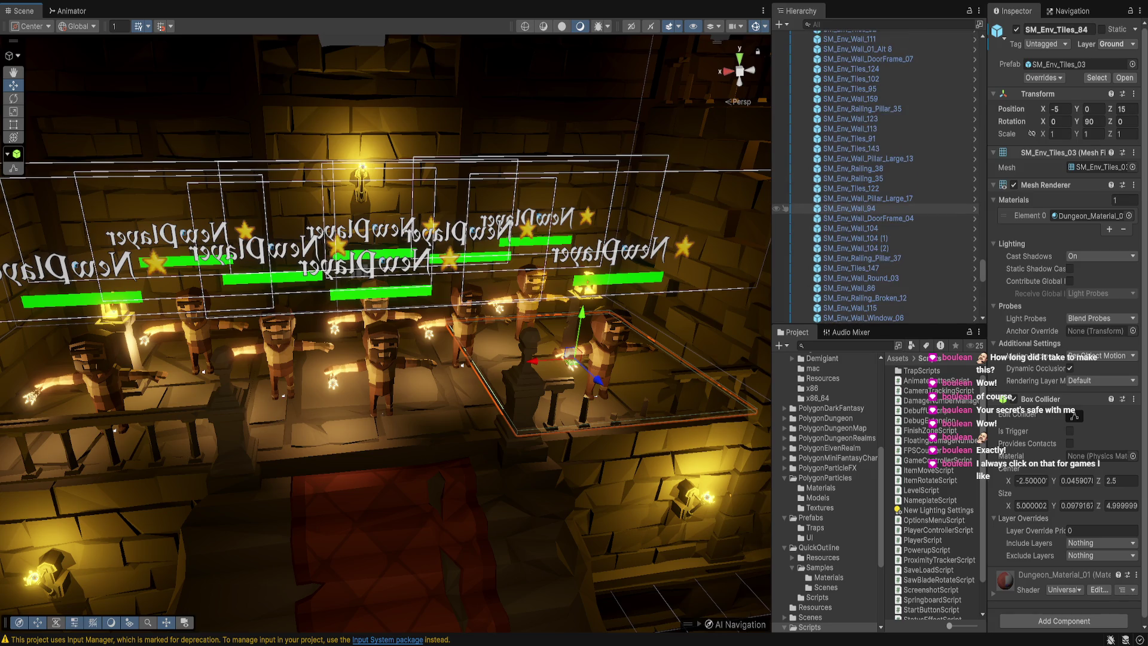
pyautogui.press('Left')
pyautogui.press('Left')
pyautogui.press('Down')
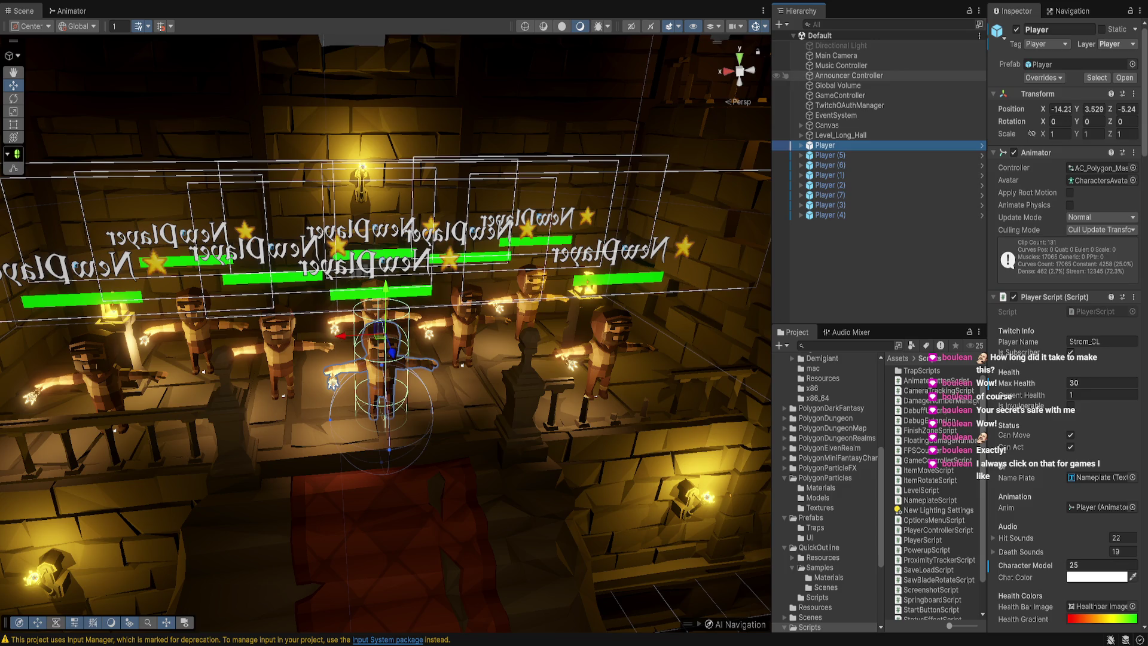
pyautogui.click(849, 75)
pyautogui.click(840, 95)
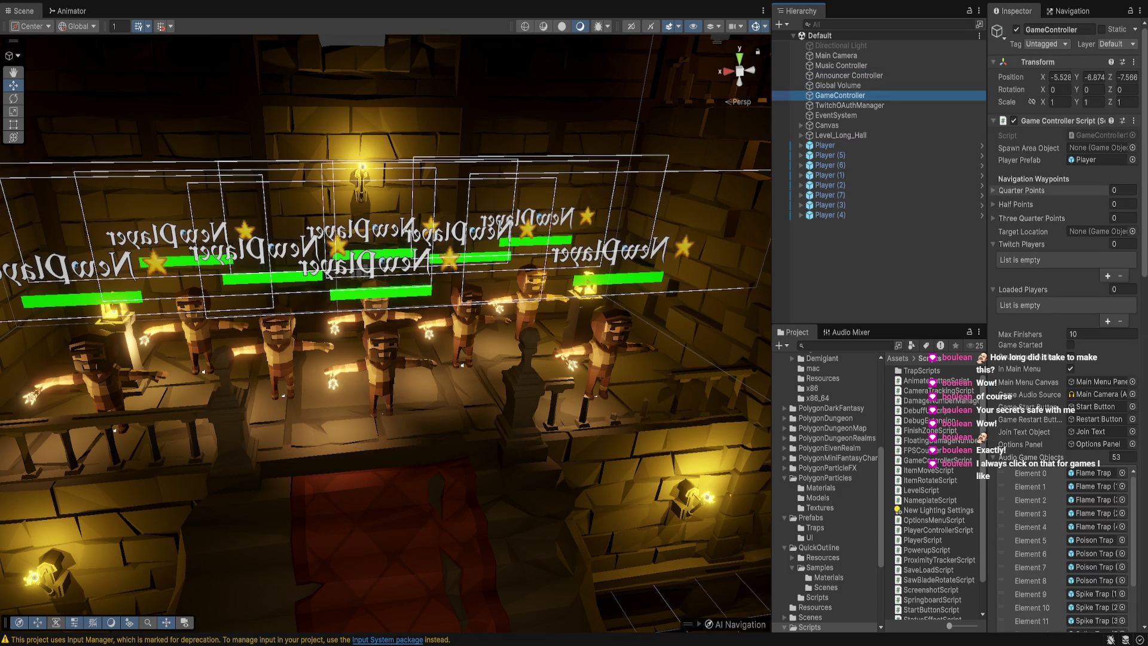
pyautogui.scroll(-10, 1064, 418)
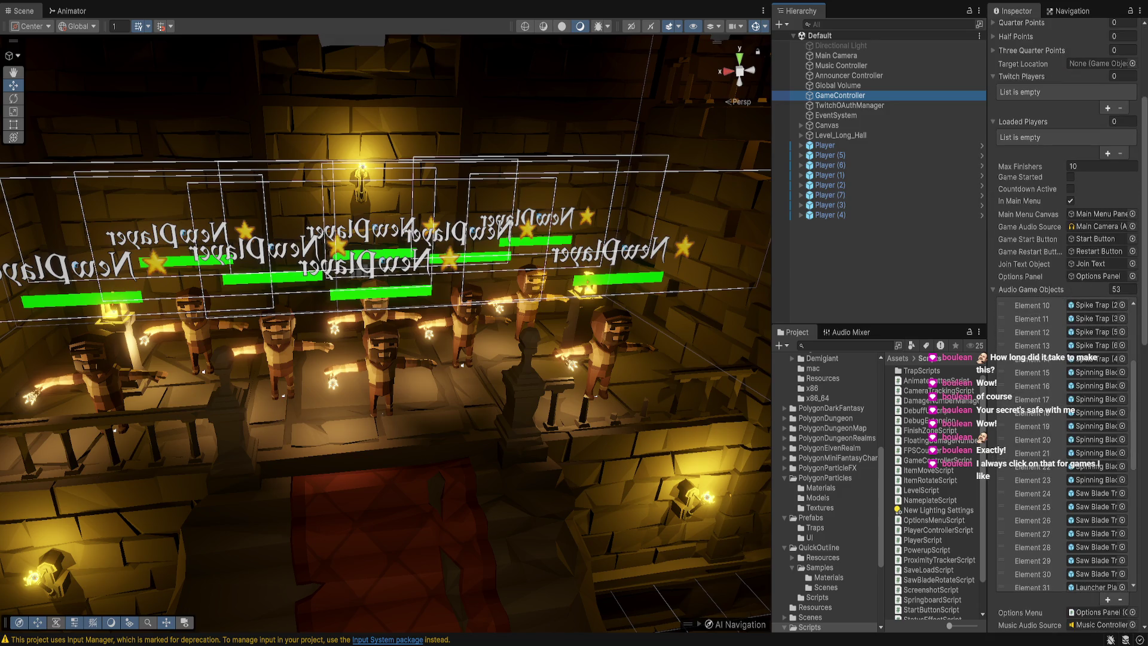
pyautogui.scroll(-5, 1065, 442)
# Step: Fly the scene camera through the hall to overlook the chandelier and players
pyautogui.moveTo(383, 299)
pyautogui.mouseDown()
pyautogui.moveTo(346, 281)
pyautogui.moveTo(631, 540)
pyautogui.moveTo(515, 335)
pyautogui.mouseUp()
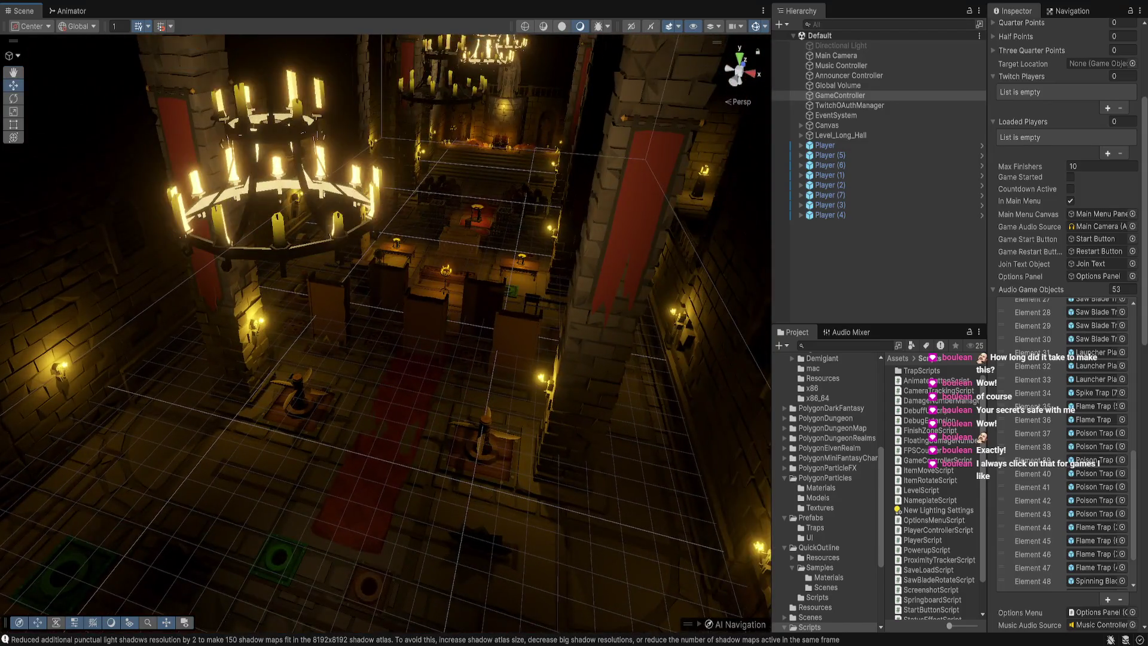
pyautogui.press('w')
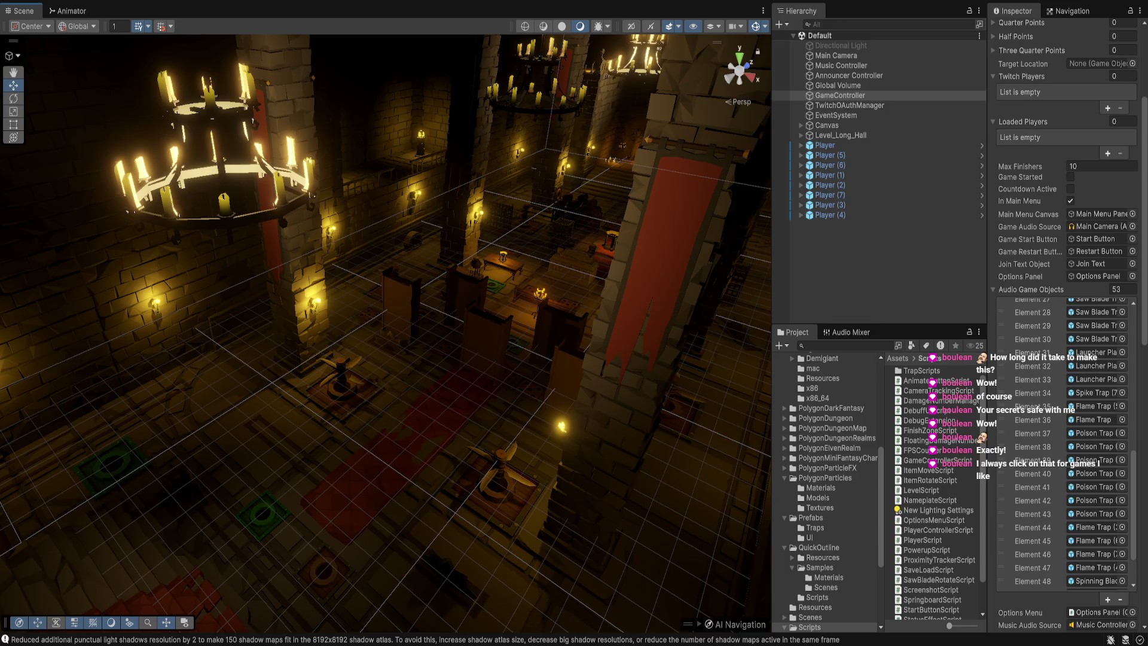
pyautogui.press('w')
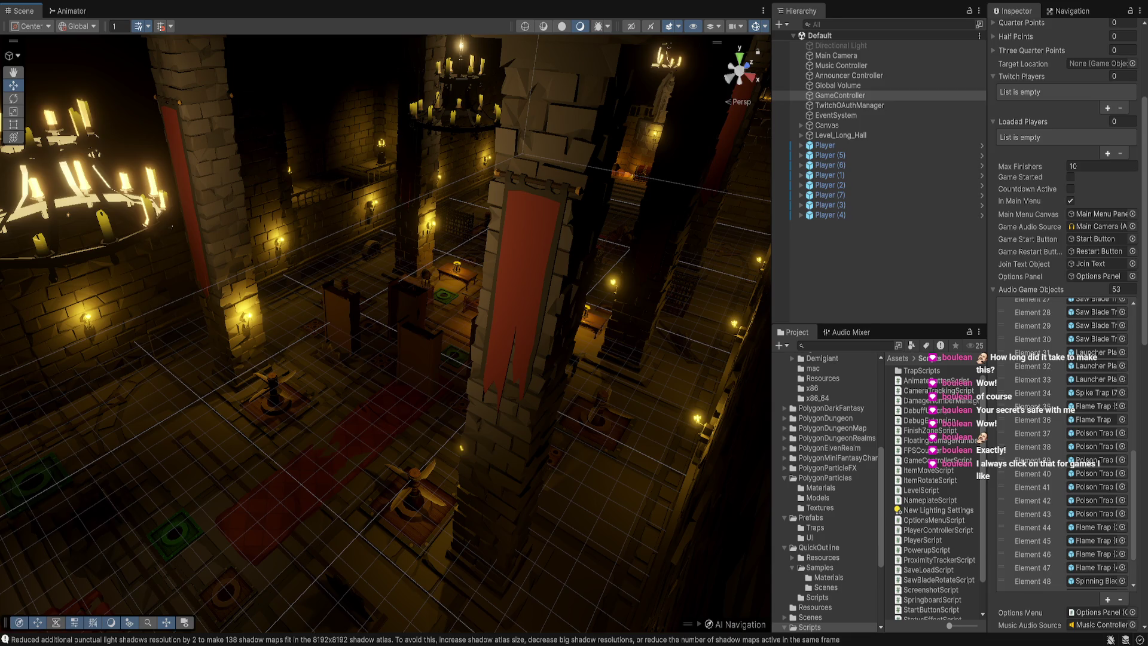
pyautogui.press('w')
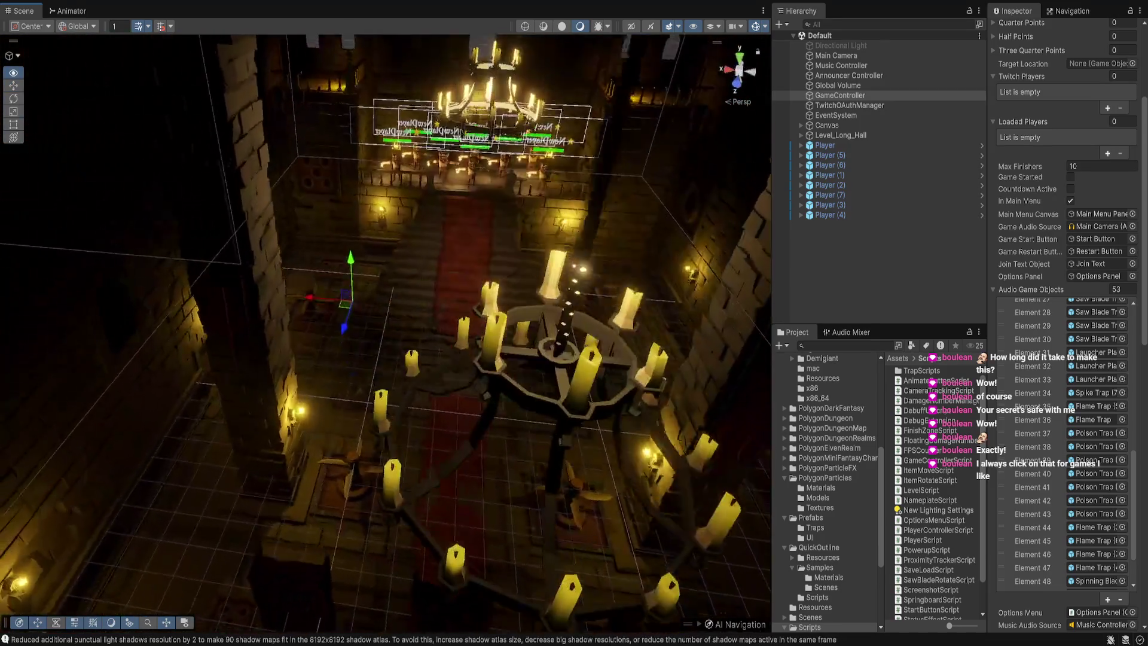
pyautogui.press('s')
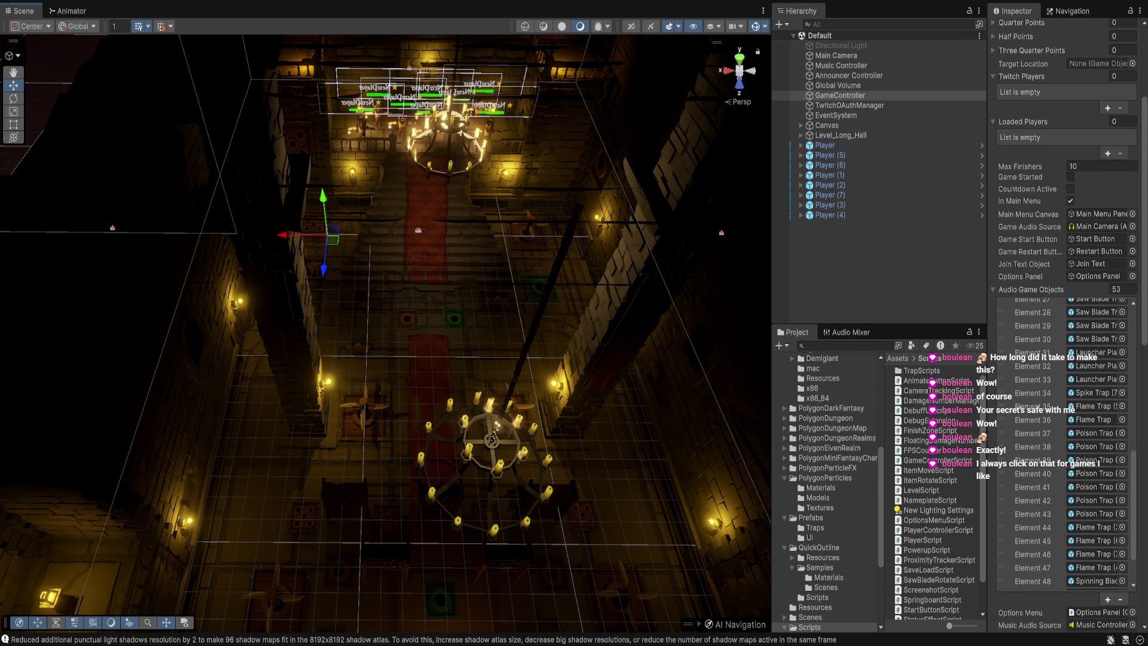
# Step: Drag the PowerUp prefab from Prefabs into the scene and set its Position Y to 0
pyautogui.click(811, 518)
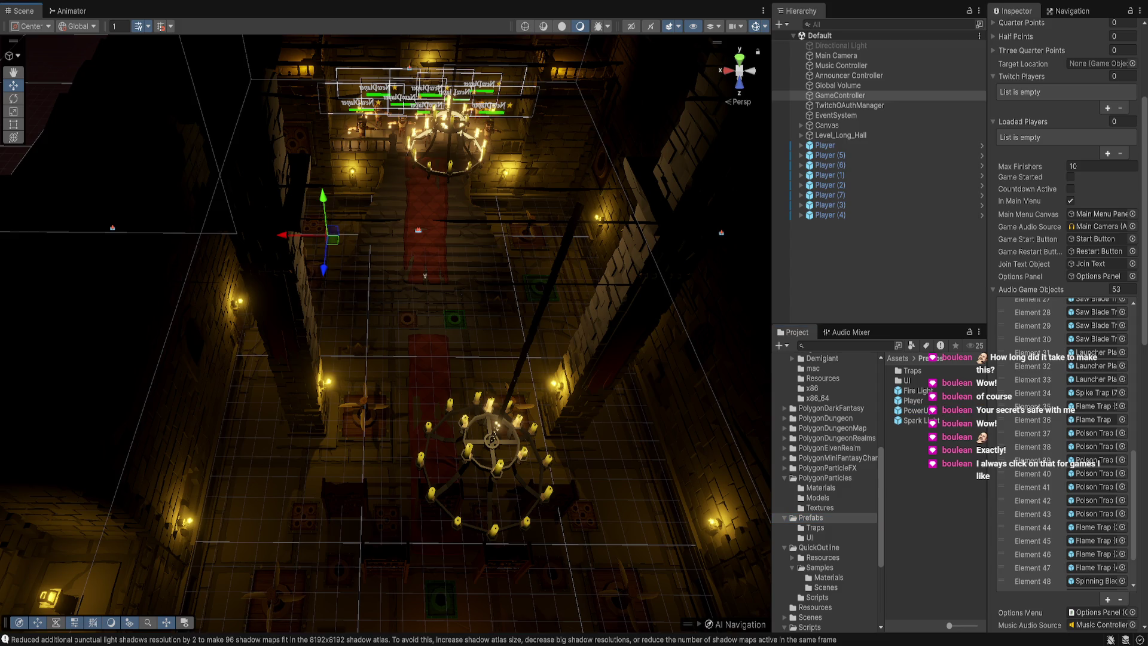
pyautogui.moveTo(914, 400); pyautogui.dragTo(426, 299)
pyautogui.press('f')
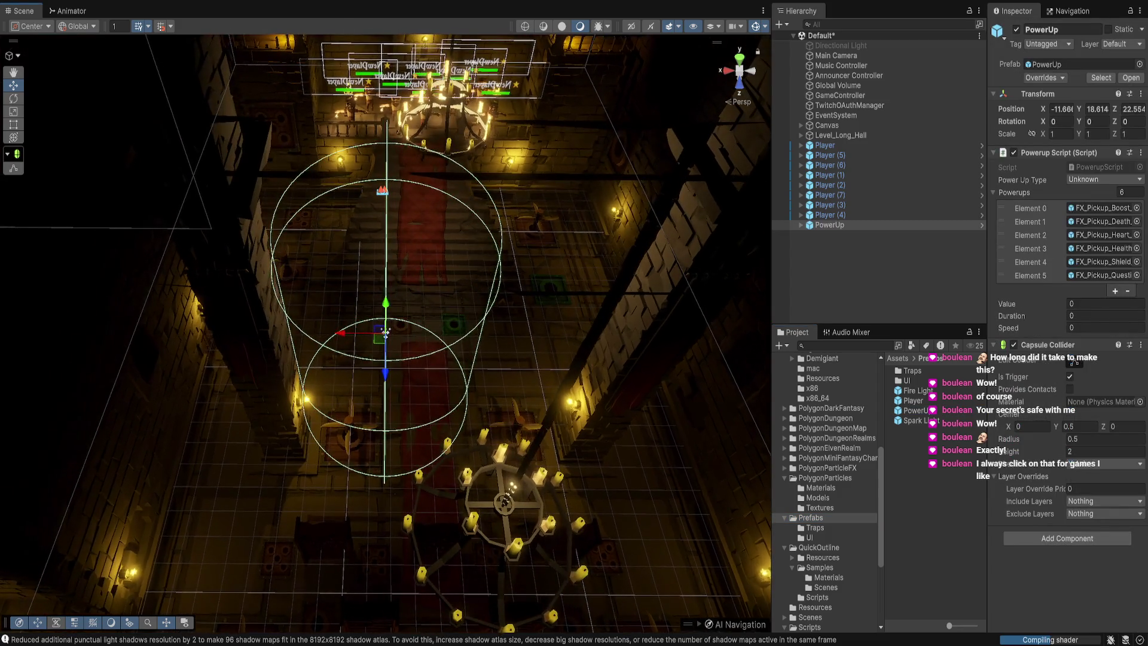
pyautogui.click(1097, 109)
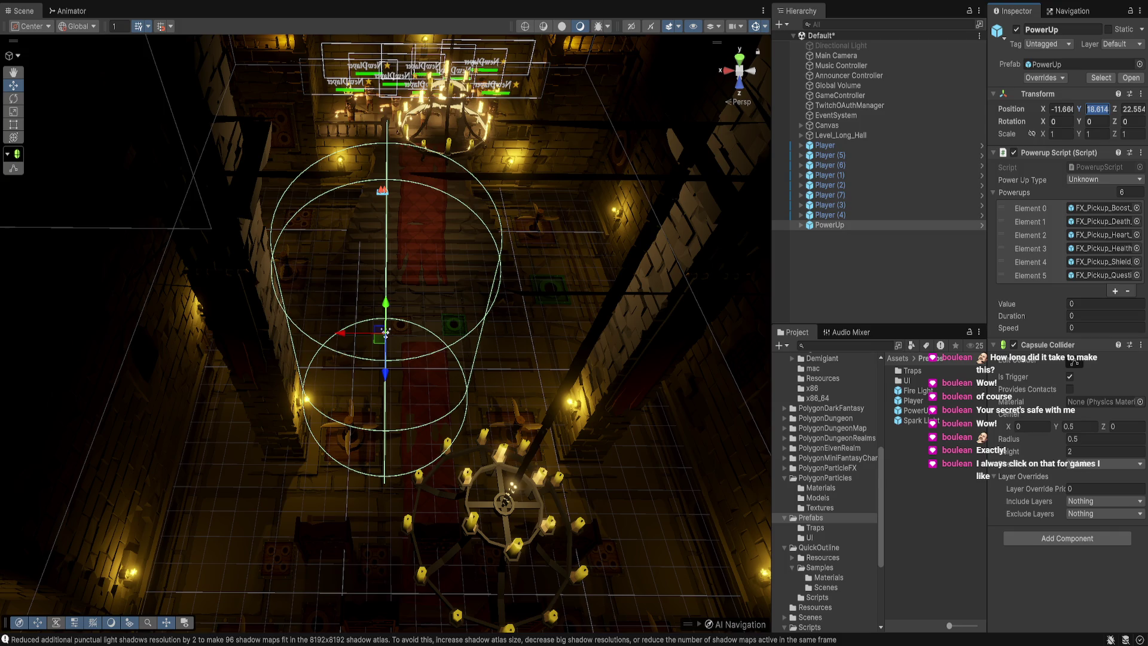
pyautogui.write('0')
pyautogui.press('Return')
pyautogui.press('f')
# Step: Move the PowerUp onto the floor pad at X −14.37, Y −1.053, Z 6.47
pyautogui.moveTo(384, 341)
pyautogui.mouseDown()
pyautogui.moveTo(358, 287)
pyautogui.moveTo(383, 281)
pyautogui.moveTo(408, 326)
pyautogui.moveTo(111, 123)
pyautogui.moveTo(83, 126)
pyautogui.mouseUp()
pyautogui.press('f')
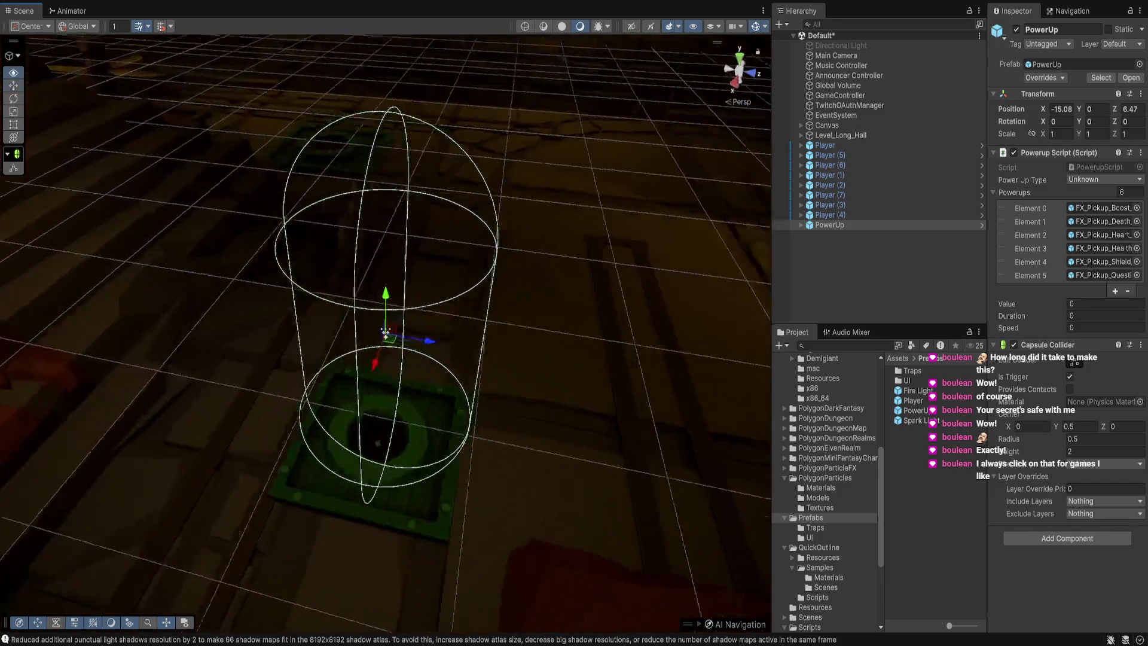
pyautogui.scroll(-5, 386, 332)
pyautogui.moveTo(282, 290); pyautogui.dragTo(359, 252)
pyautogui.moveTo(609, 390); pyautogui.dragTo(652, 402)
# Step: Inspect the Boost and Death effects and the Powerups list, then locate PowerupScript
pyautogui.click(430, 437)
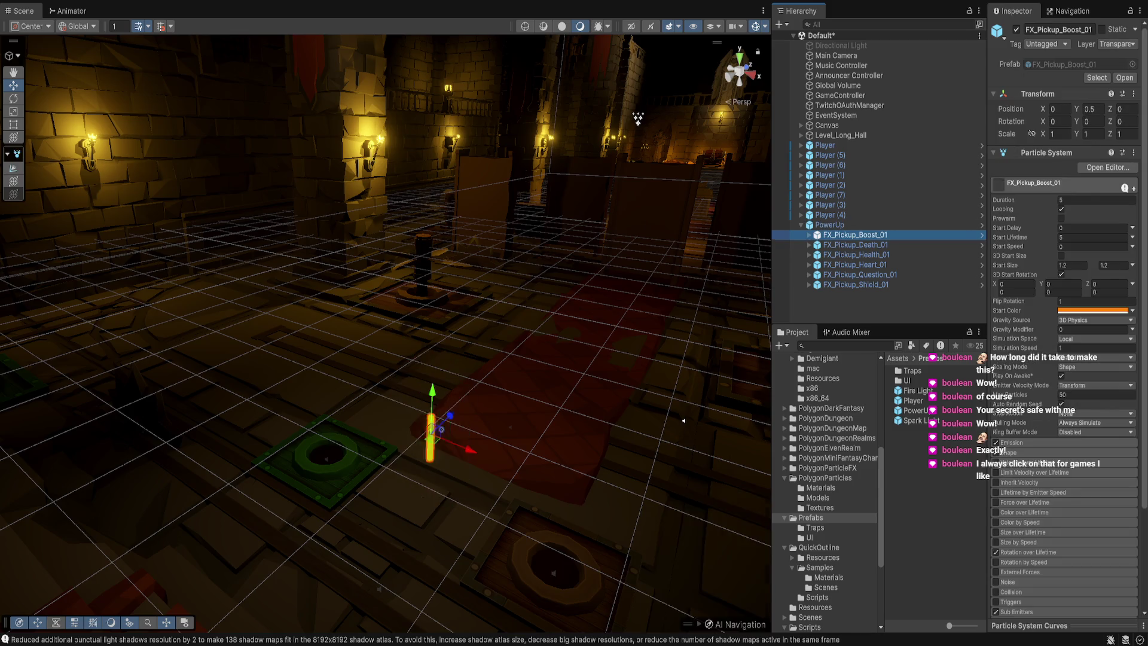
pyautogui.press('Down')
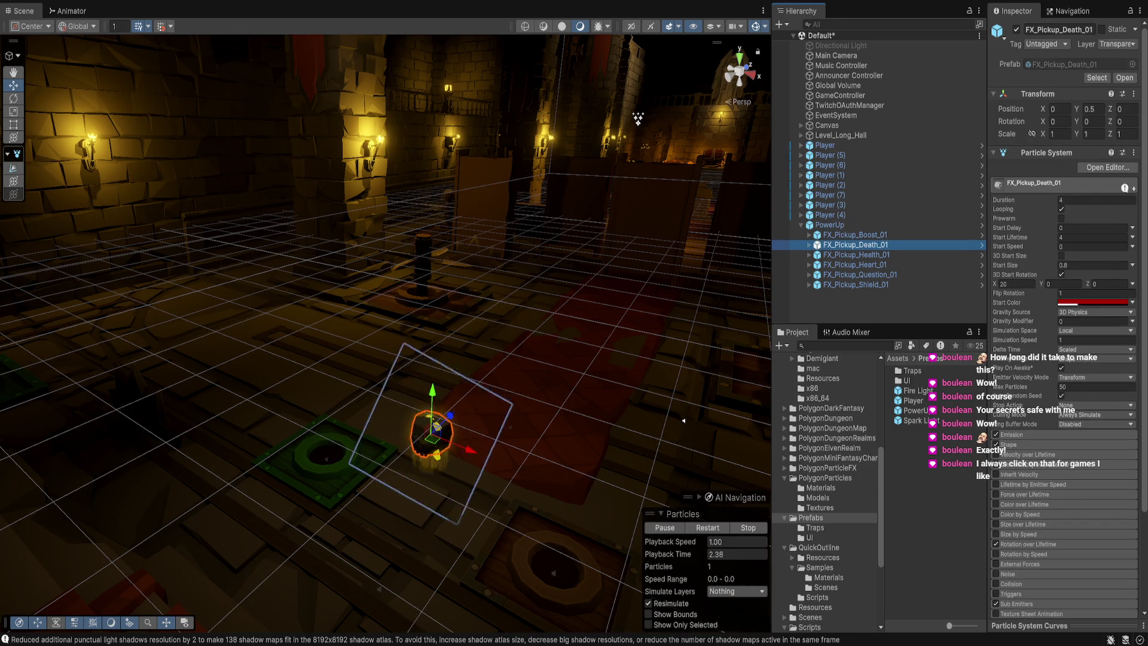
pyautogui.press('f')
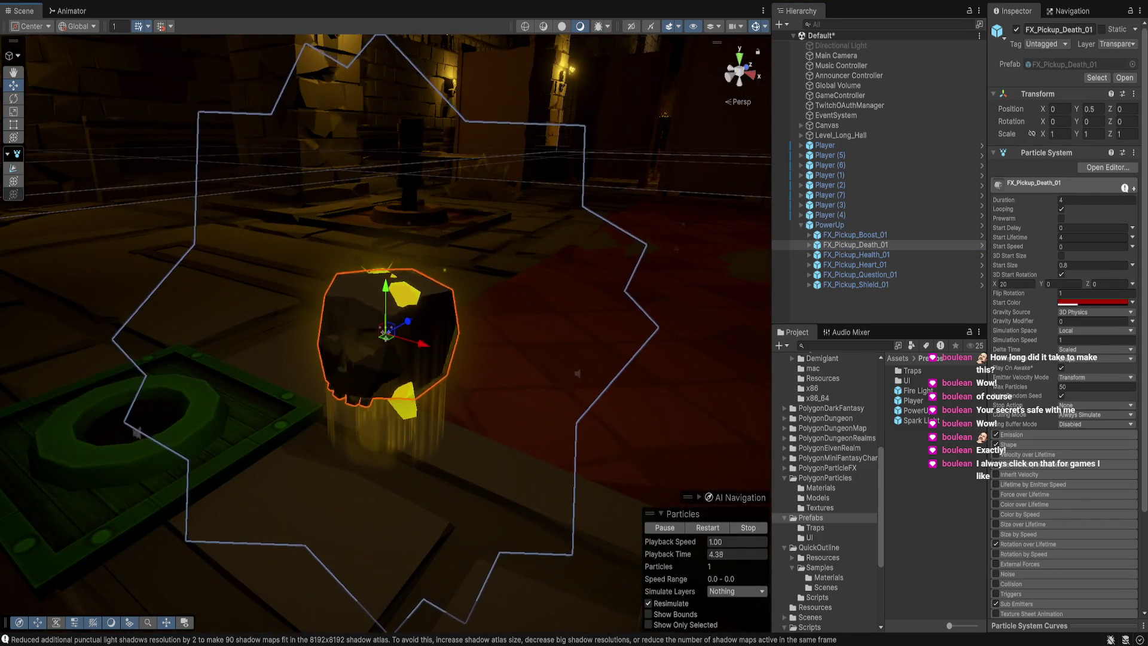
pyautogui.click(855, 234)
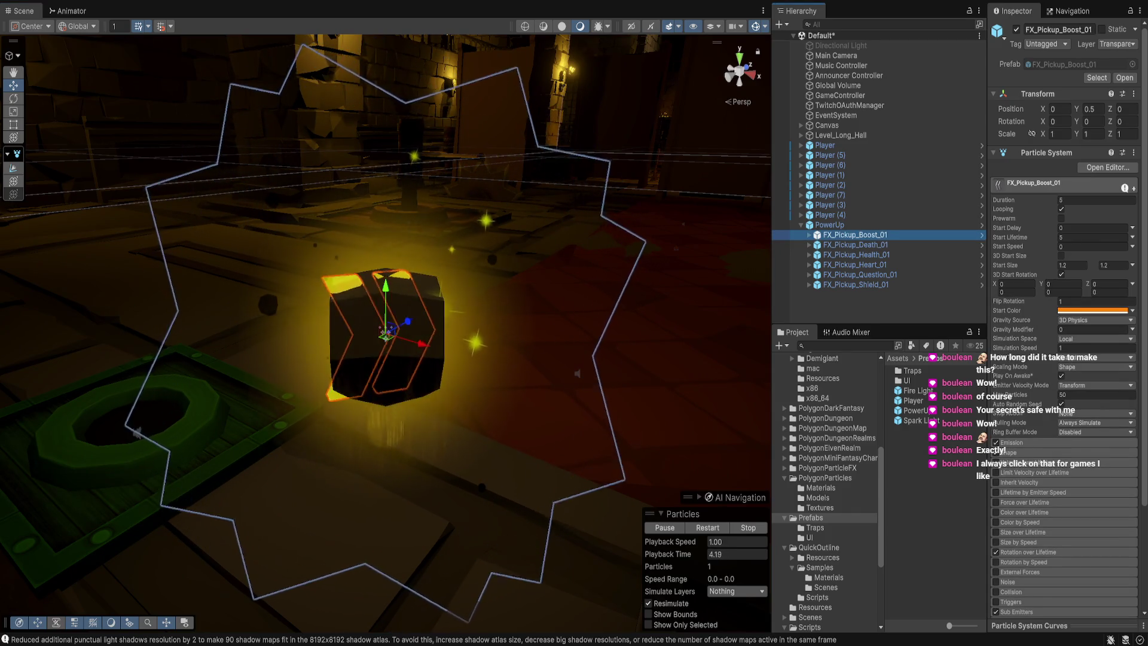
pyautogui.click(830, 225)
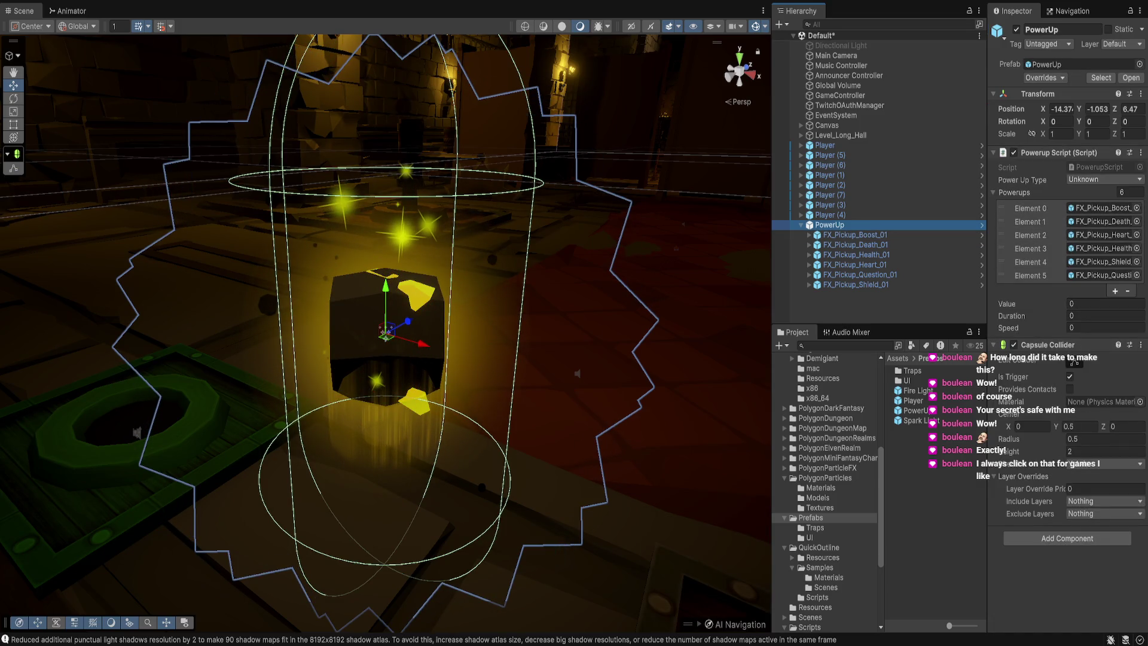
pyautogui.moveTo(988, 262); pyautogui.dragTo(963, 262)
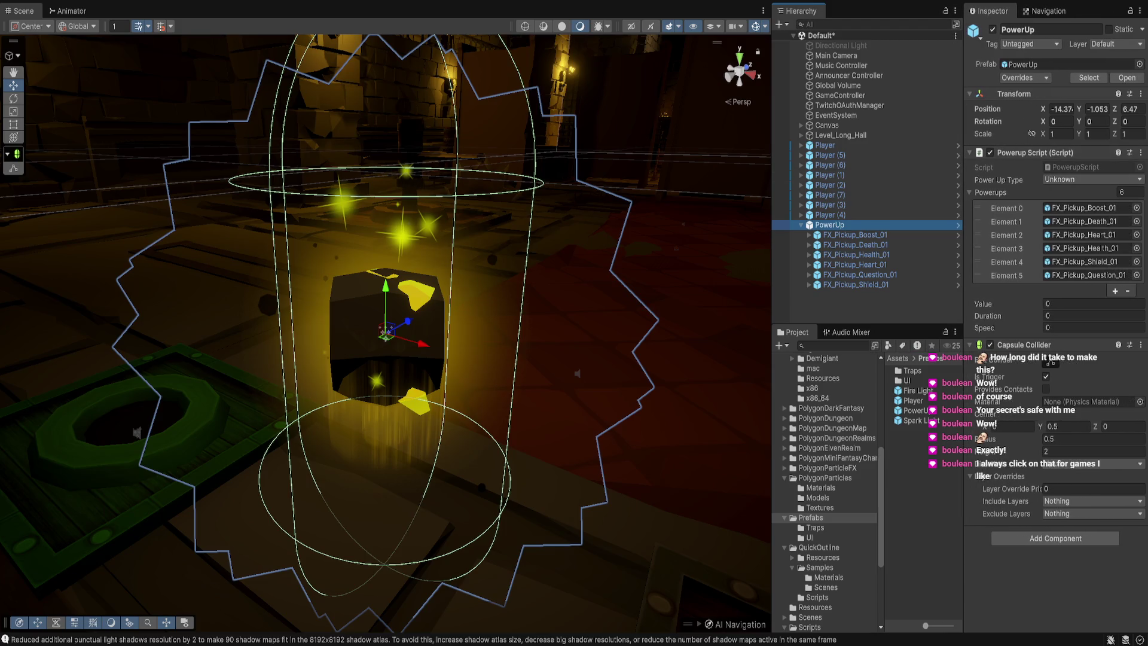
pyautogui.click(1007, 236)
pyautogui.click(1093, 179)
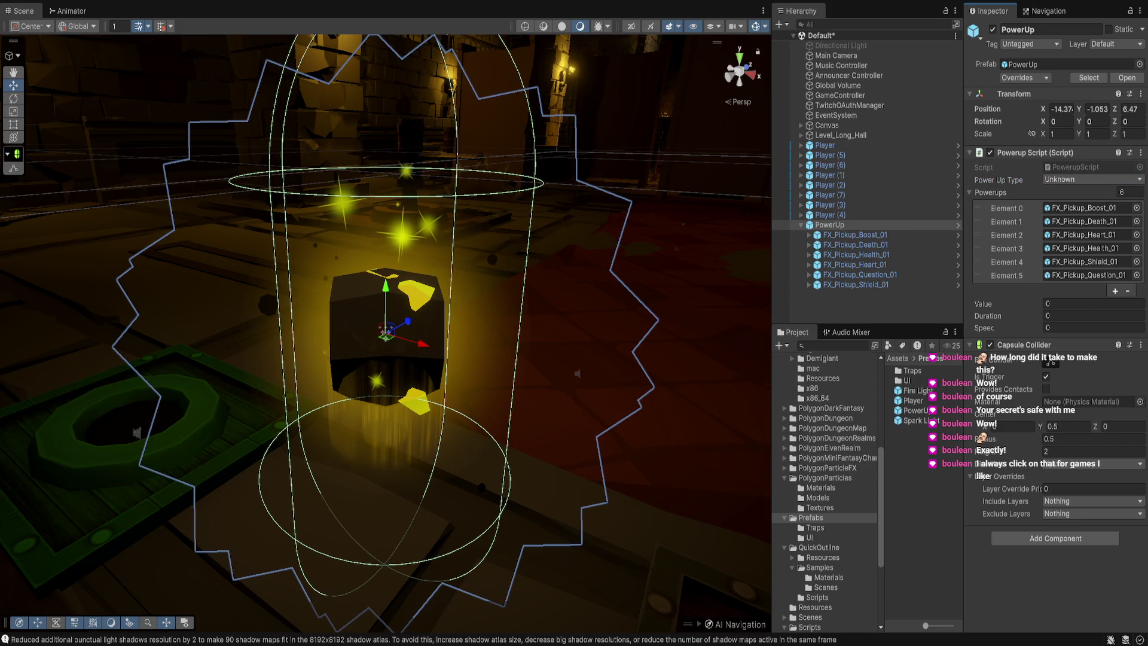
pyautogui.click(1077, 167)
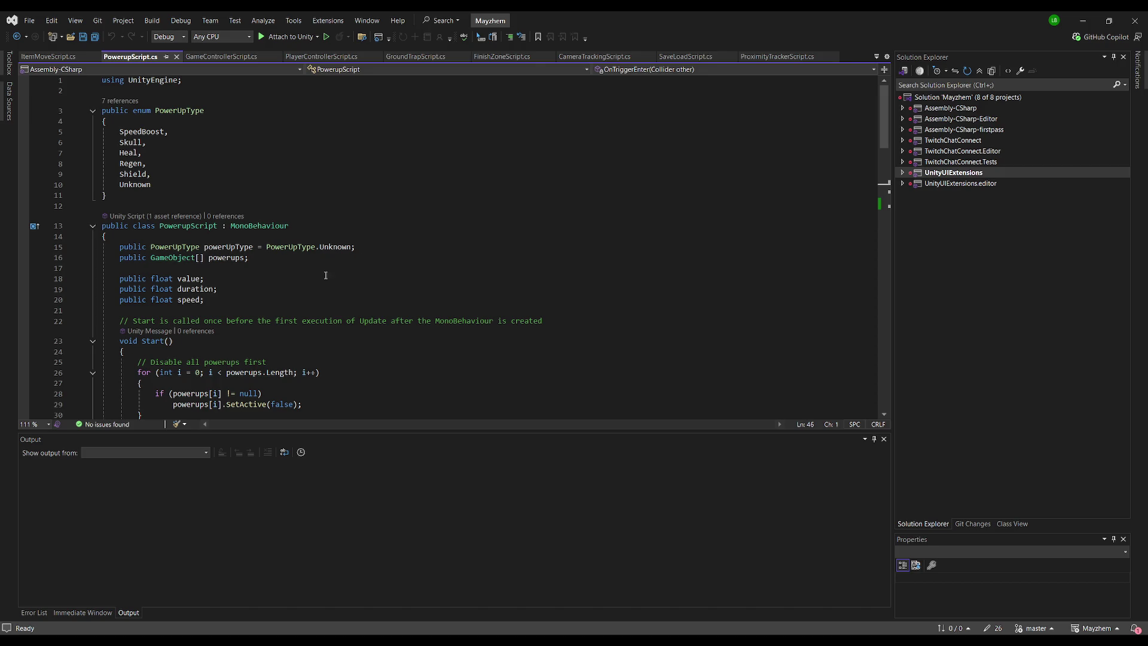
pyautogui.scroll(-2, 302, 261)
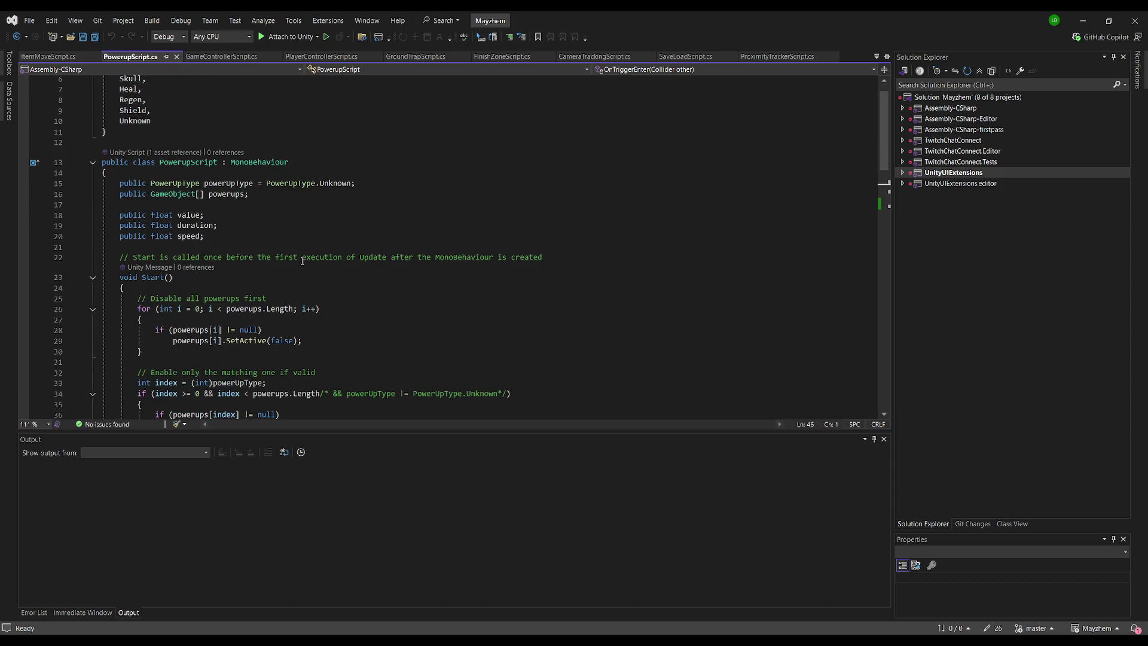
pyautogui.scroll(-4, 302, 261)
pyautogui.scroll(5, 308, 281)
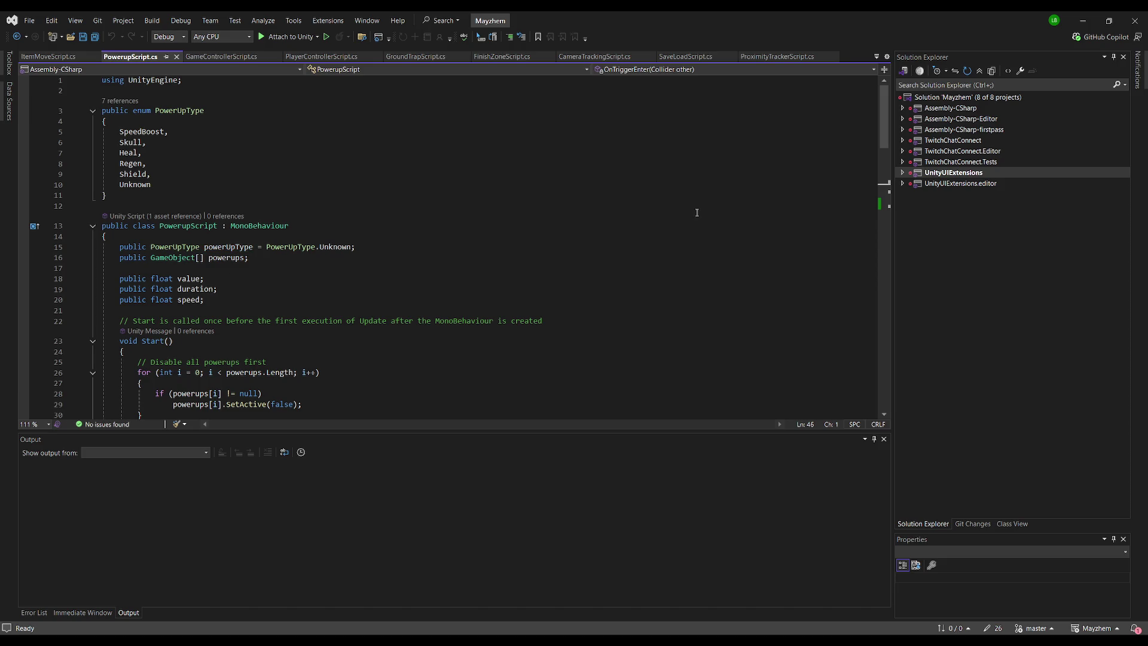
pyautogui.scroll(-3, 883, 146)
pyautogui.scroll(-2, 884, 146)
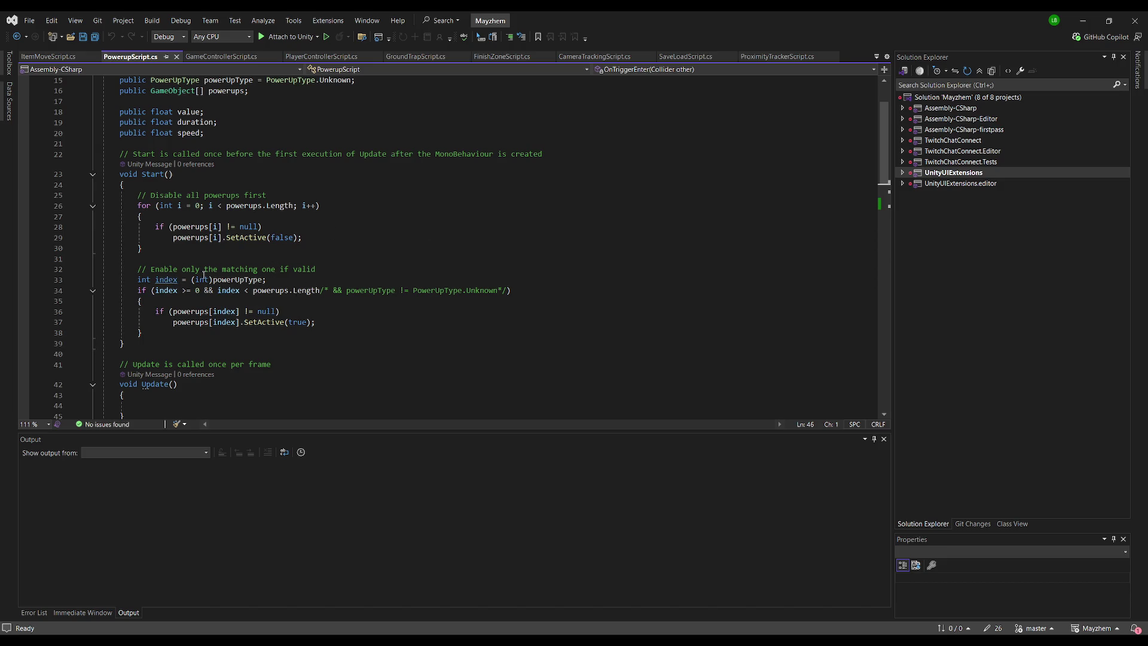
pyautogui.moveTo(886, 165); pyautogui.dragTo(887, 217)
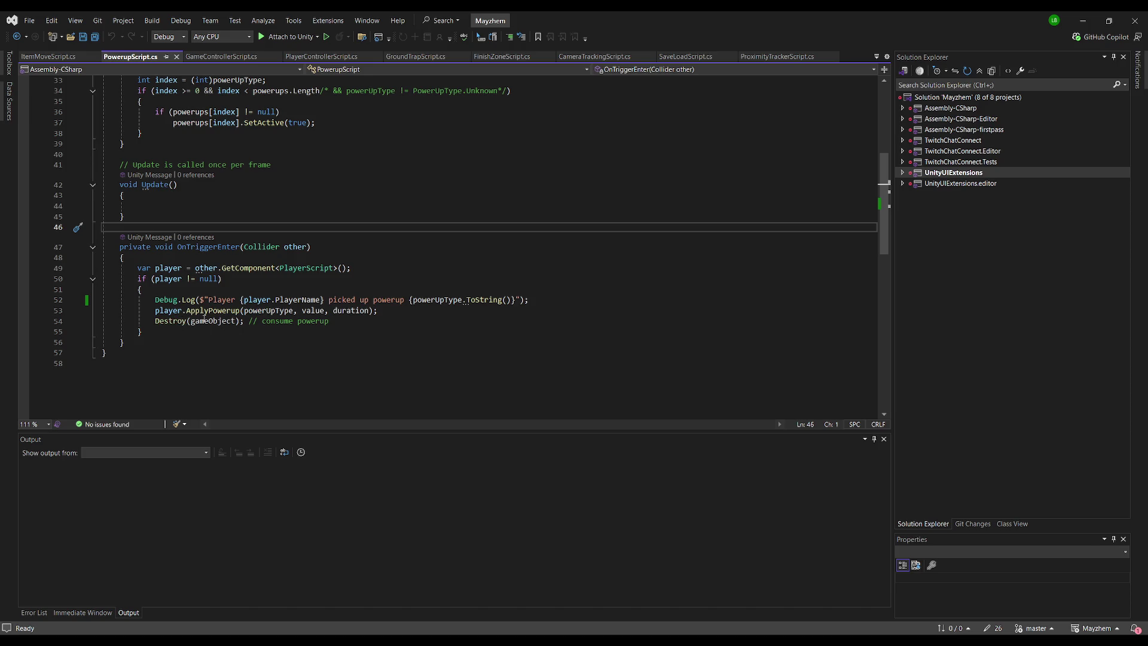
pyautogui.click(227, 310)
pyautogui.press('F12')
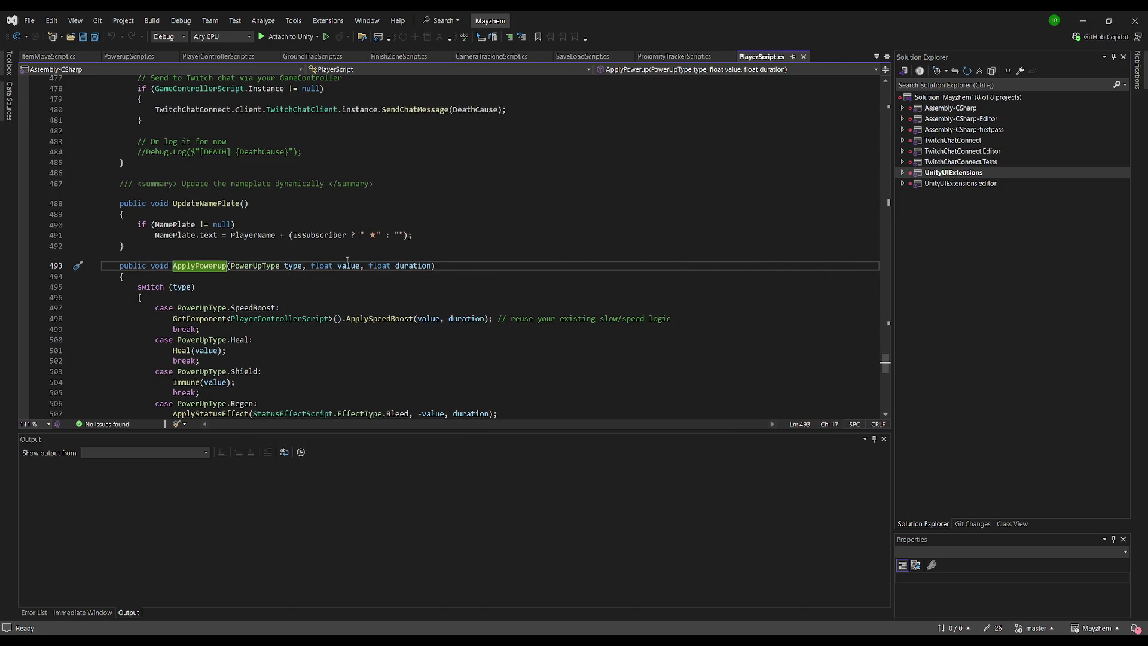
# Step: Jump to the Immune(float duration) definition in PlayerScript.cs
pyautogui.scroll(1, 329, 284)
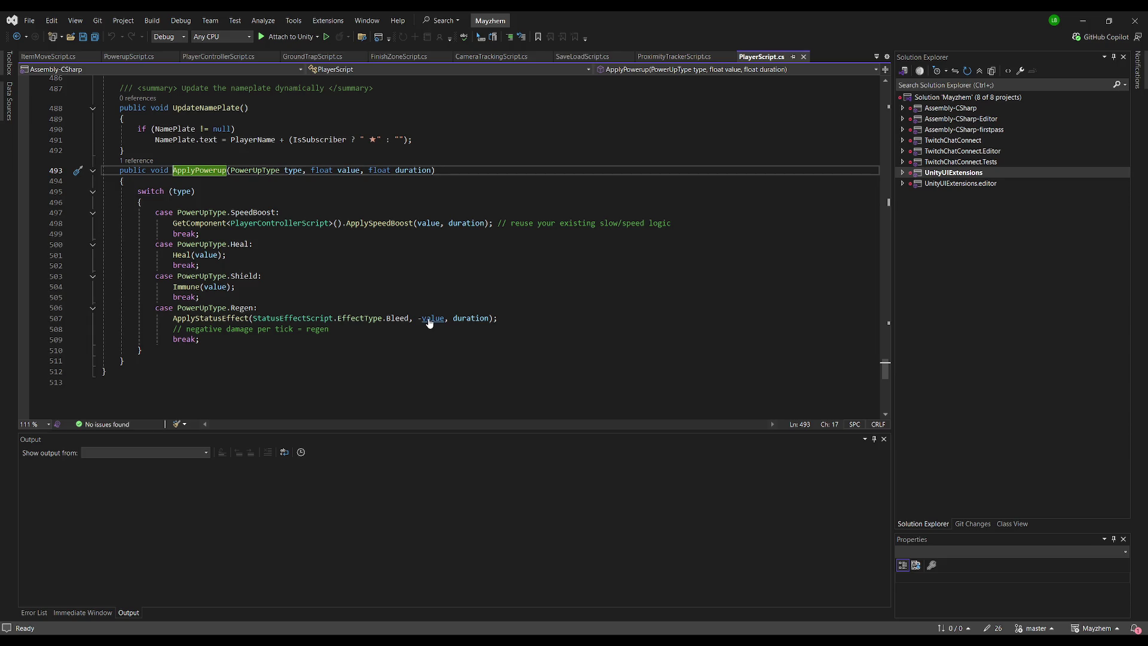
pyautogui.keyDown('ctrl'); pyautogui.click(192, 290); pyautogui.keyUp('ctrl')
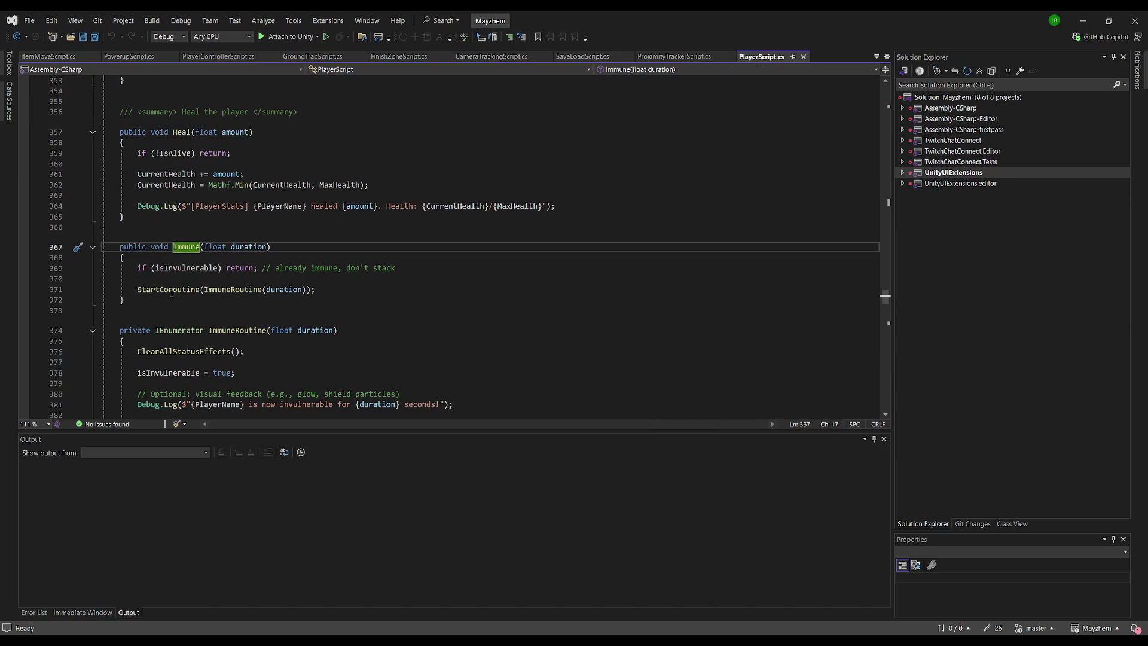
# Step: Trace ImmuneRoutine and ClearAllStatusEffects, step back, then jump to the Heal definition
pyautogui.keyDown('ctrl'); pyautogui.click(240, 290); pyautogui.keyUp('ctrl')
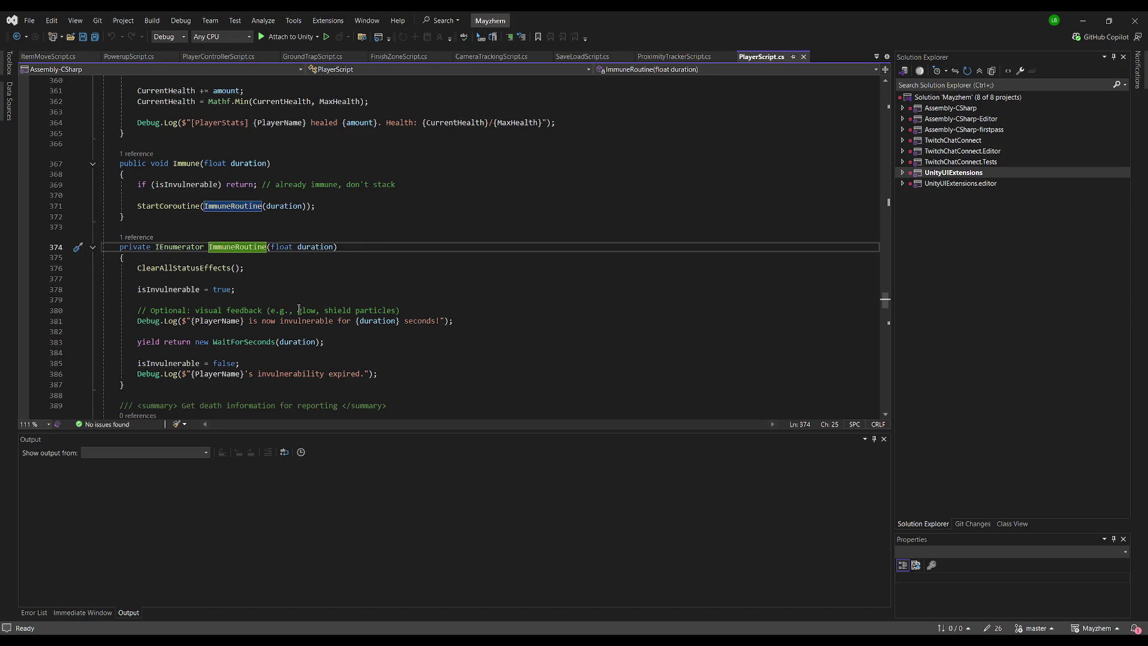
pyautogui.keyDown('ctrl'); pyautogui.click(193, 269); pyautogui.keyUp('ctrl')
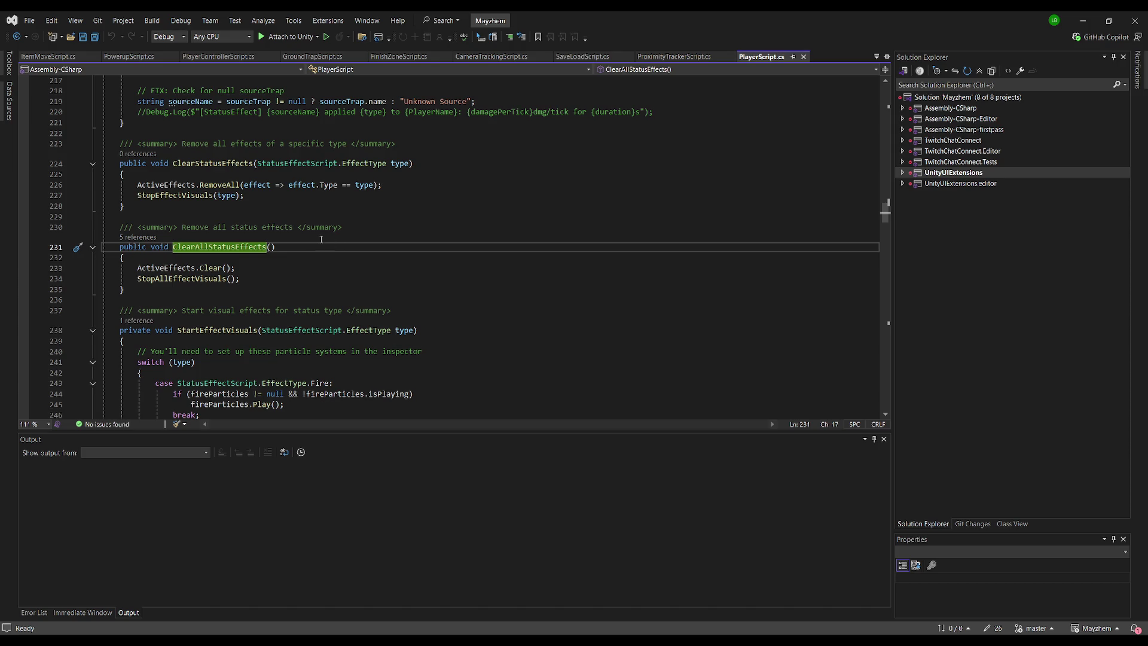
pyautogui.hotkey('ctrl', '-')
pyautogui.hotkey('ctrl', '-')
pyautogui.keyDown('ctrl'); pyautogui.click(189, 219); pyautogui.keyUp('ctrl')
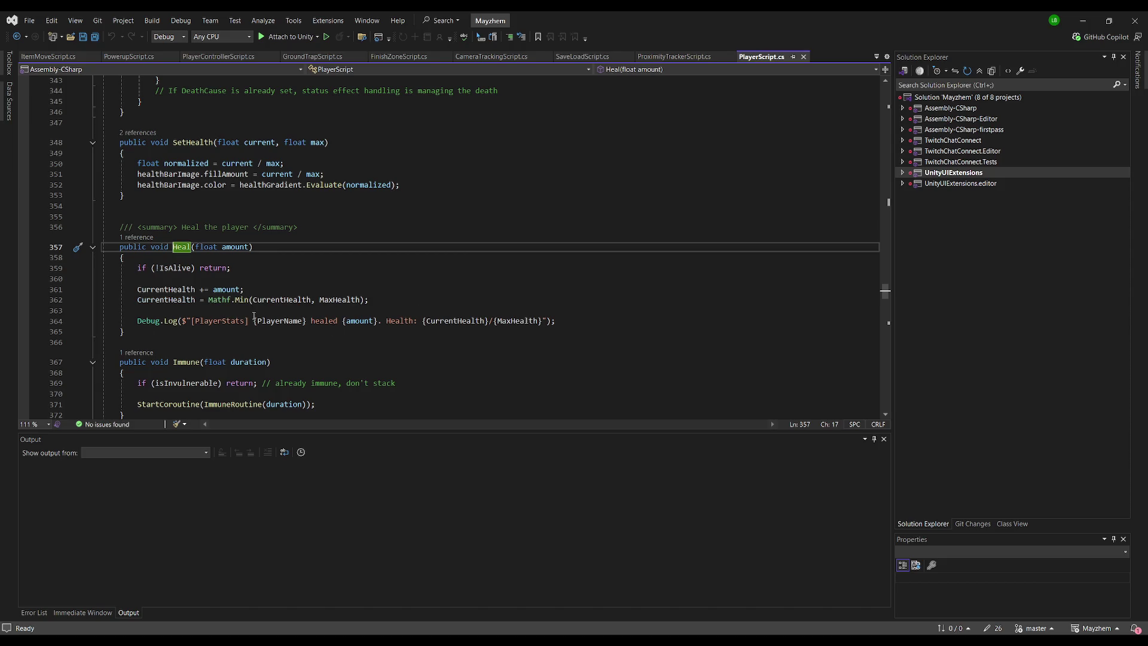
# Step: Scroll up through the TakeDamage code in PlayerScript.cs to review the damage logic
pyautogui.scroll(11, 289, 322)
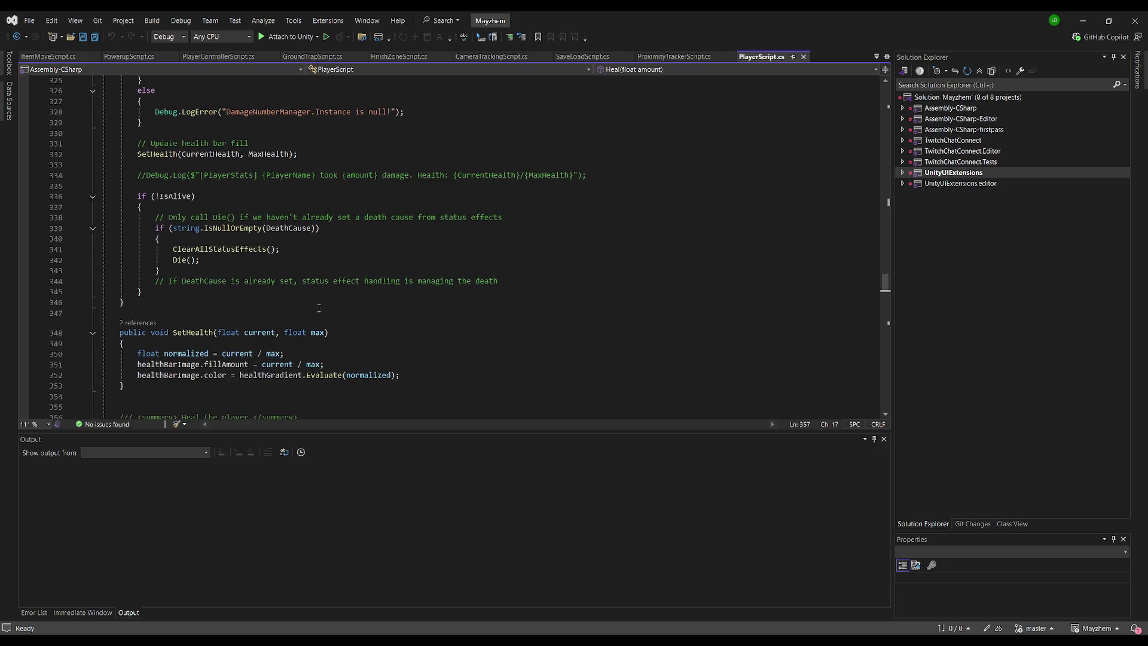
pyautogui.scroll(3, 319, 308)
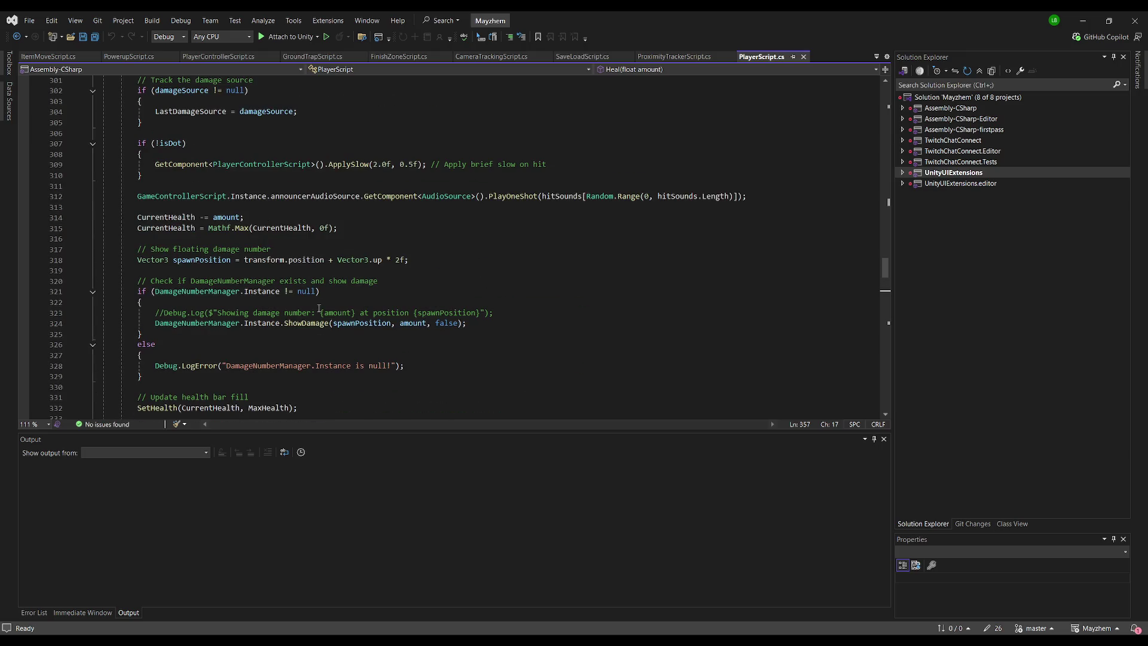
pyautogui.scroll(3, 318, 308)
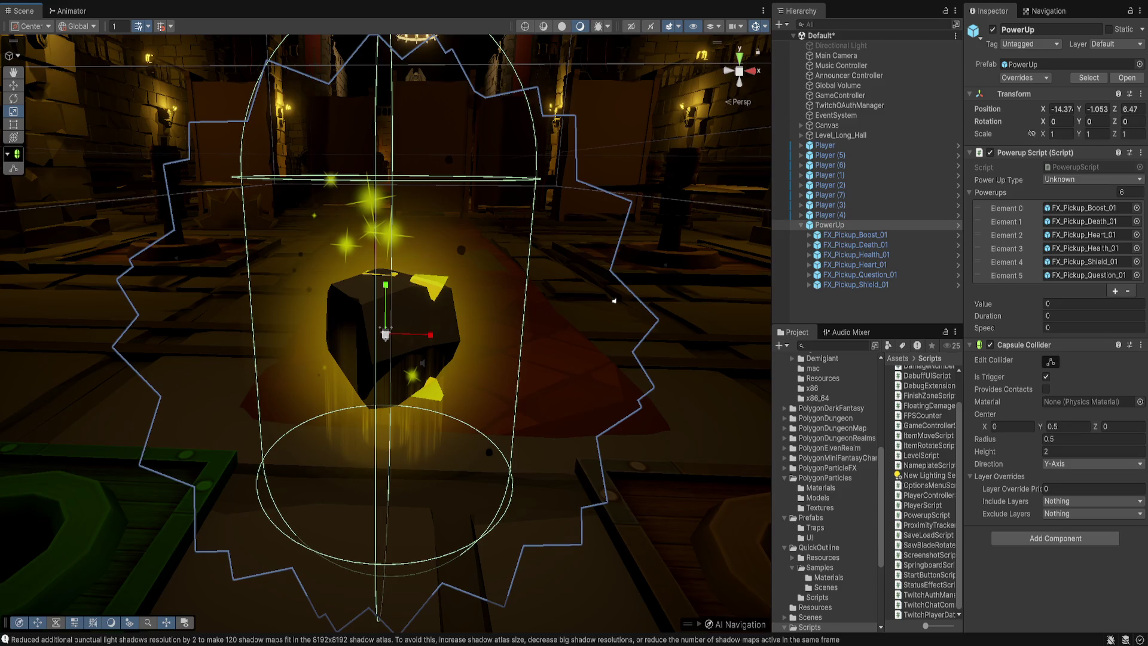
# Step: Preview the pickup effects in turn from Boost through Death and Health, ending on FX_Pickup_Heart_01
pyautogui.click(855, 235)
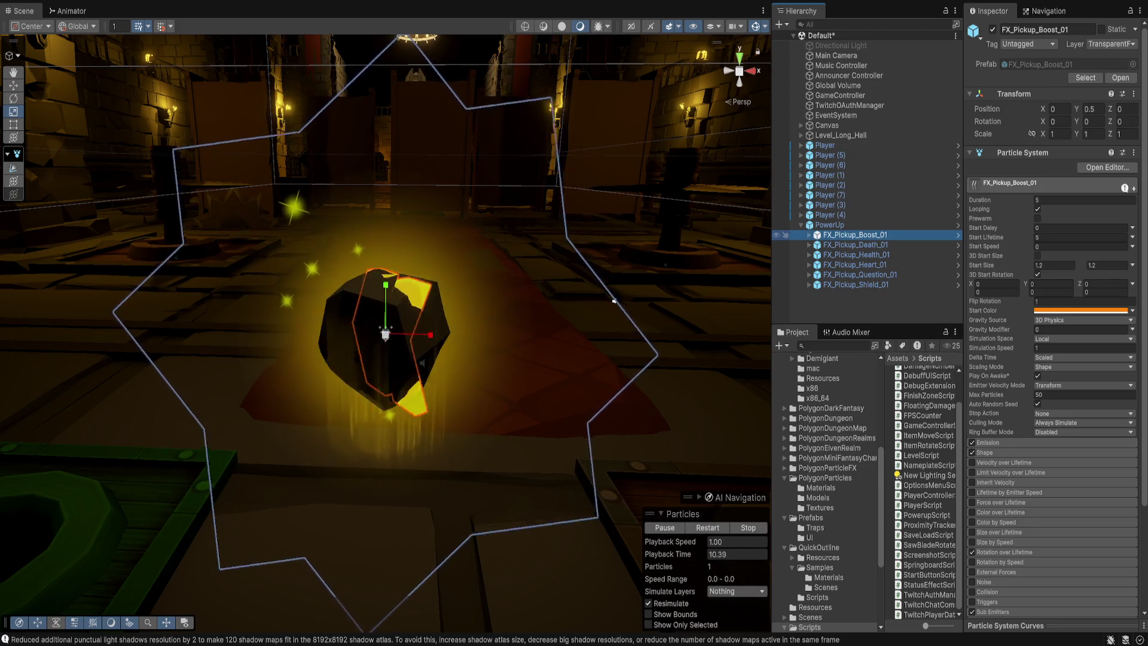
pyautogui.press('Down')
pyautogui.press('Down')
pyautogui.press('Down')
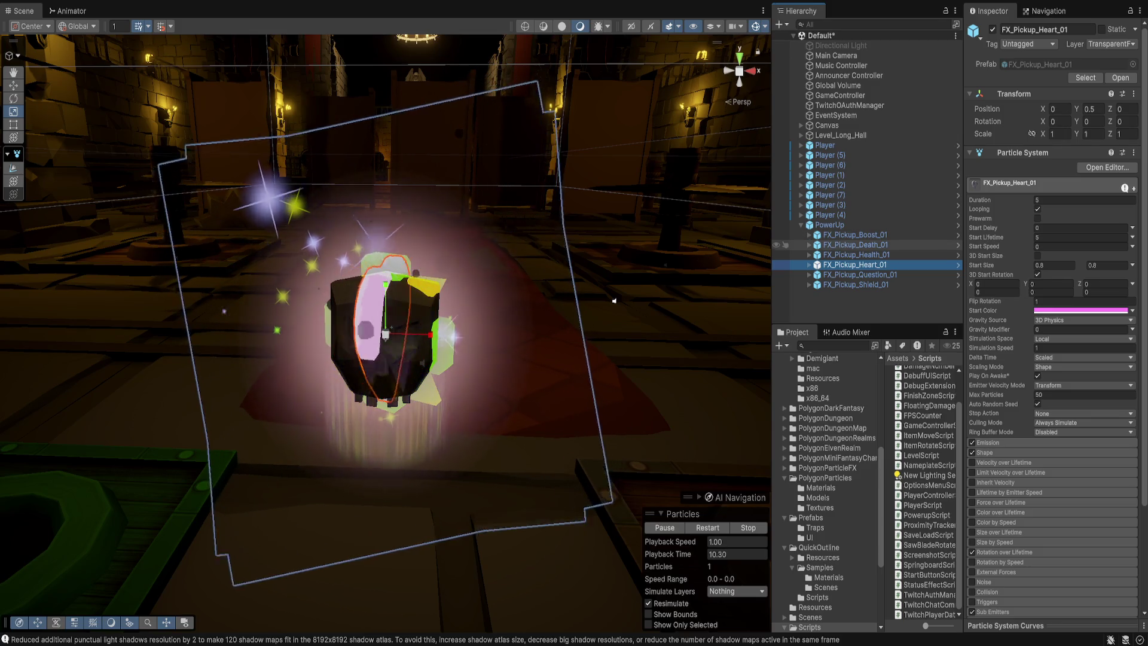
pyautogui.press('Down')
pyautogui.press('Down')
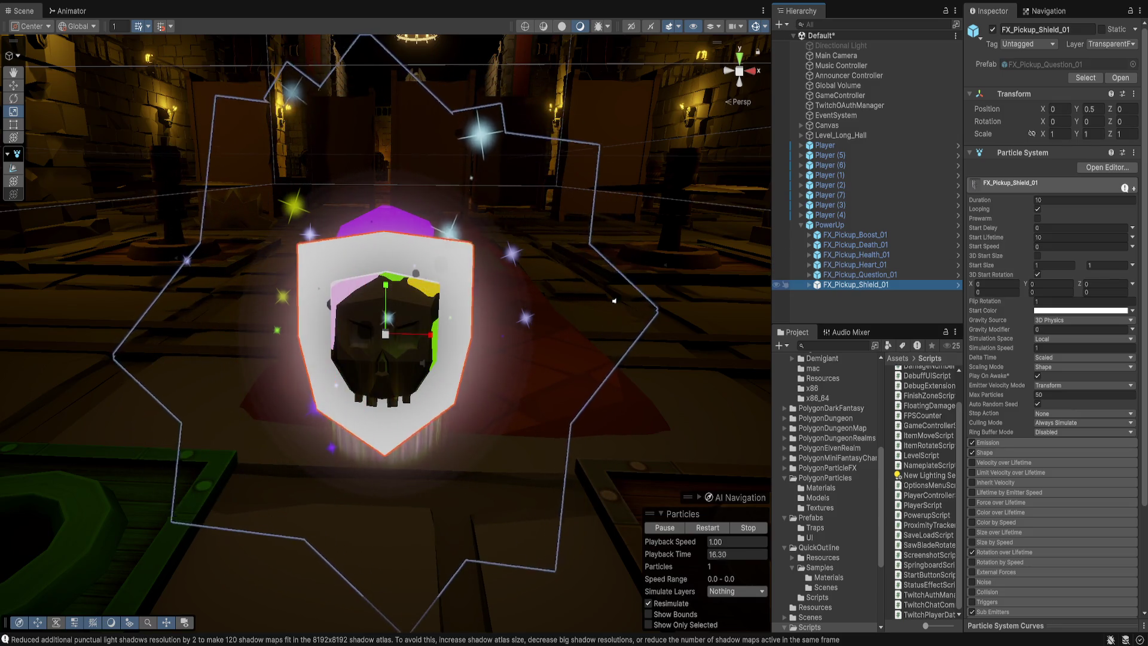
pyautogui.press('Up')
pyautogui.press('Up')
pyautogui.press('Up')
pyautogui.press('Up')
pyautogui.press('Up')
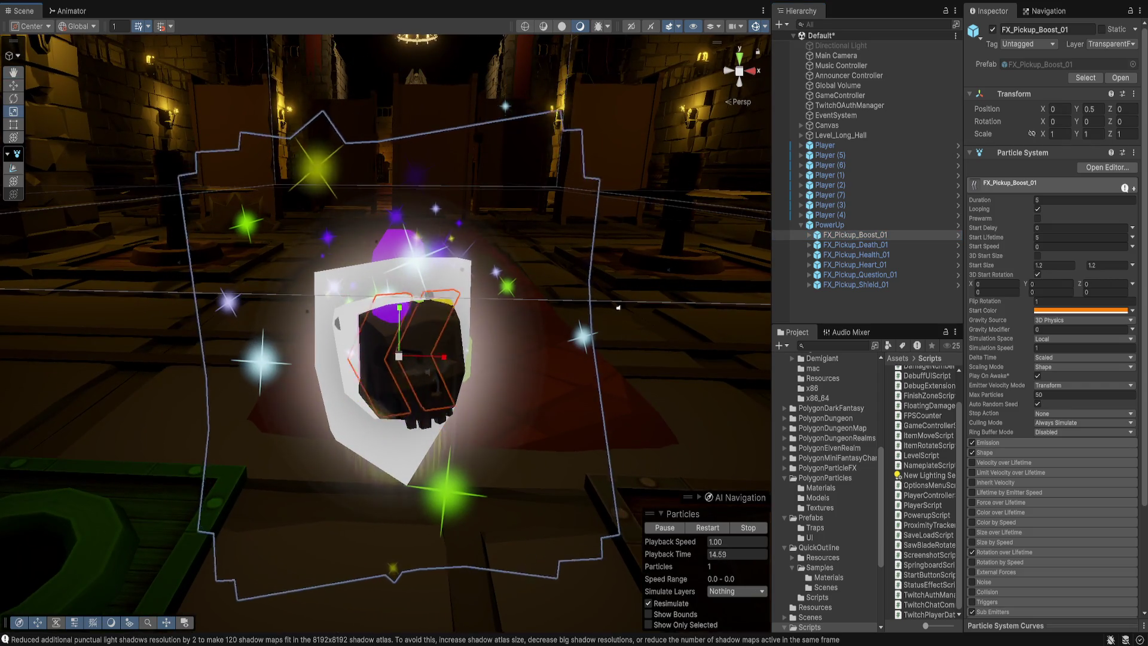
pyautogui.press('Down')
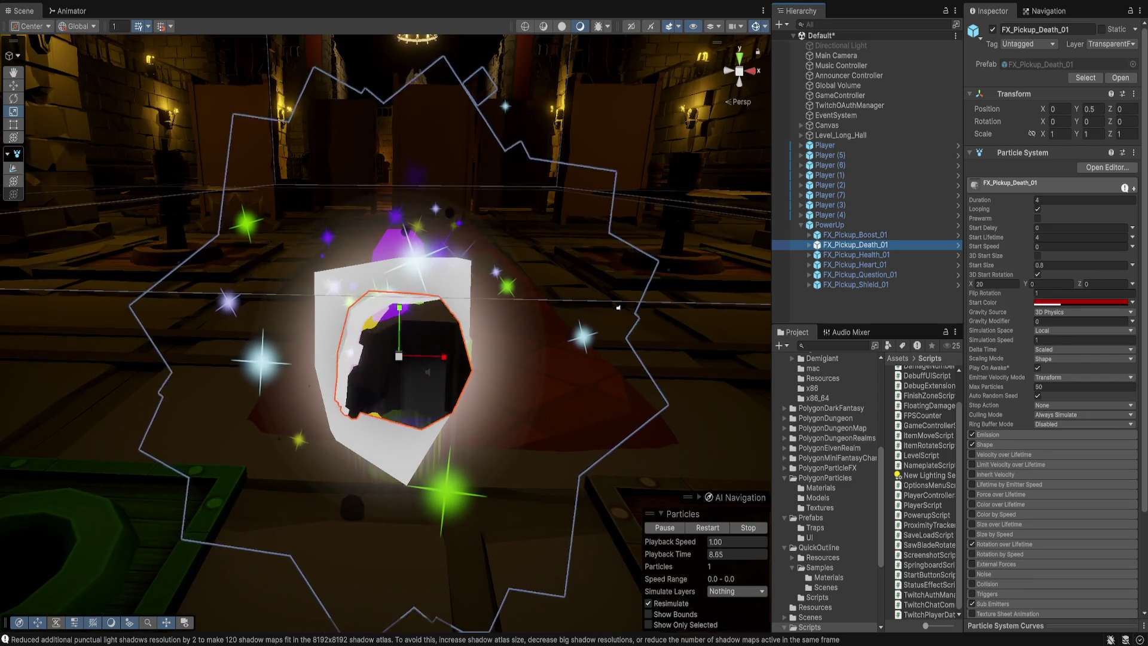
pyautogui.press('Down')
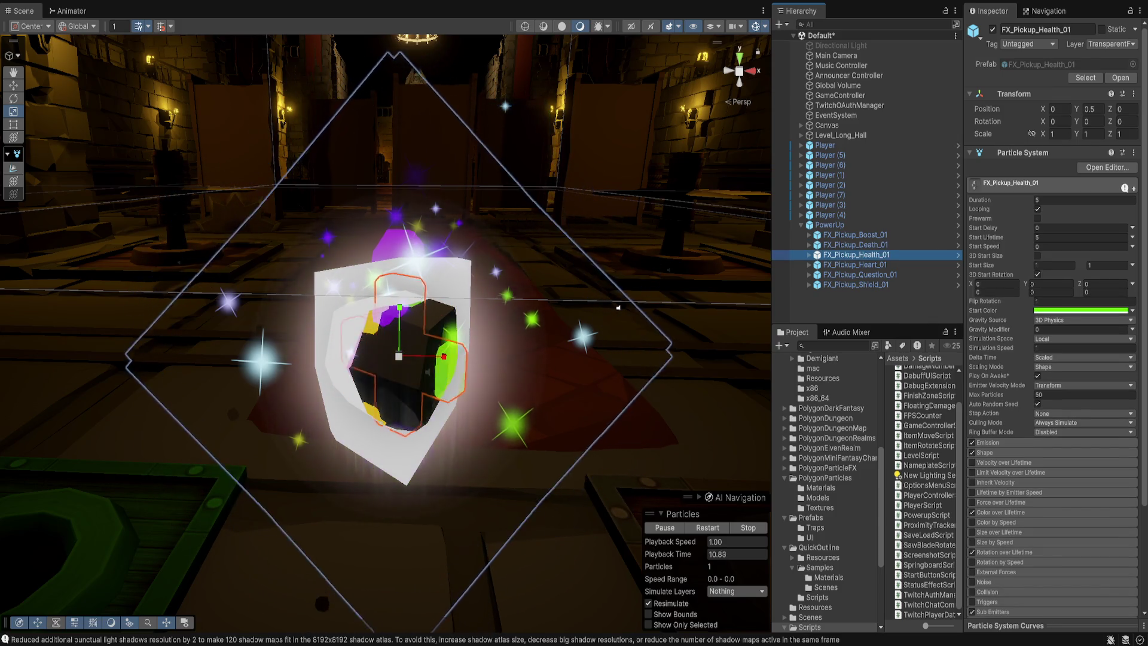
pyautogui.press('Down')
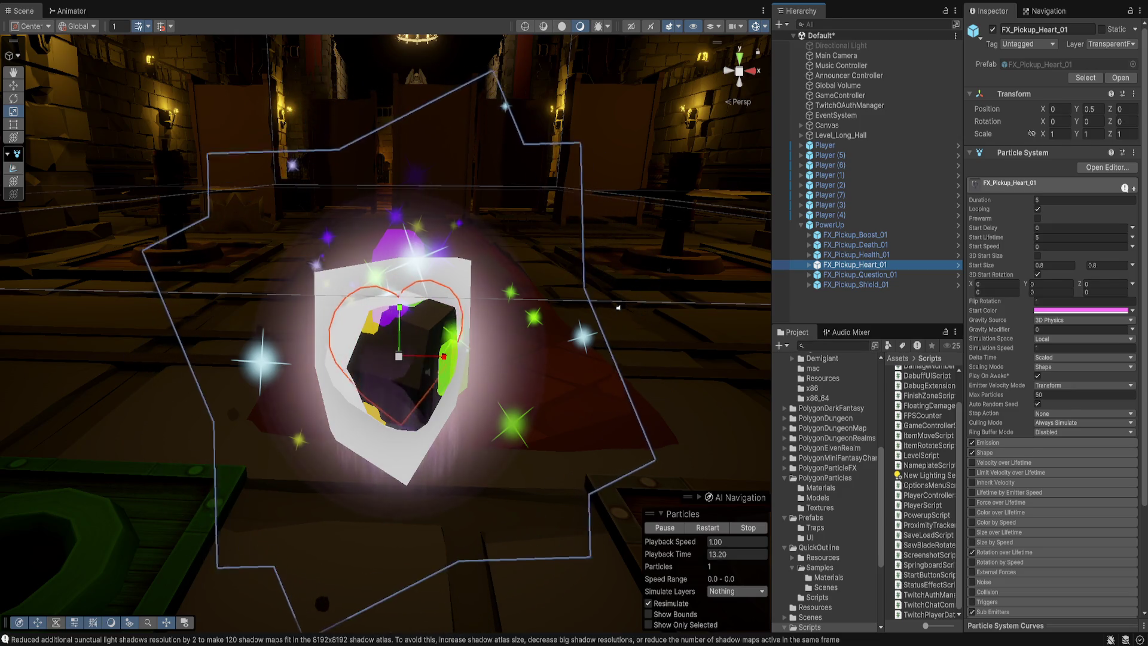
# Step: Select all six FX_Pickup effects and switch them all inactive
pyautogui.keyDown('ctrl'); pyautogui.click(856, 234); pyautogui.keyUp('ctrl')
pyautogui.keyDown('shift'); pyautogui.click(856, 285); pyautogui.keyUp('shift')
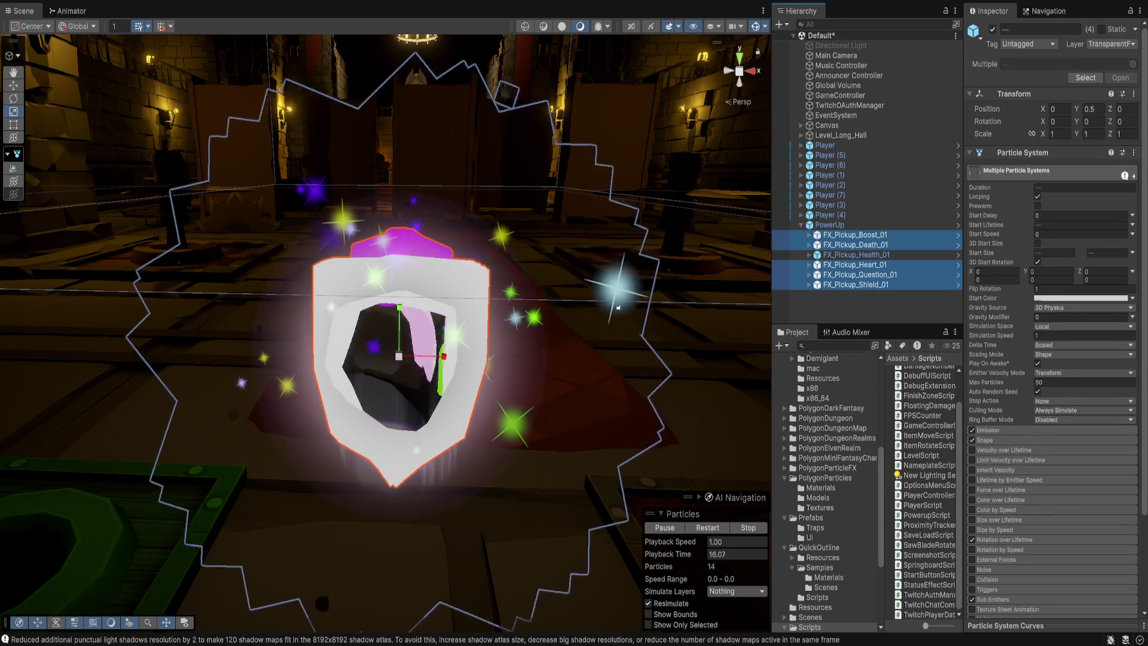
pyautogui.hotkey('alt', 'shift', 'a')
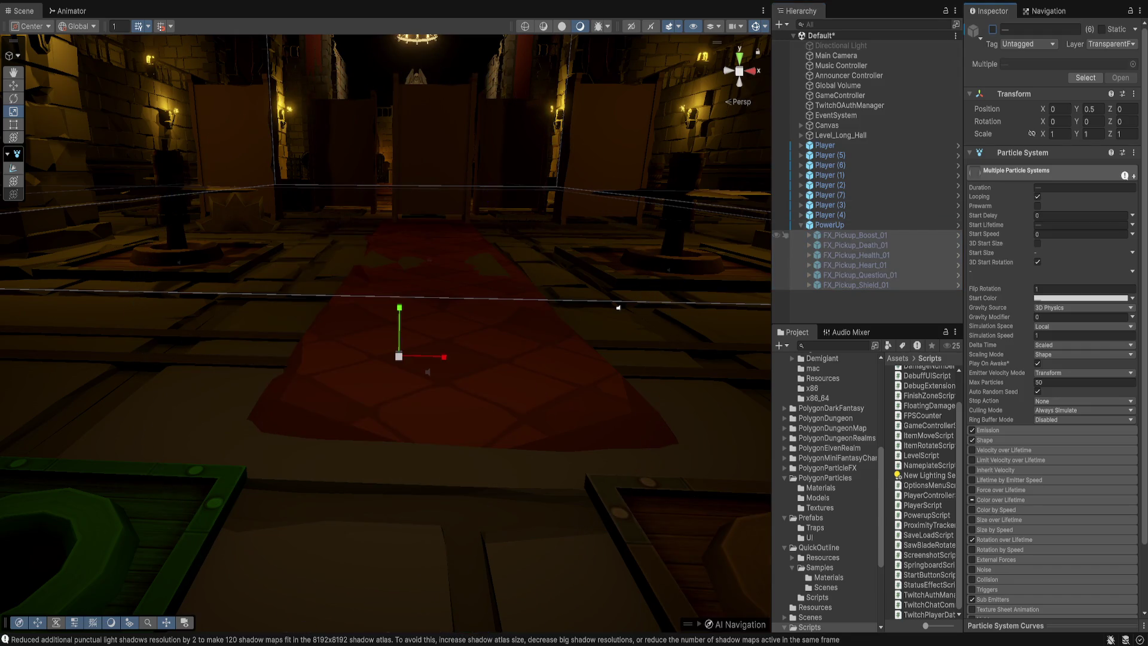
# Step: Briefly re-enable the Health effect, then leave only FX_Pickup_Heart_01 active
pyautogui.click(796, 255)
pyautogui.click(993, 30)
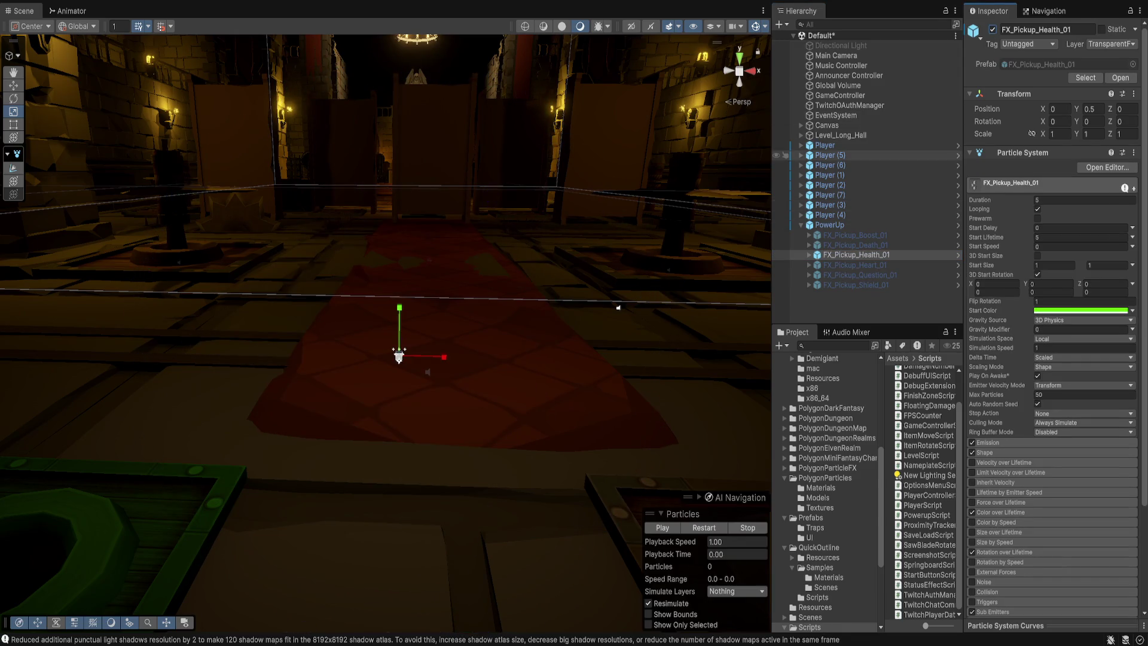
pyautogui.click(789, 256)
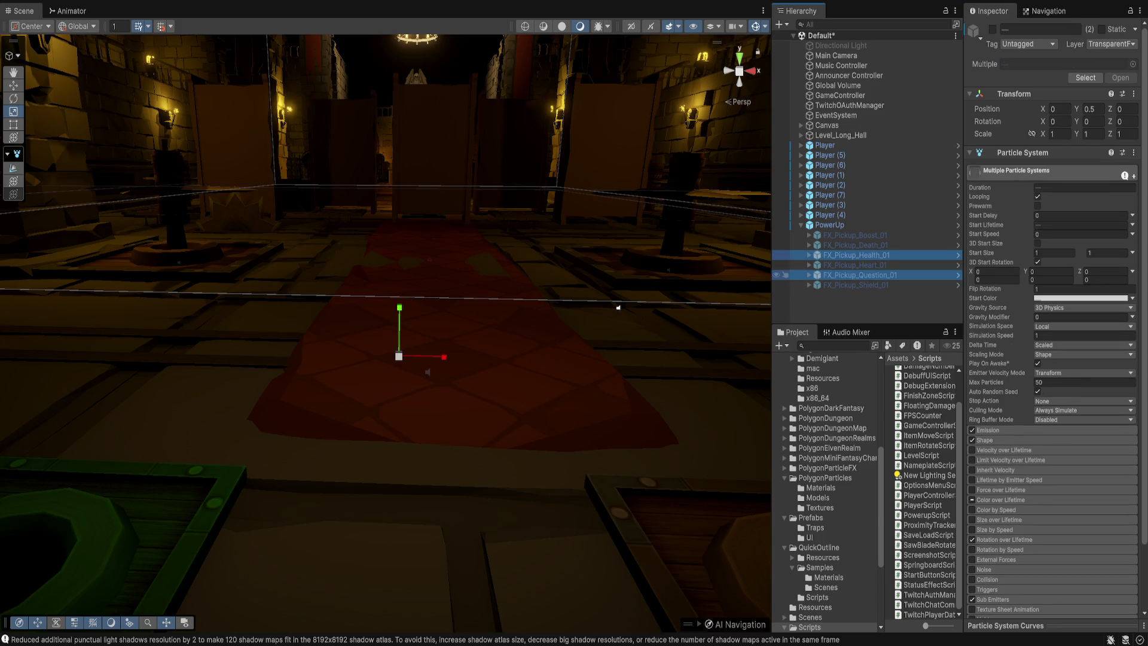
pyautogui.hotkey('alt', 'shift', 'a')
pyautogui.click(789, 265)
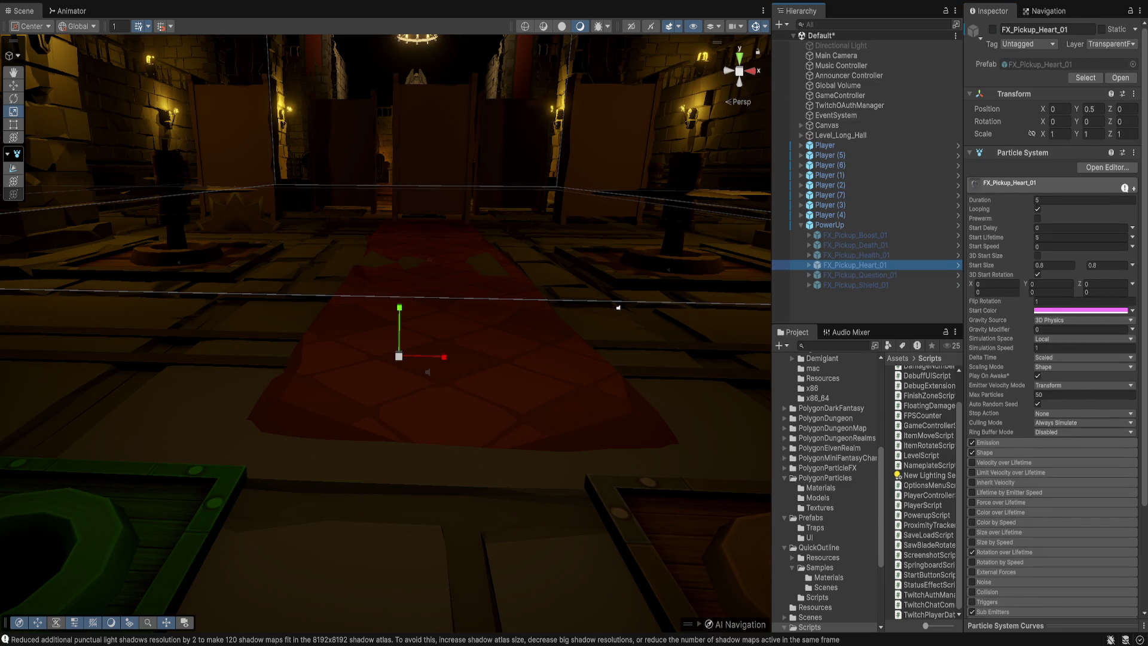
pyautogui.click(993, 29)
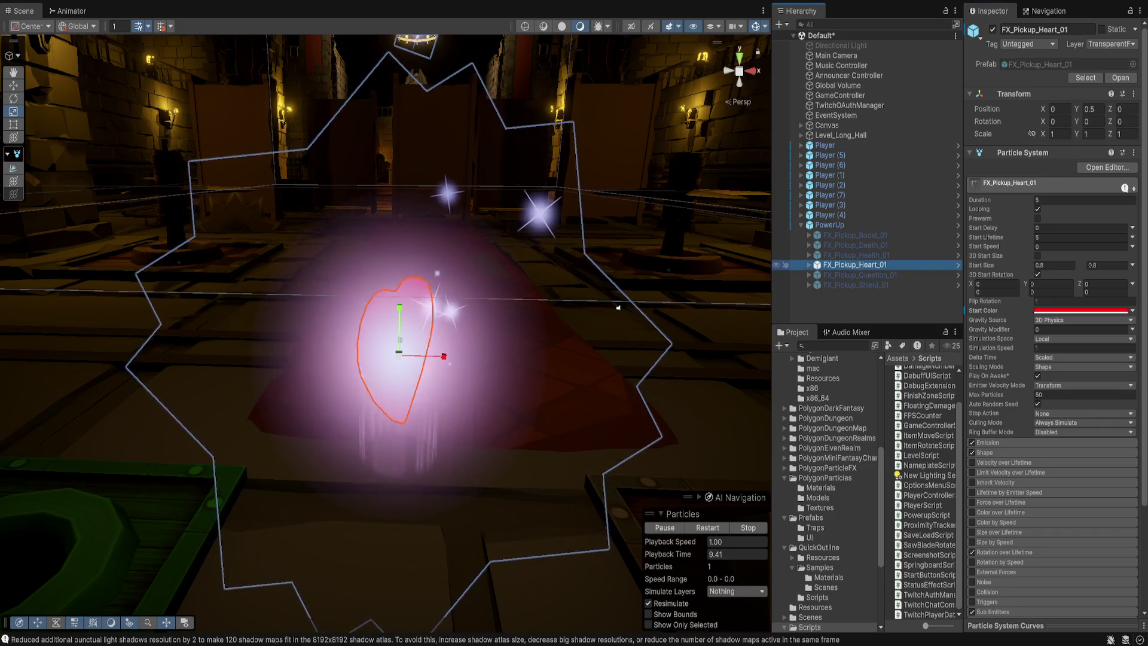
# Step: Expand FX_Pickup_Heart_01 and inspect its Sparkles and Glow children, orbiting closer to the heart
pyautogui.click(809, 264)
pyautogui.click(867, 284)
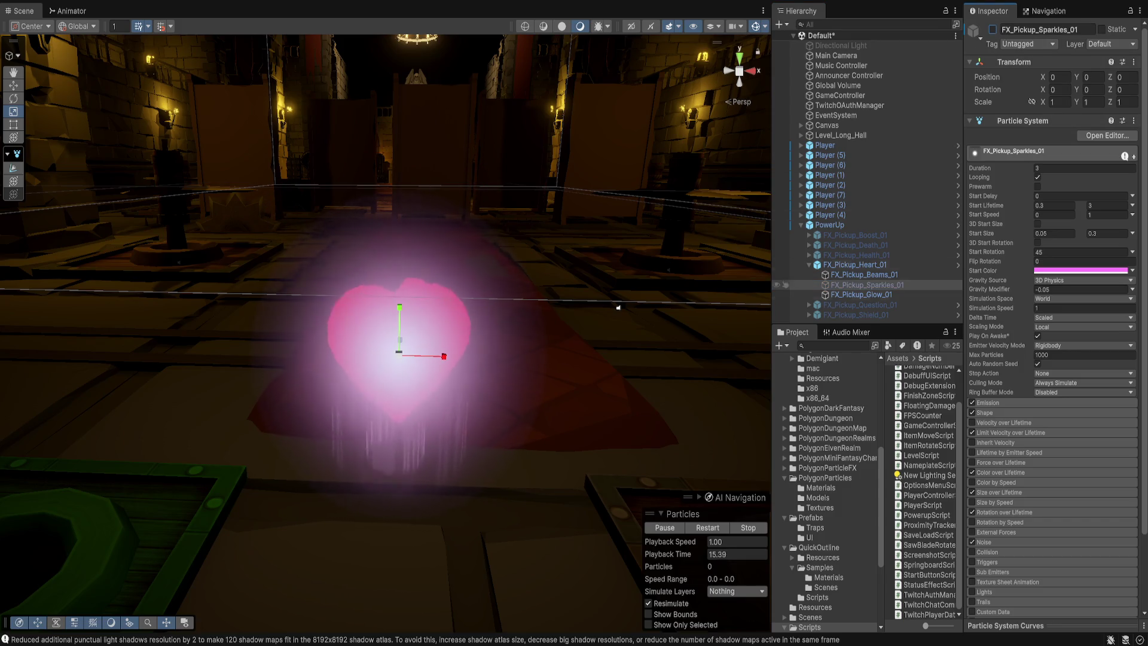
pyautogui.click(861, 295)
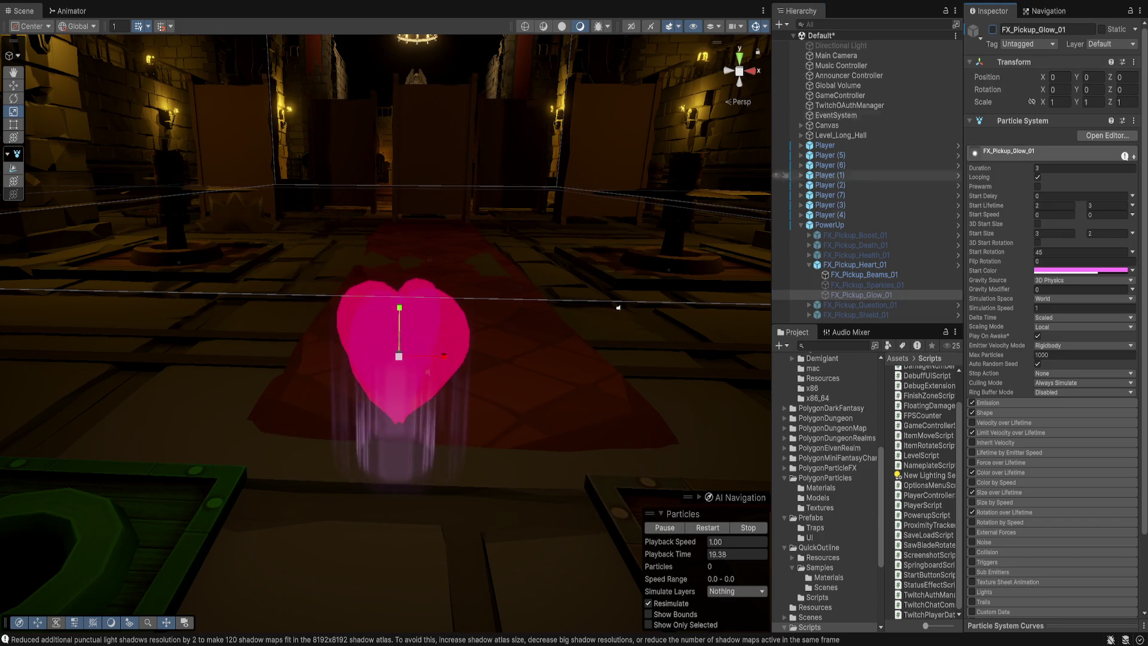
pyautogui.click(855, 265)
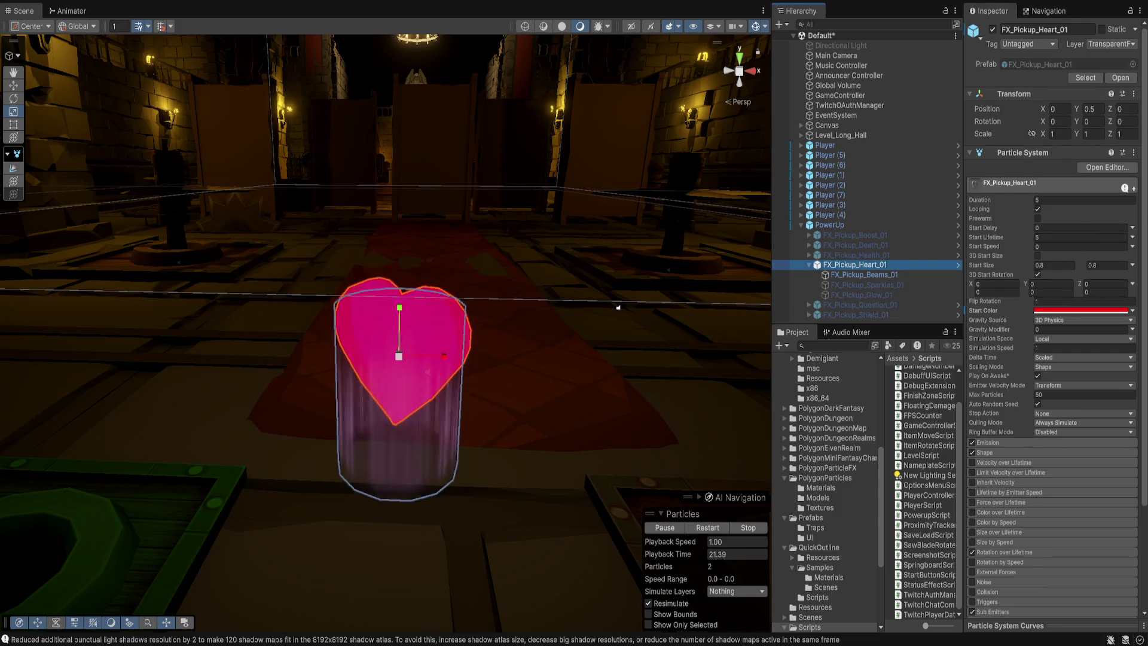
pyautogui.moveTo(619, 308)
pyautogui.mouseDown()
pyautogui.moveTo(638, 342)
pyautogui.moveTo(610, 298)
pyautogui.mouseUp()
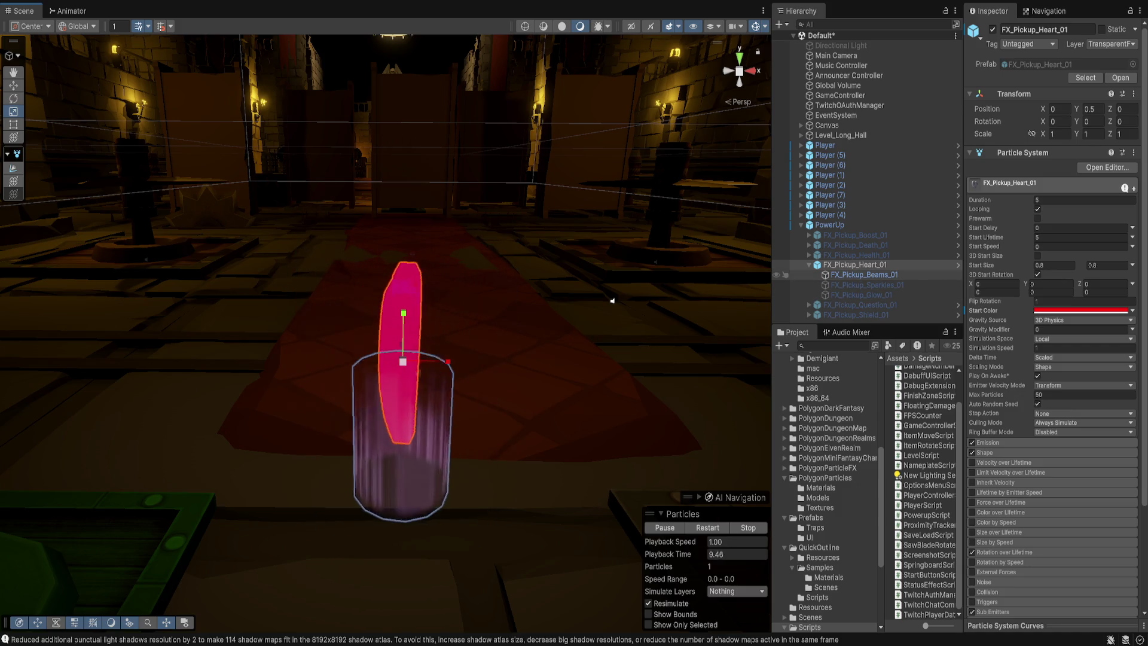
# Step: Inspect the Beams child, then select Glow and Sparkles together to compare their settings
pyautogui.click(865, 274)
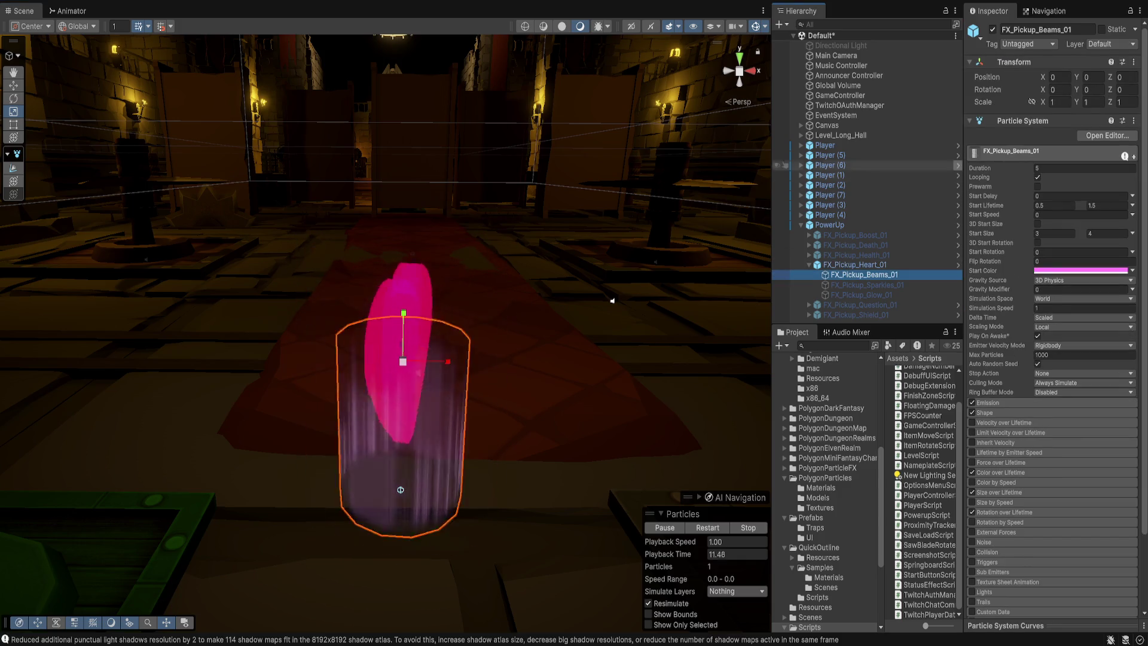
pyautogui.click(861, 295)
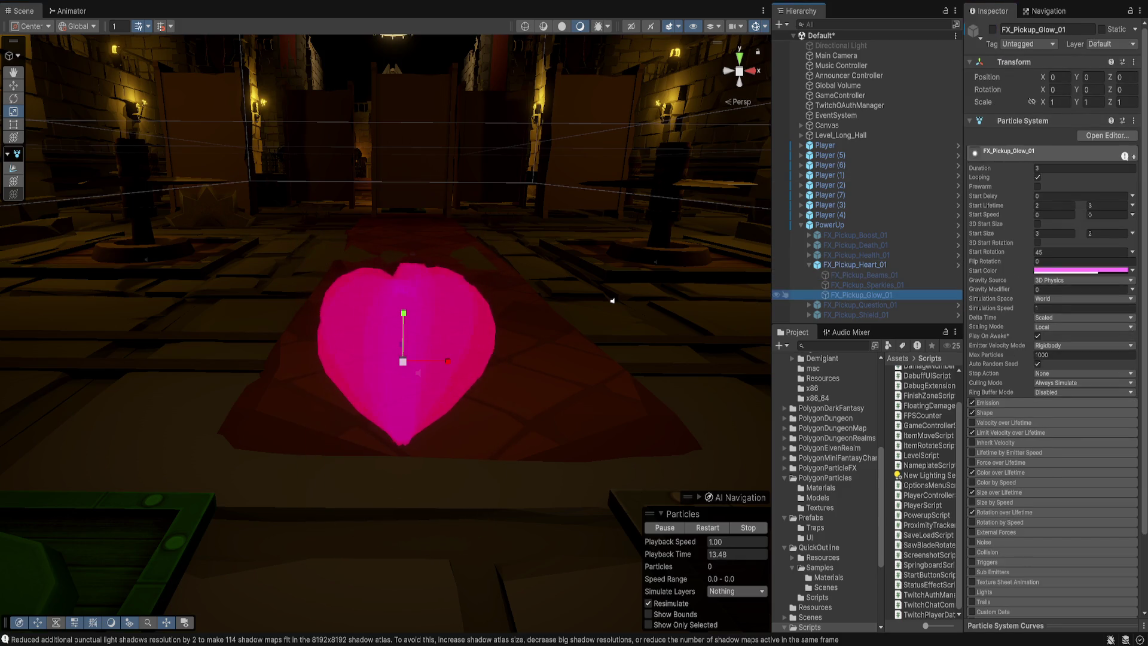
pyautogui.keyDown('shift'); pyautogui.click(867, 285); pyautogui.keyUp('shift')
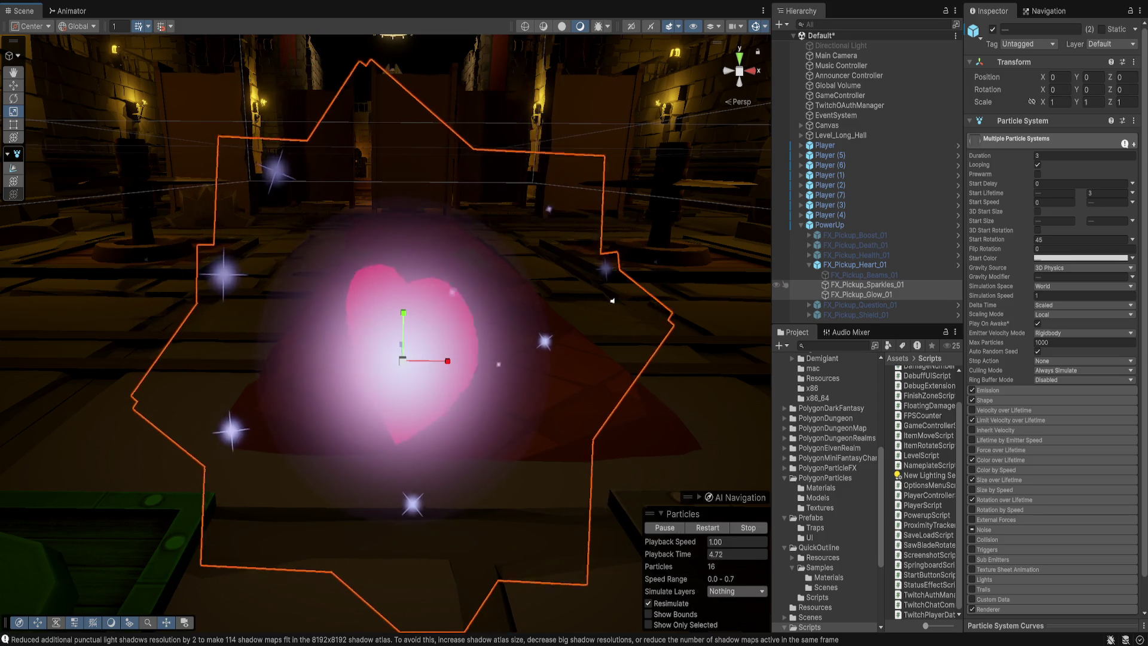
# Step: On FX_Pickup_Glow_01 alone, set start lifetime to 3, review Emission and Shape, and enable Prewarm
pyautogui.moveTo(612, 301); pyautogui.dragTo(559, 288)
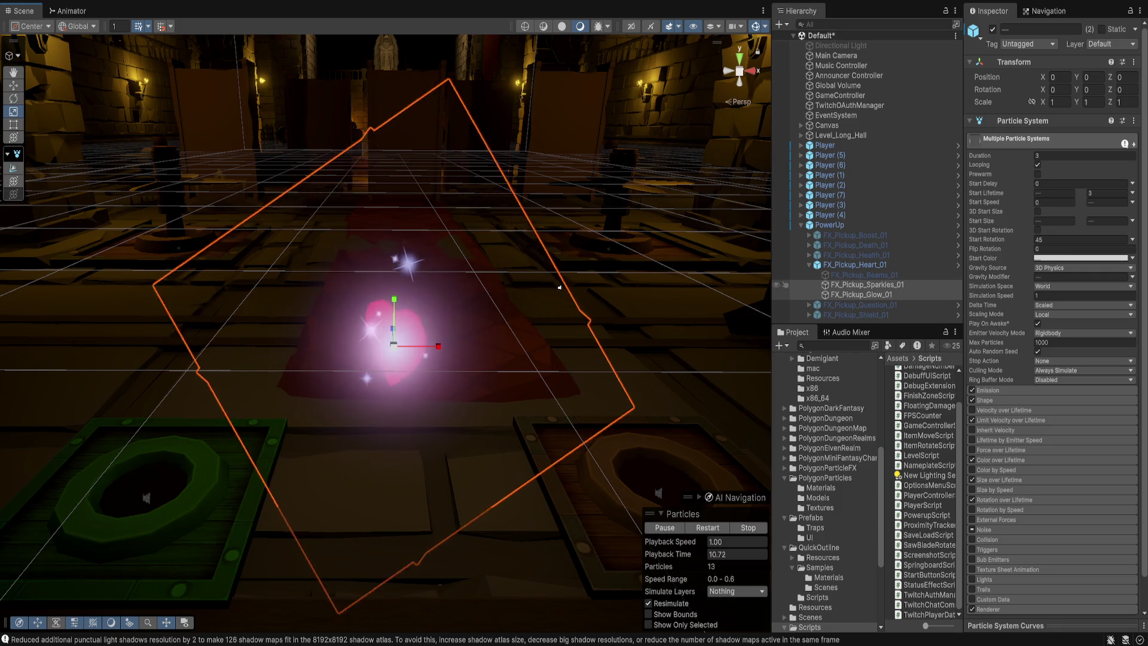
pyautogui.click(861, 294)
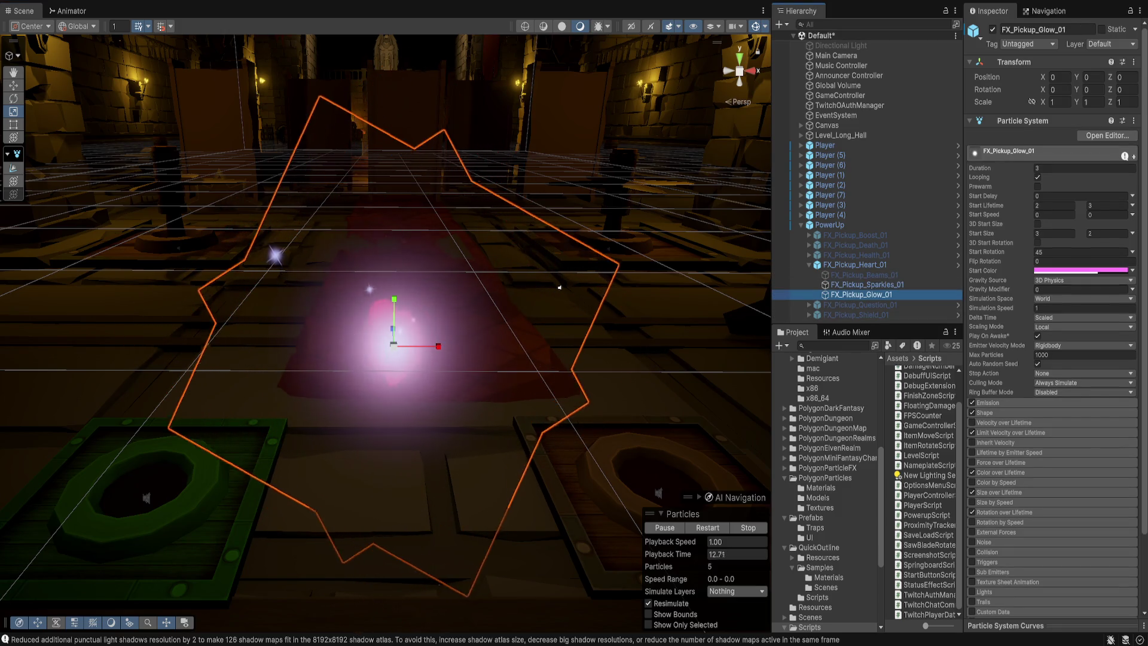
pyautogui.click(1108, 205)
pyautogui.write('2')
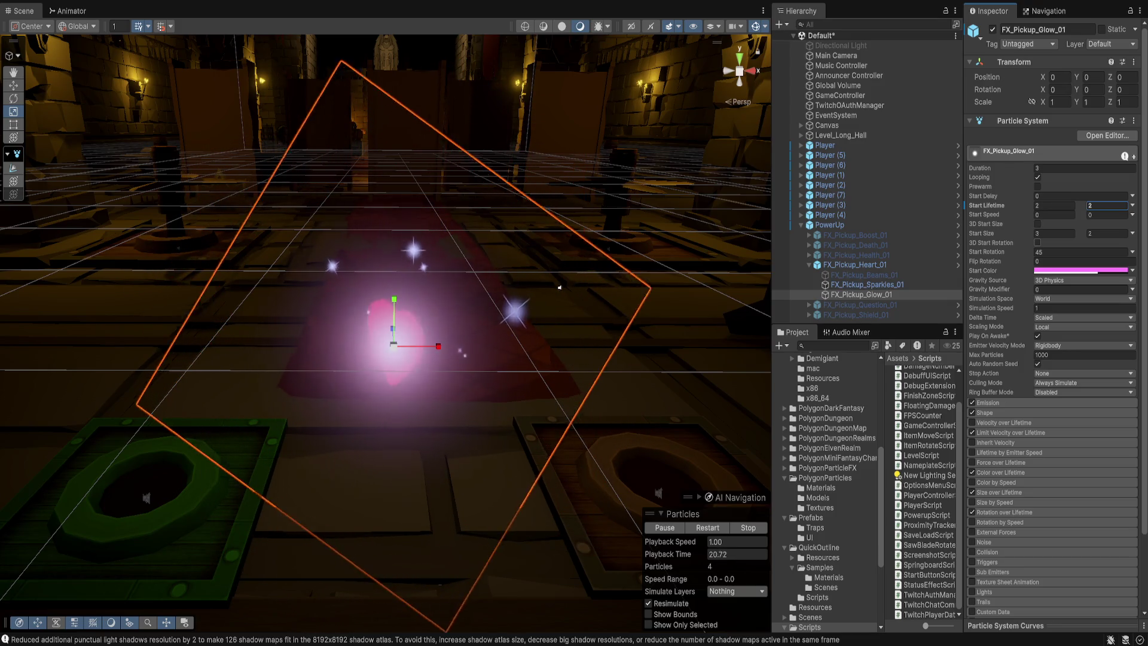
pyautogui.click(1005, 403)
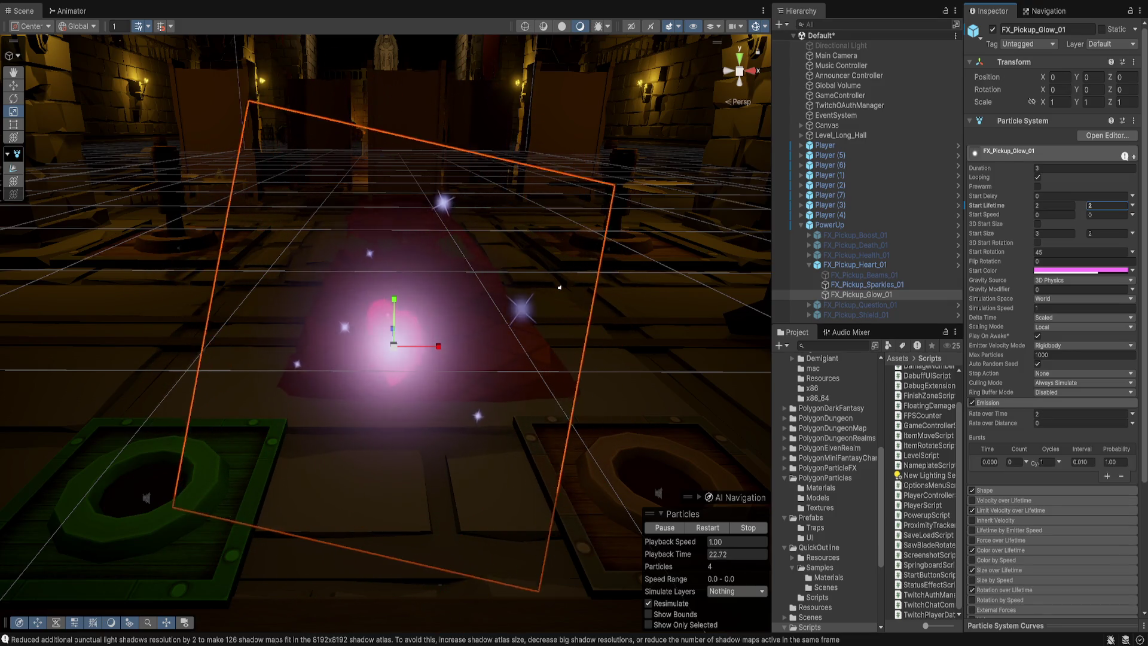
pyautogui.click(1005, 490)
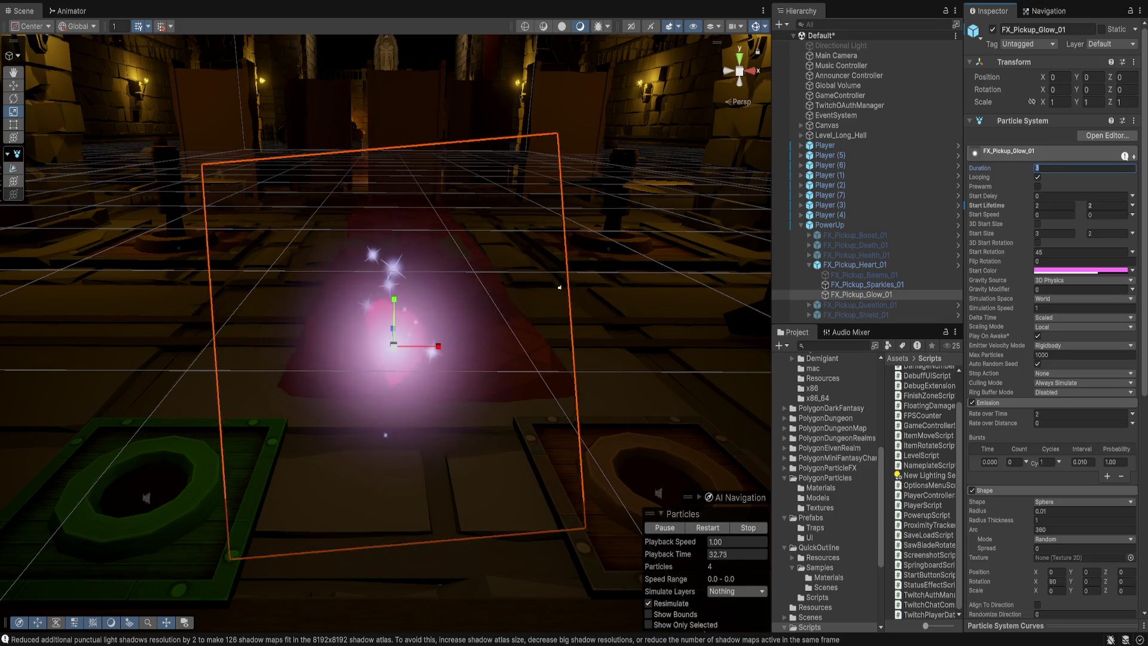
pyautogui.write('2')
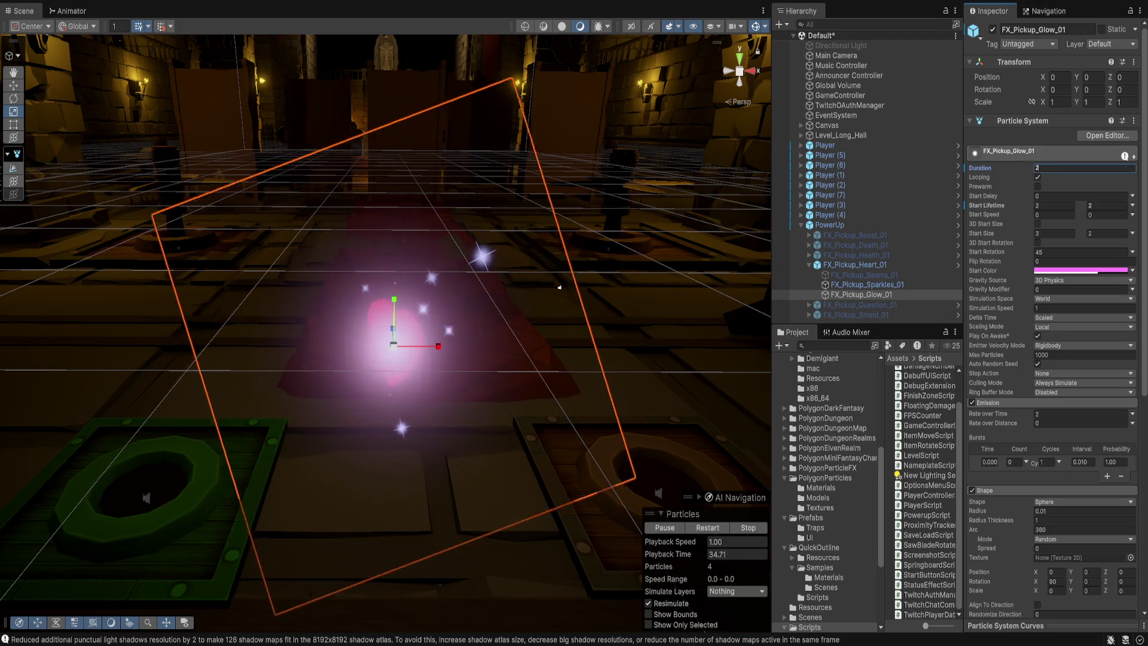
pyautogui.write('3')
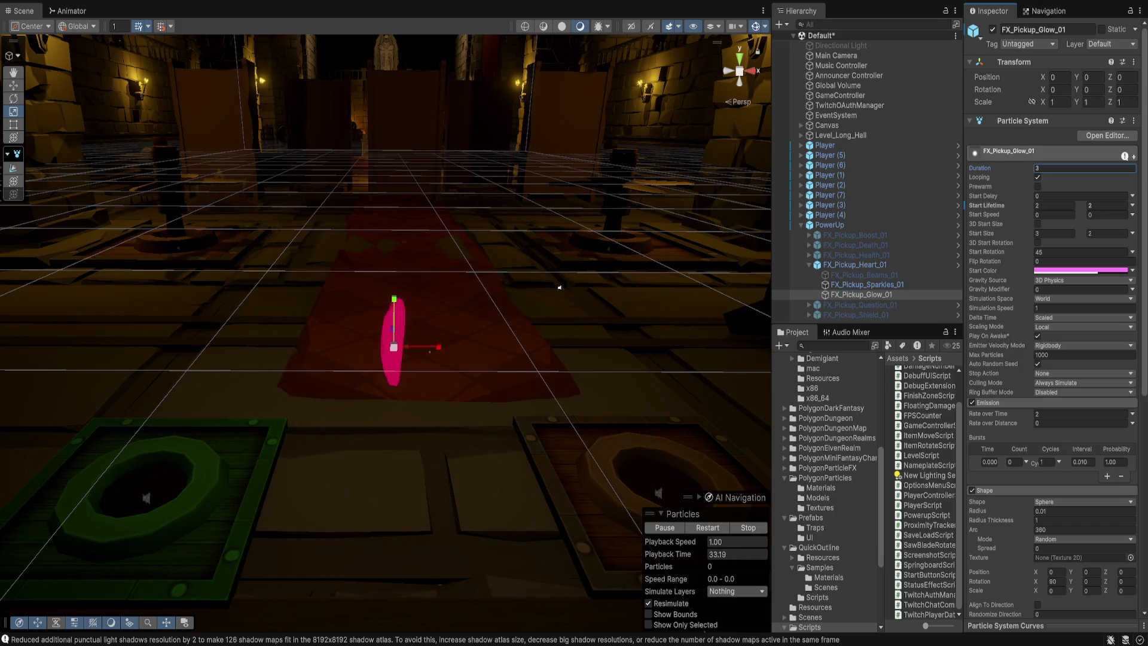
pyautogui.click(1038, 187)
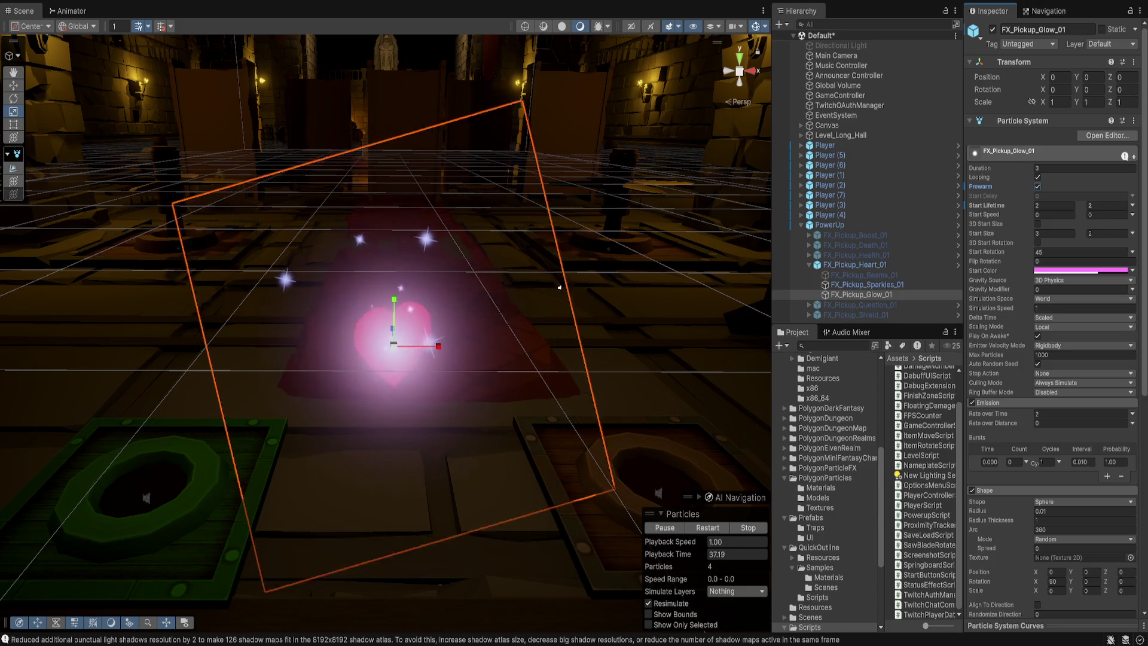
# Step: Restart the particle preview and frame the Glow effect in the Scene view
pyautogui.press('.')
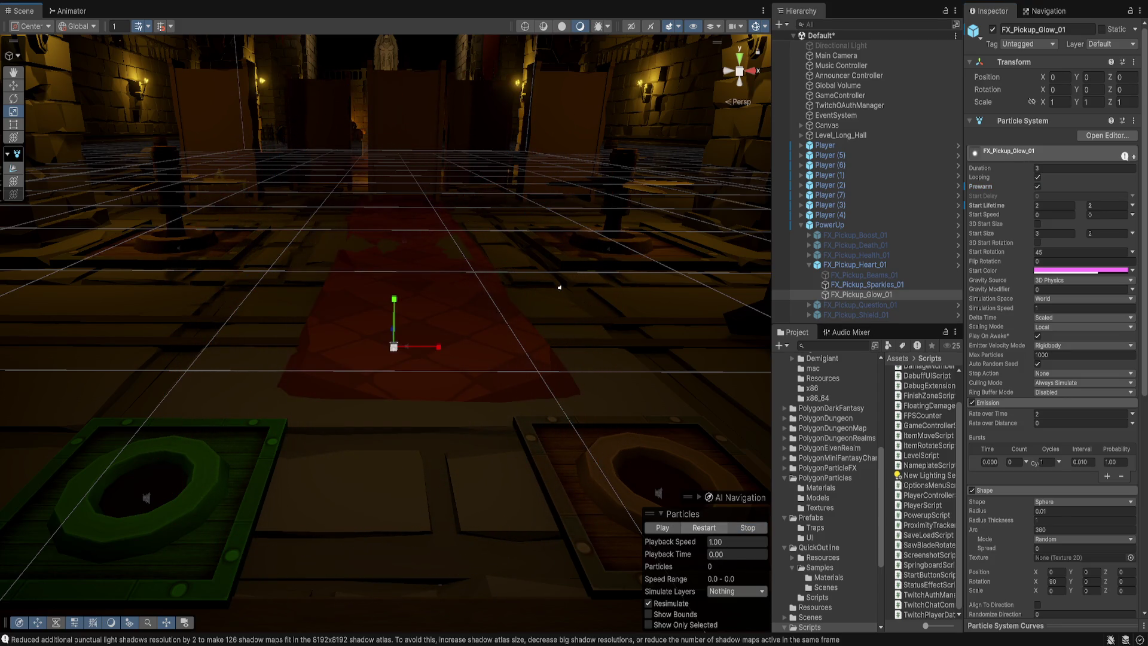
pyautogui.click(704, 527)
pyautogui.click(867, 285)
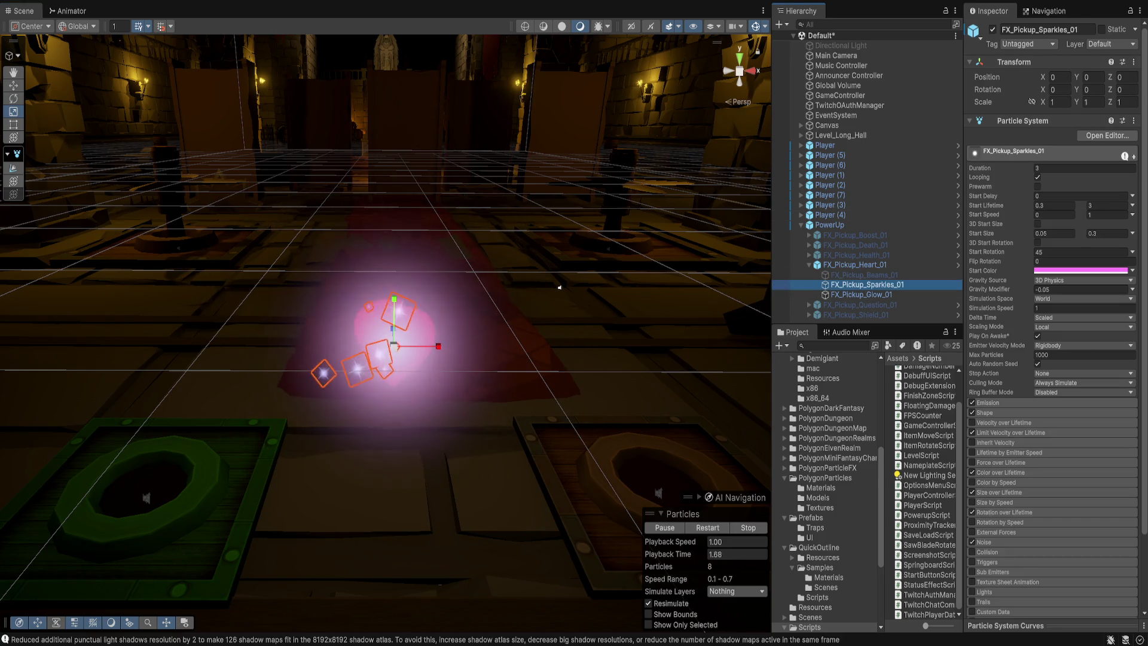
pyautogui.click(862, 295)
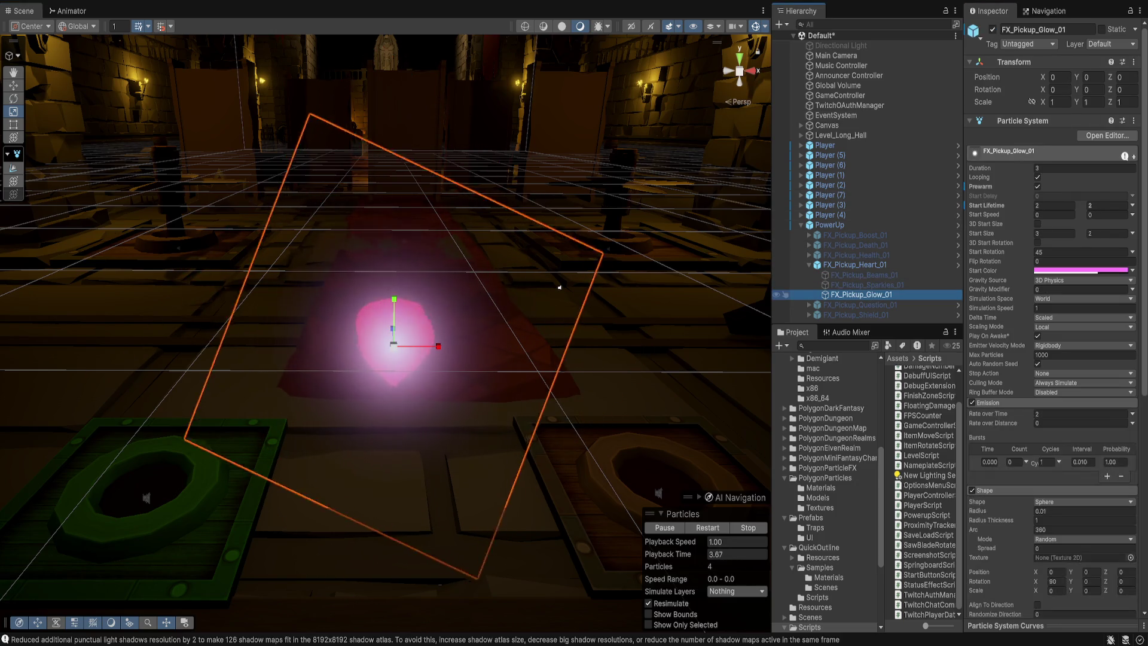
pyautogui.press('f')
pyautogui.click(582, 282)
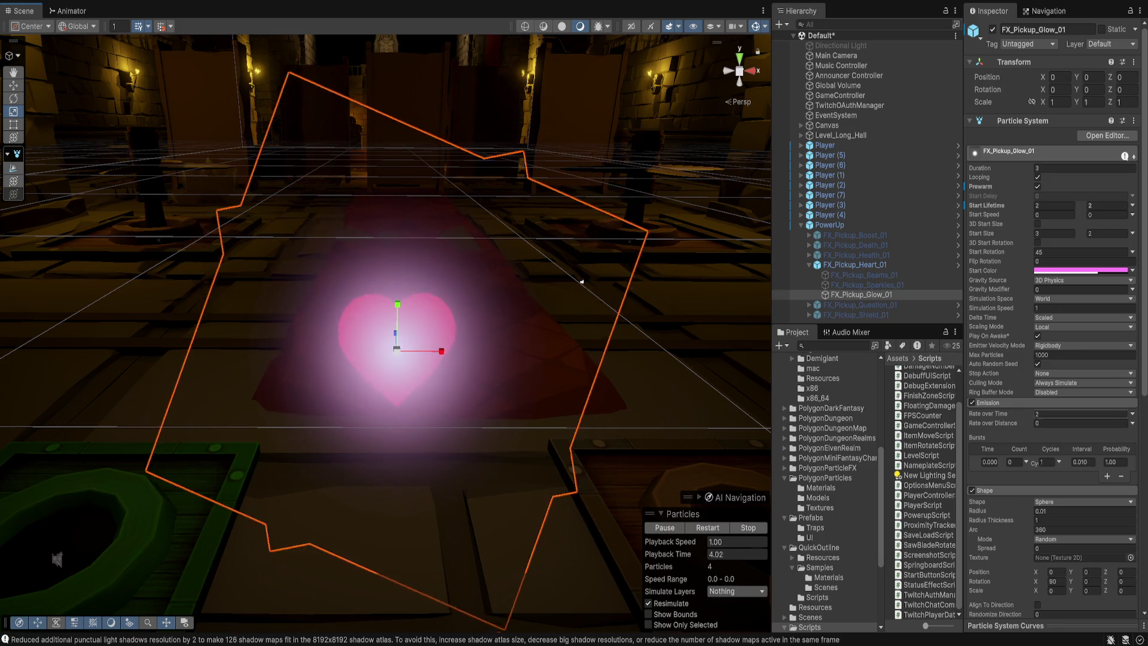
# Step: Set the end key of the Glow's Size over Lifetime curve to 0.818
pyautogui.scroll(-8, 1053, 389)
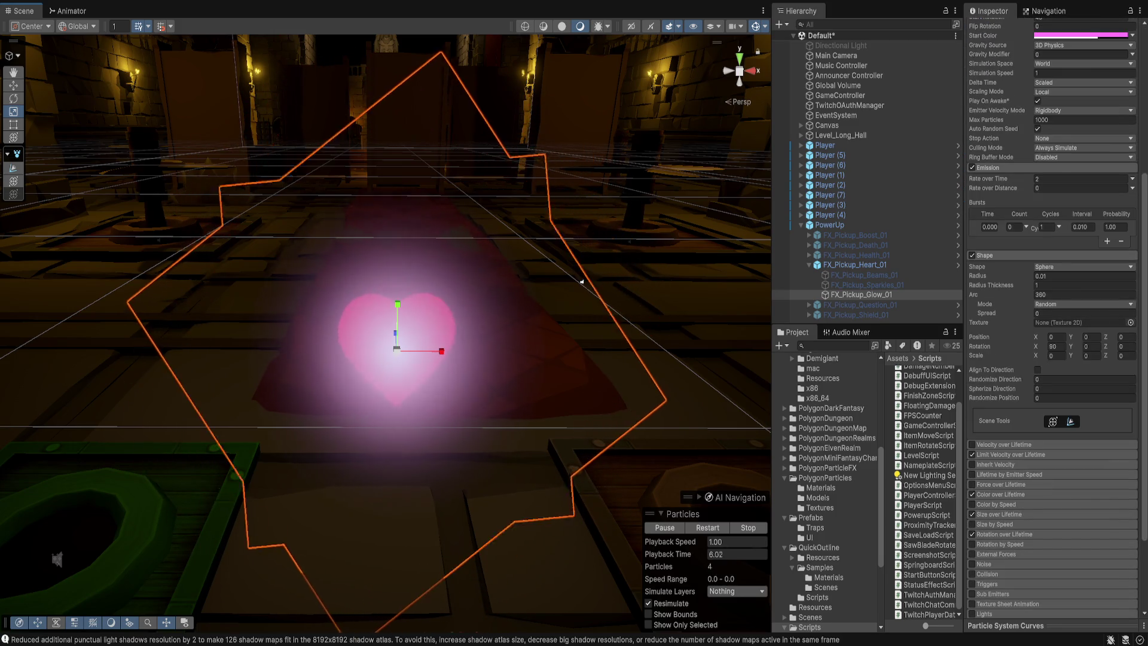
pyautogui.click(999, 514)
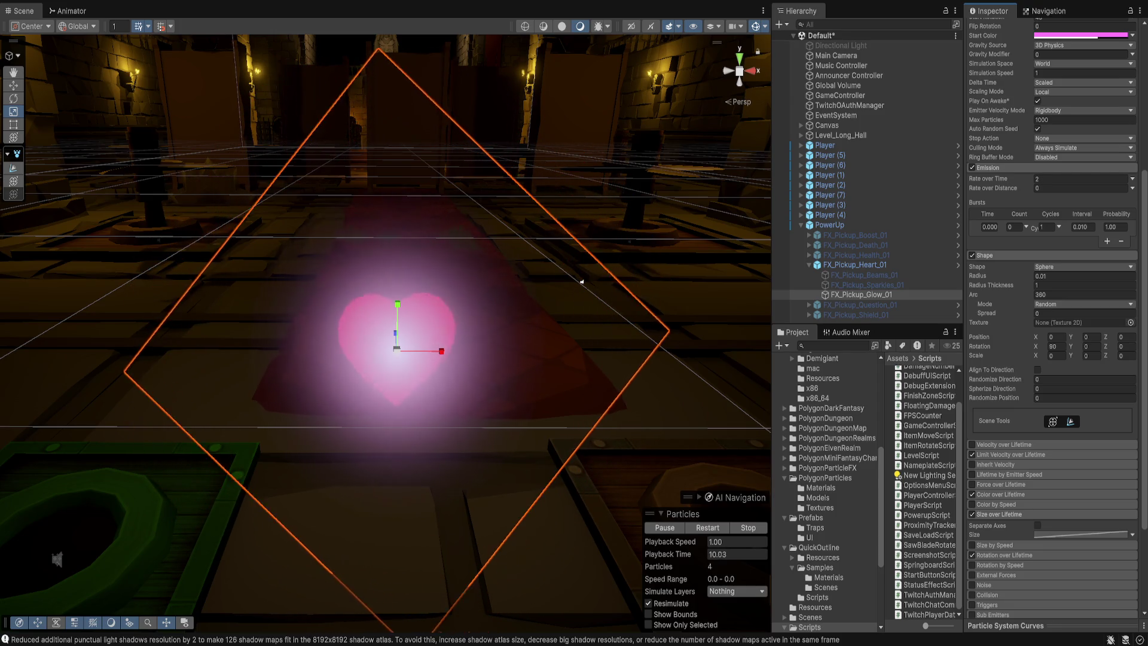
pyautogui.scroll(-10, 1053, 299)
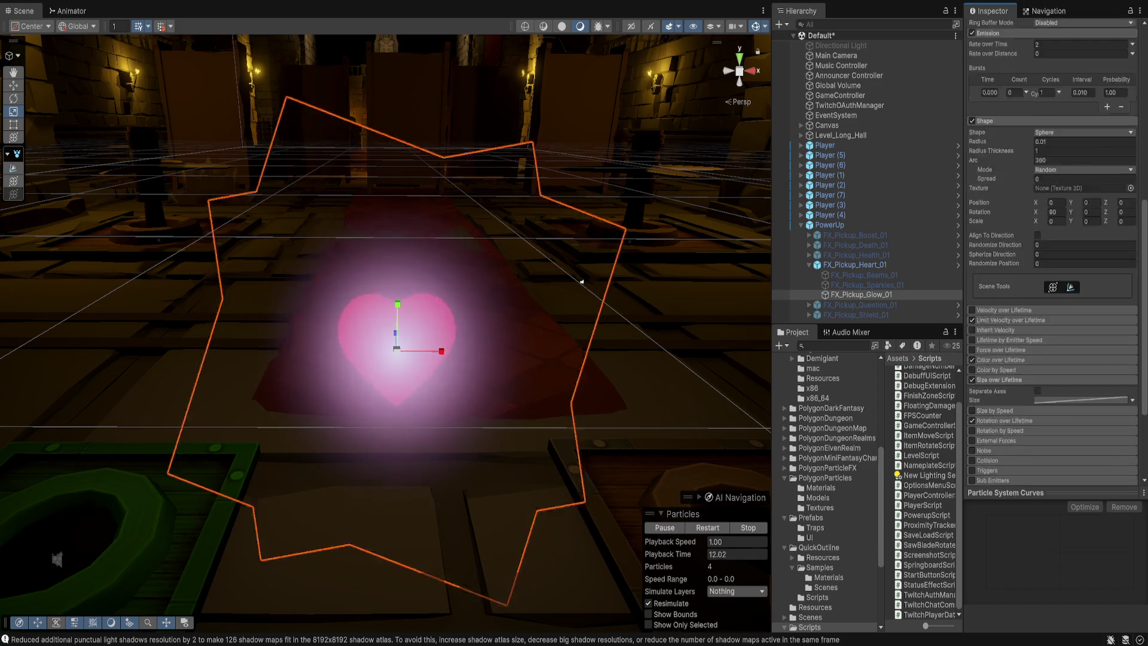
pyautogui.click(1083, 271)
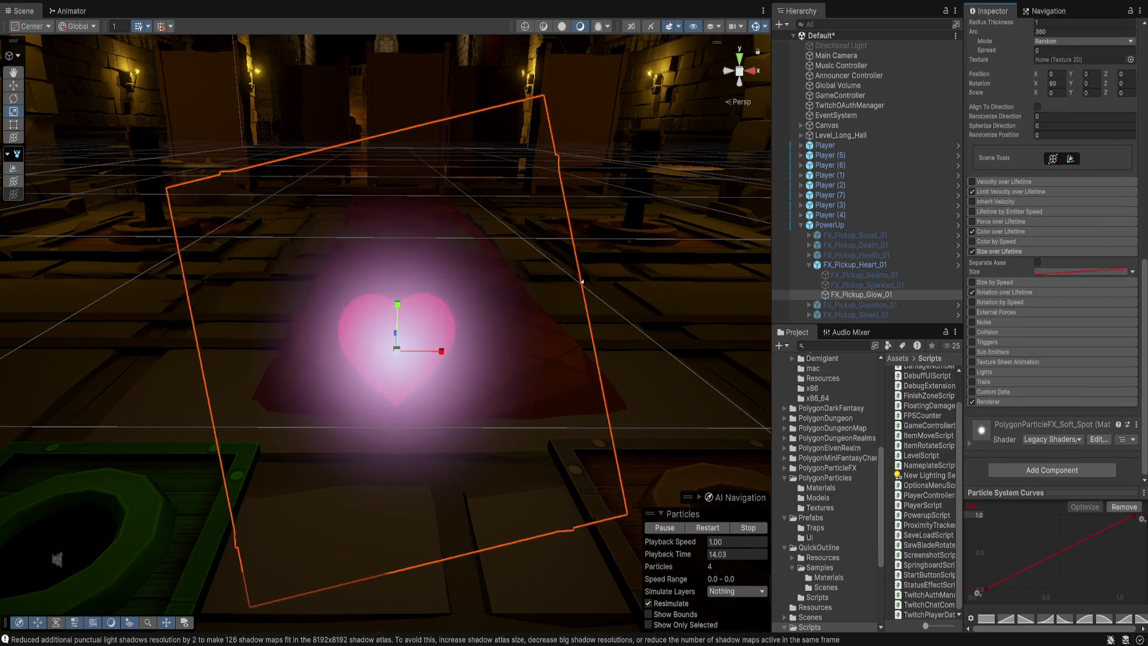
pyautogui.moveTo(1133, 516); pyautogui.dragTo(1133, 538)
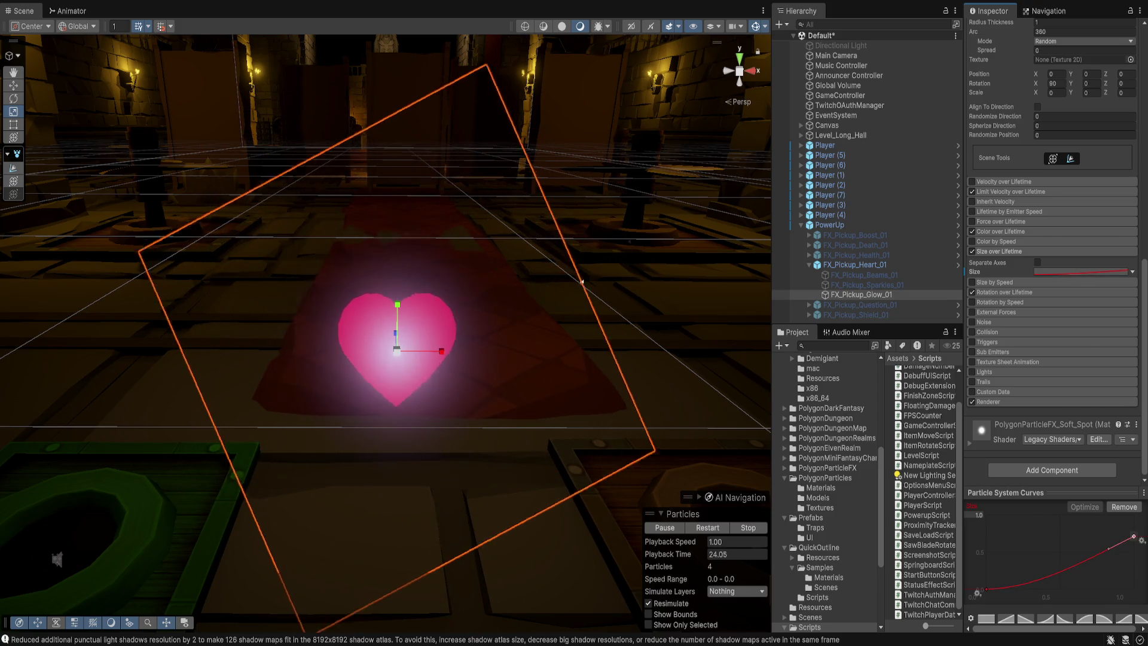
pyautogui.moveTo(1133, 536); pyautogui.dragTo(1142, 536)
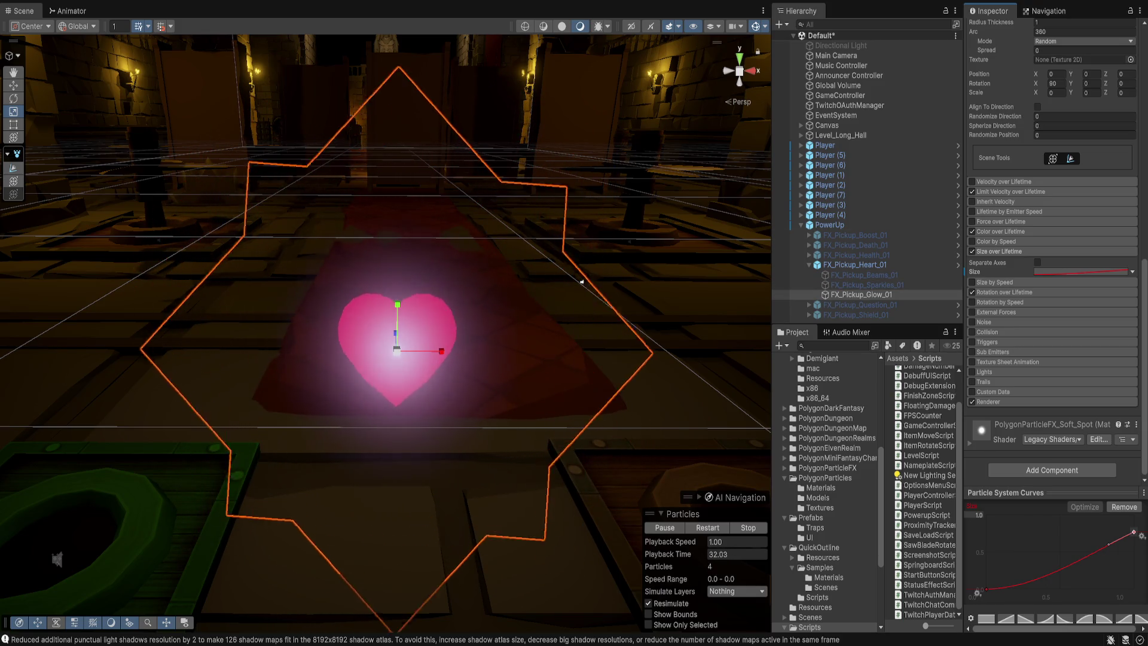
# Step: Scroll the Inspector back to the top, pan the view, and select FX_Pickup_Boost_01
pyautogui.scroll(10, 1052, 269)
pyautogui.scroll(5, 1053, 269)
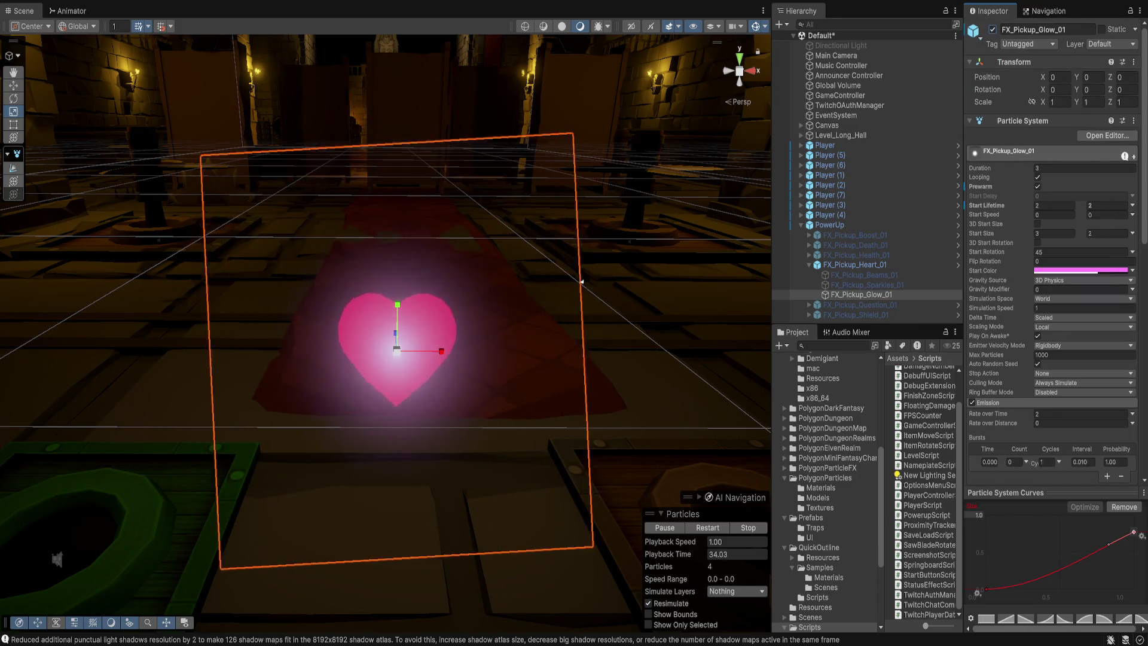
pyautogui.moveTo(582, 281)
pyautogui.mouseDown()
pyautogui.moveTo(526, 277)
pyautogui.moveTo(550, 285)
pyautogui.moveTo(283, 349)
pyautogui.mouseUp()
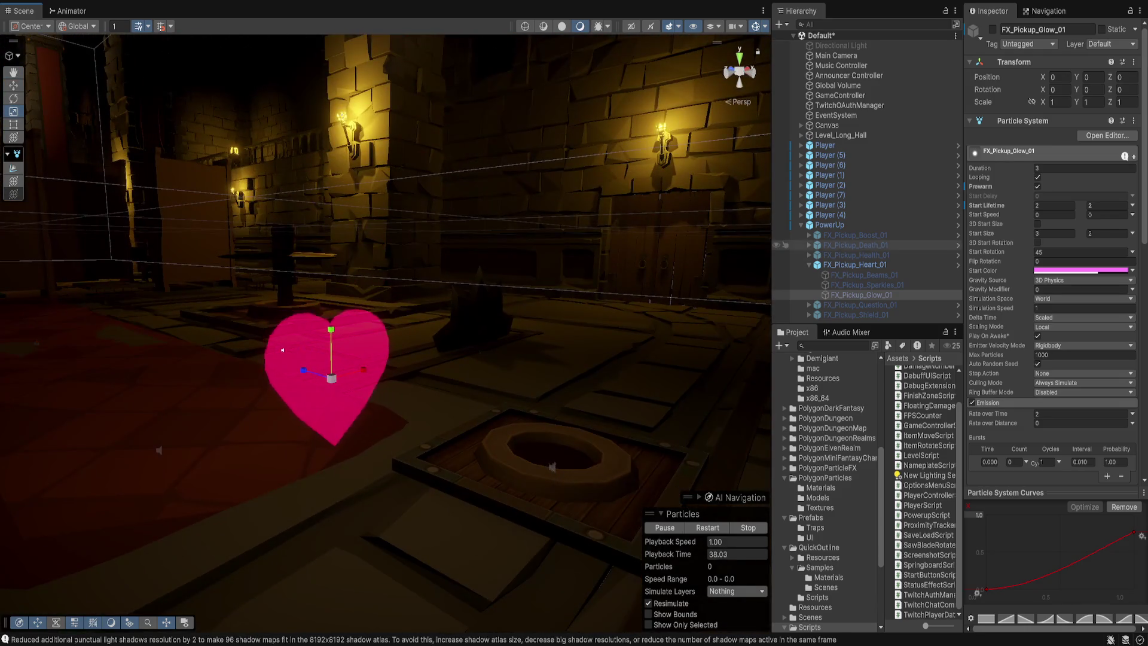
pyautogui.click(855, 235)
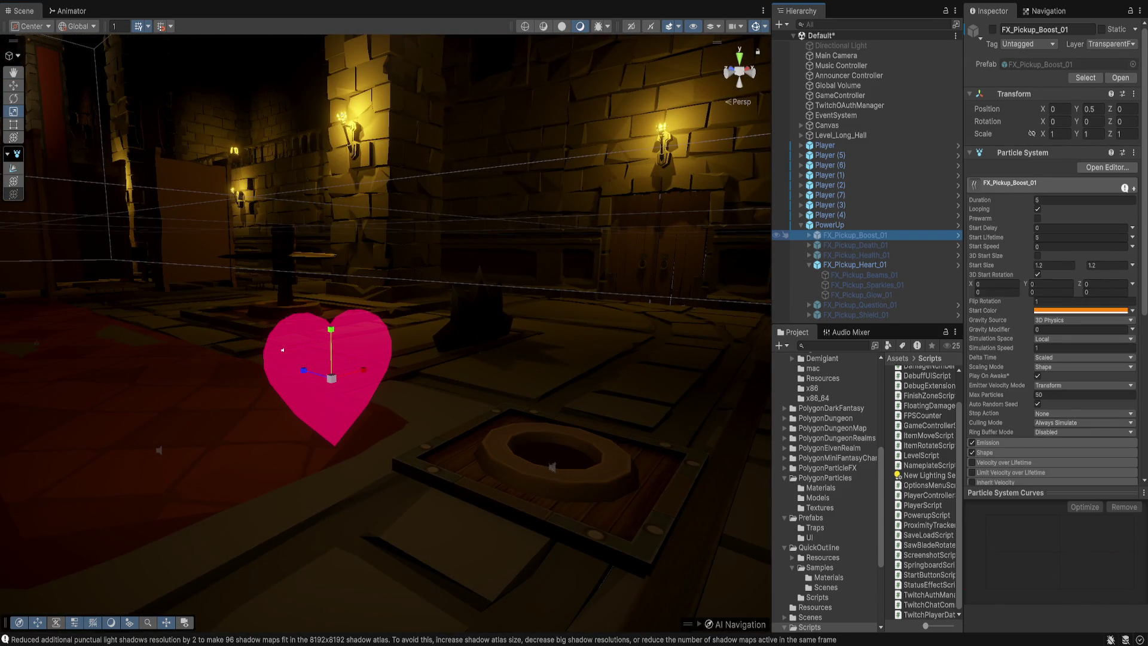
# Step: Preview FX_Pickup_Boost_01 briefly, then review Glow, Sparkles, Beams and the parent Heart effect
pyautogui.hotkey('alt', 'shift', 'a')
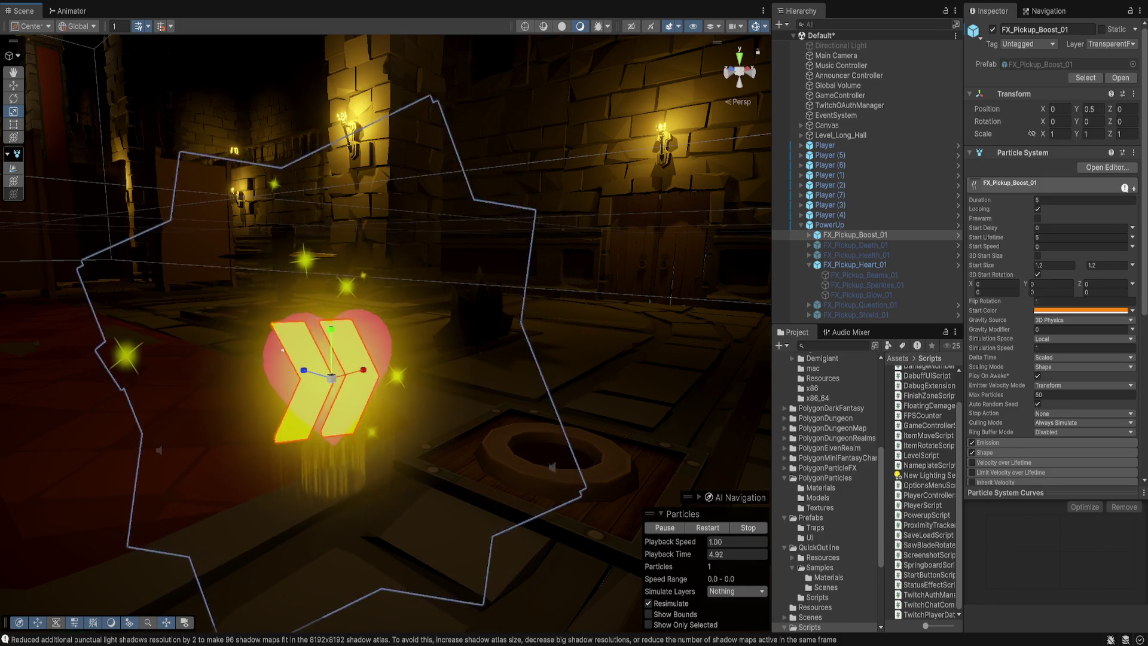
pyautogui.hotkey('alt', 'shift', 'a')
pyautogui.click(862, 295)
pyautogui.click(868, 285)
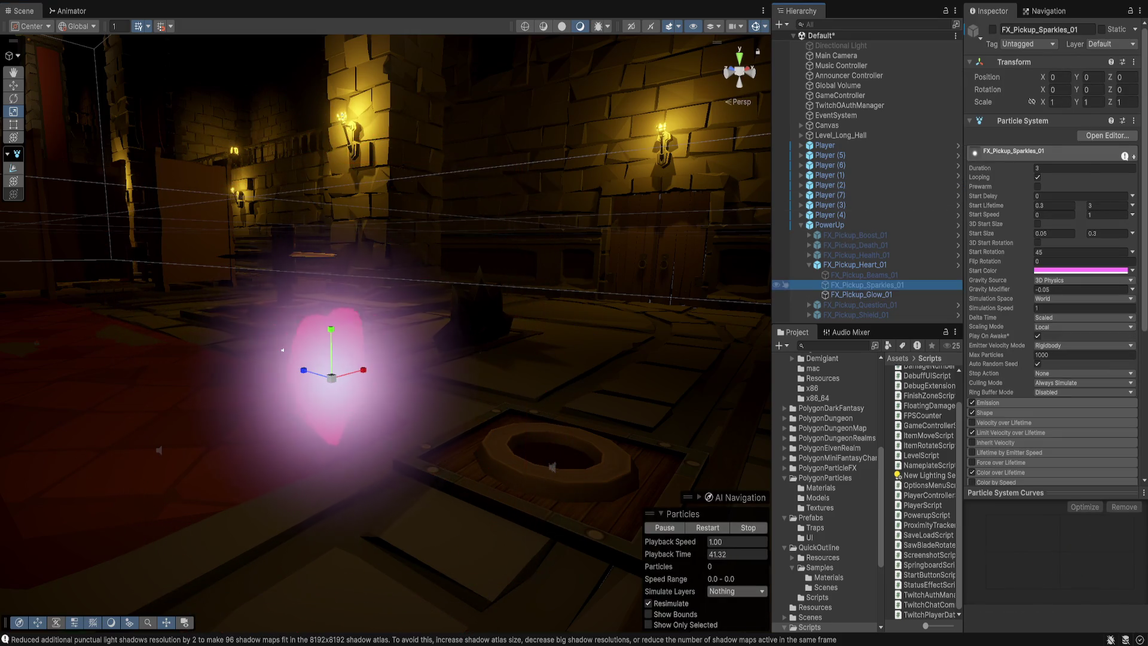
pyautogui.keyDown('ctrl'); pyautogui.click(864, 275); pyautogui.keyUp('ctrl')
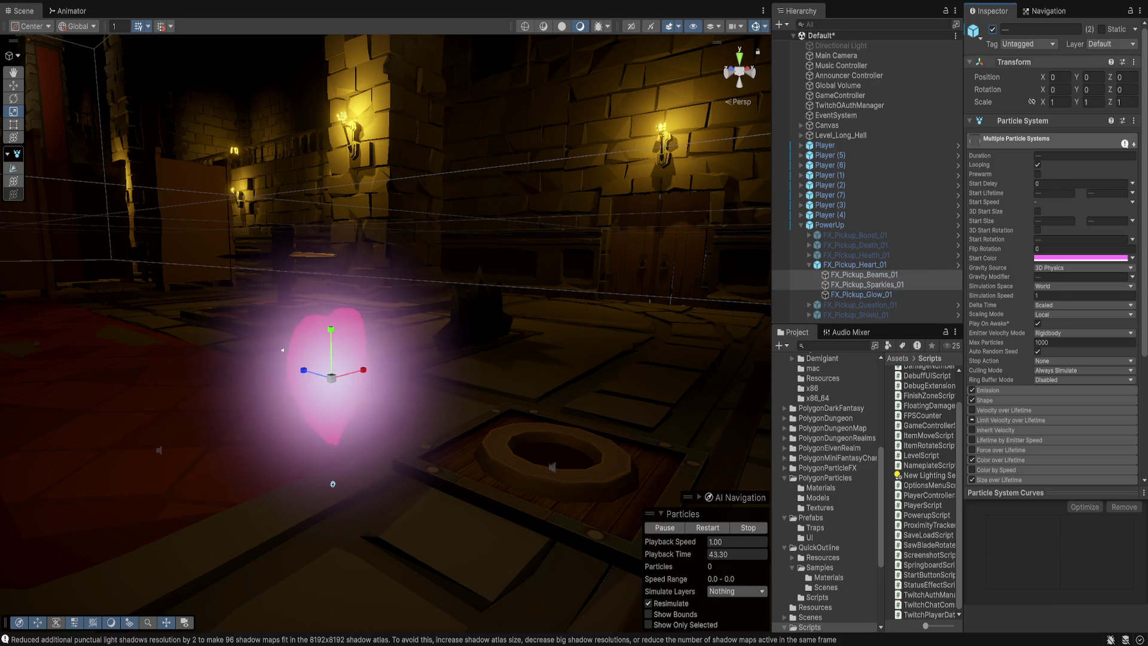
pyautogui.click(864, 275)
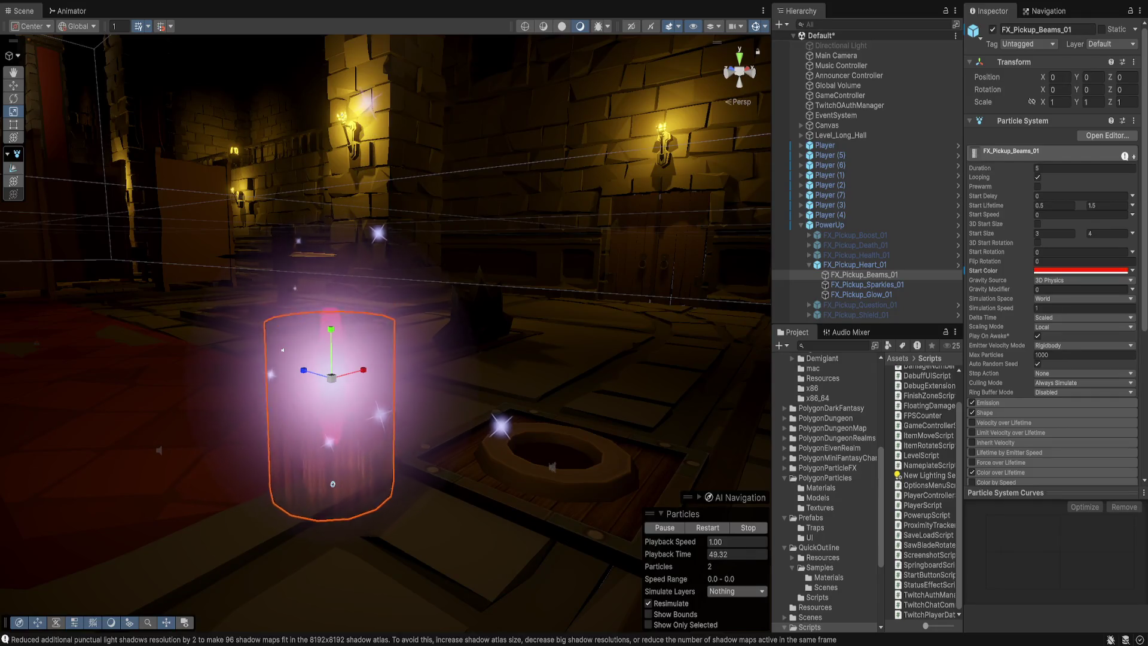
pyautogui.click(855, 264)
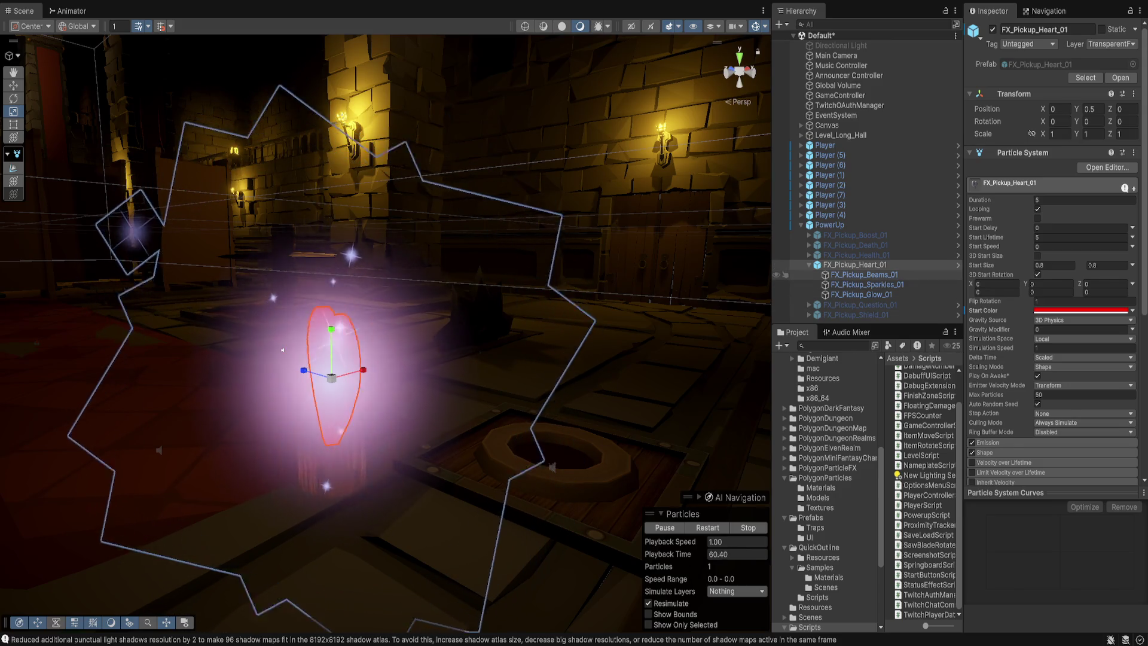
# Step: Confirm Beams, Sparkles and Glow each use a red Start Color, orbiting around the heart
pyautogui.click(333, 484)
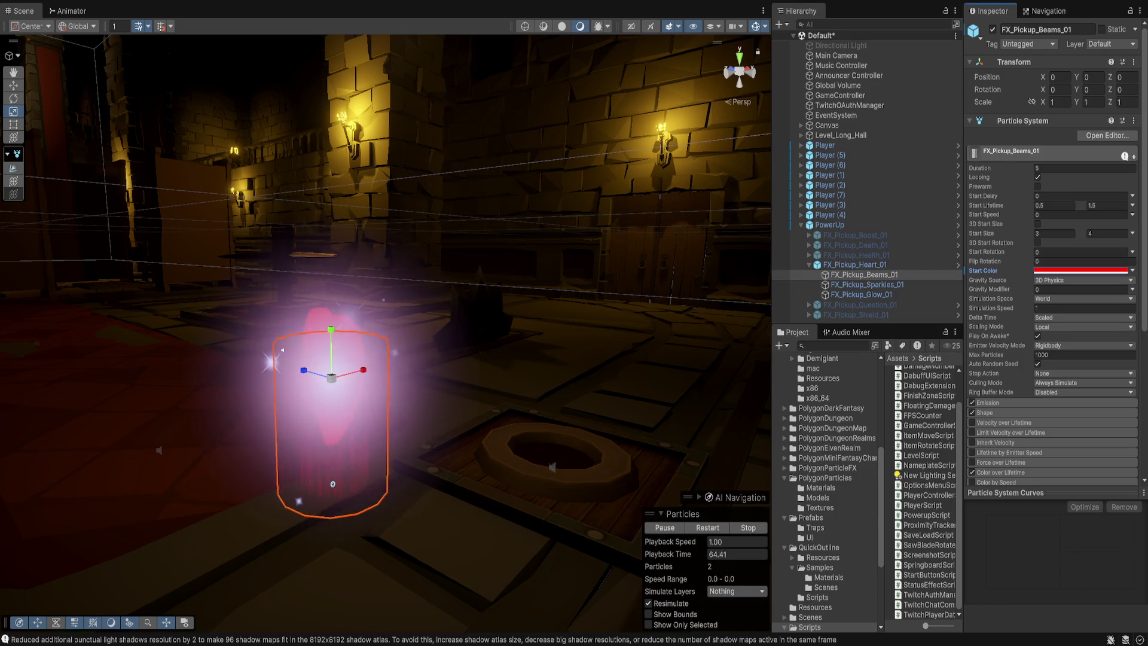
pyautogui.click(867, 285)
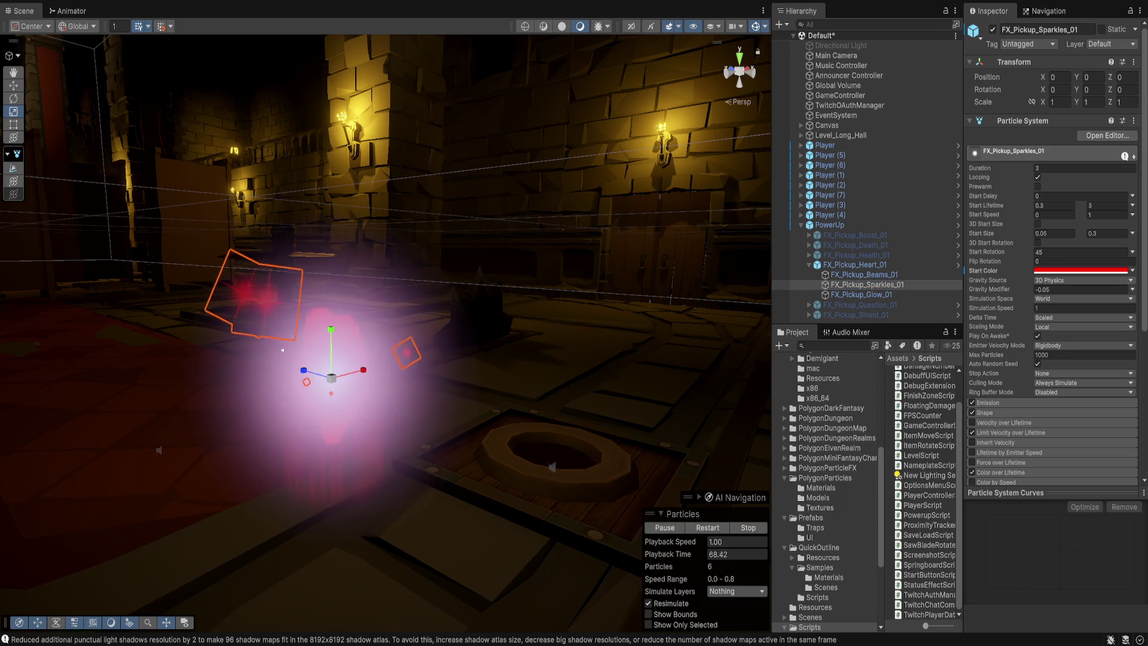
pyautogui.click(861, 294)
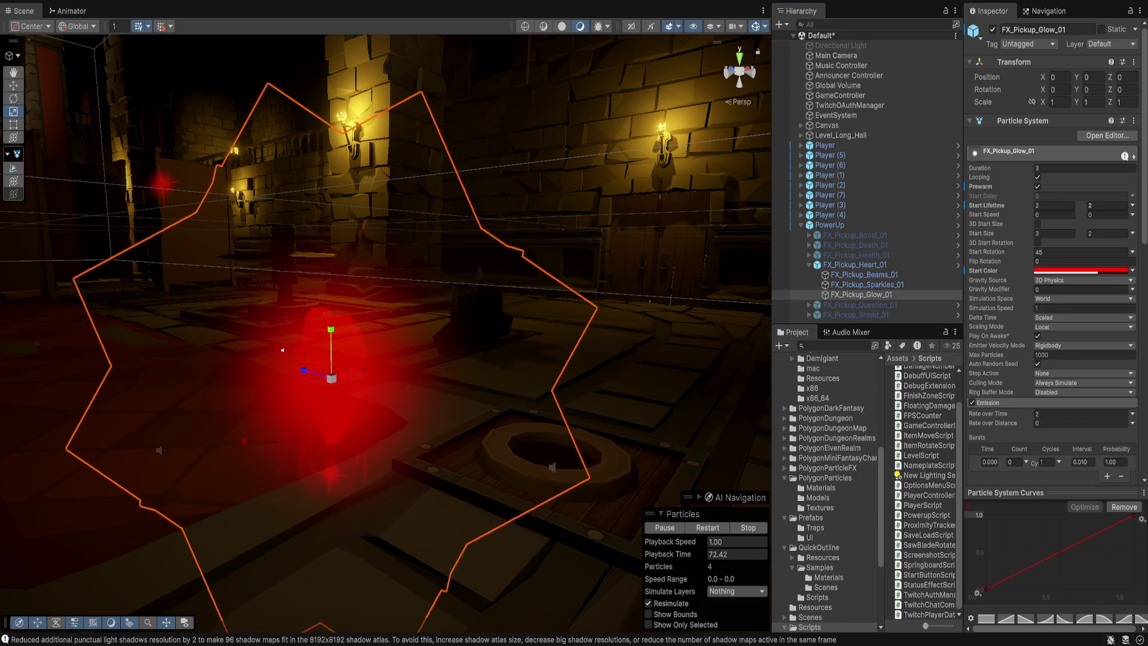
pyautogui.moveTo(246, 348); pyautogui.dragTo(487, 334)
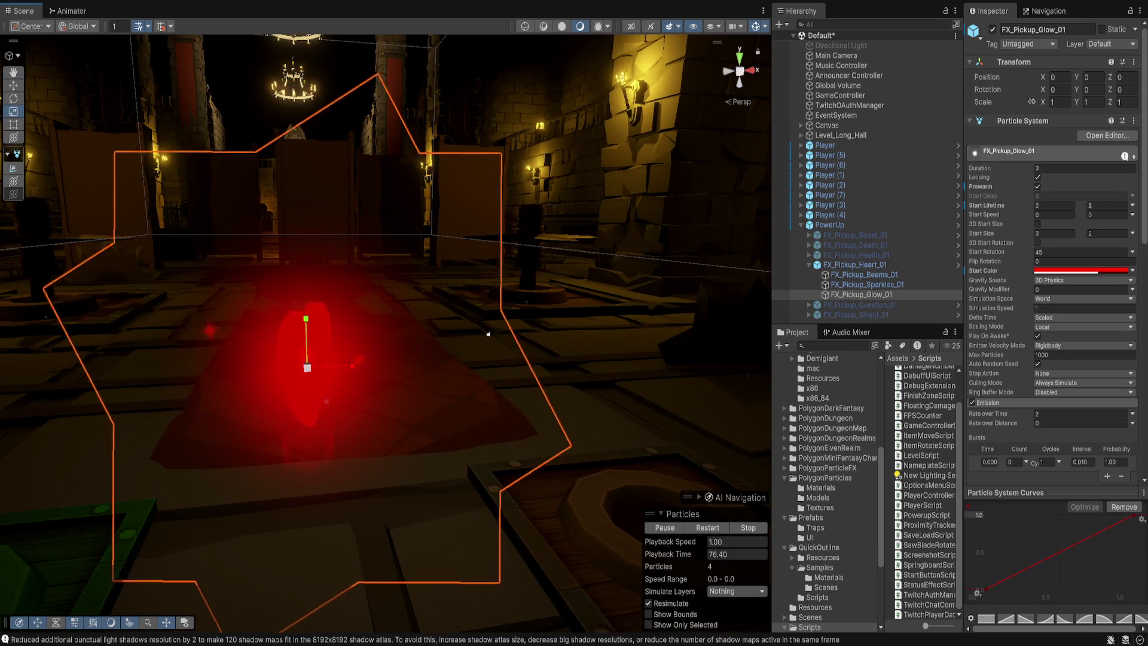
pyautogui.moveTo(488, 333)
pyautogui.mouseDown()
pyautogui.moveTo(359, 341)
pyautogui.moveTo(364, 395)
pyautogui.moveTo(359, 335)
pyautogui.moveTo(320, 333)
pyautogui.mouseUp()
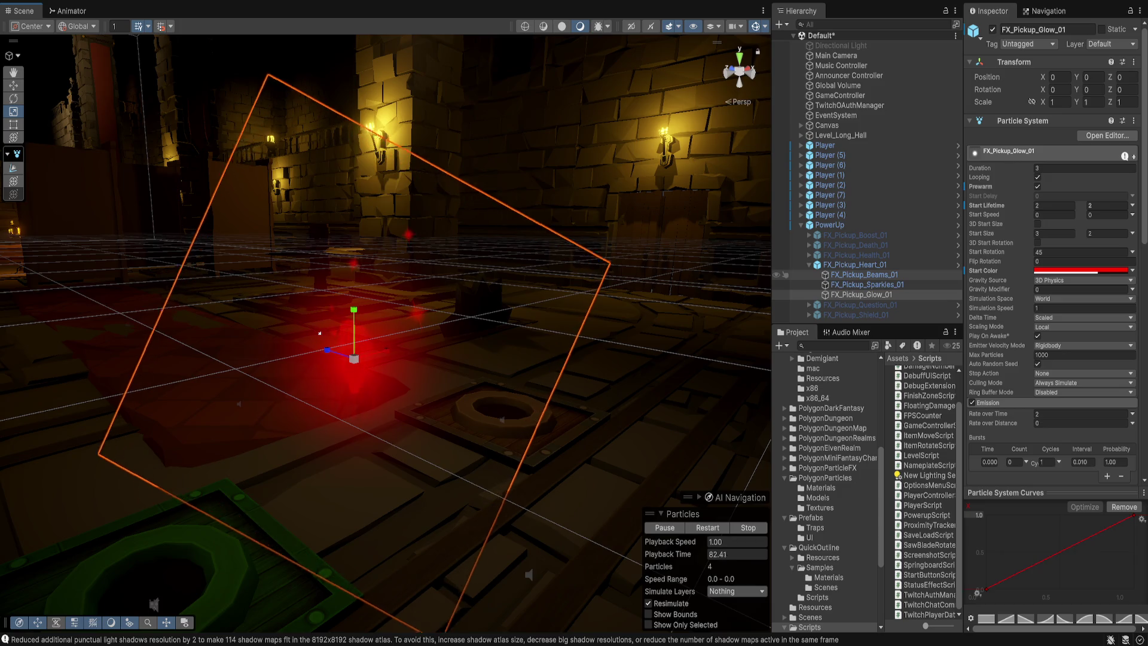
pyautogui.click(855, 264)
# Step: Set Position Y to 0 on FX_Pickup_Heart_01, then on all six pickup effects
pyautogui.click(1090, 109)
pyautogui.write('0')
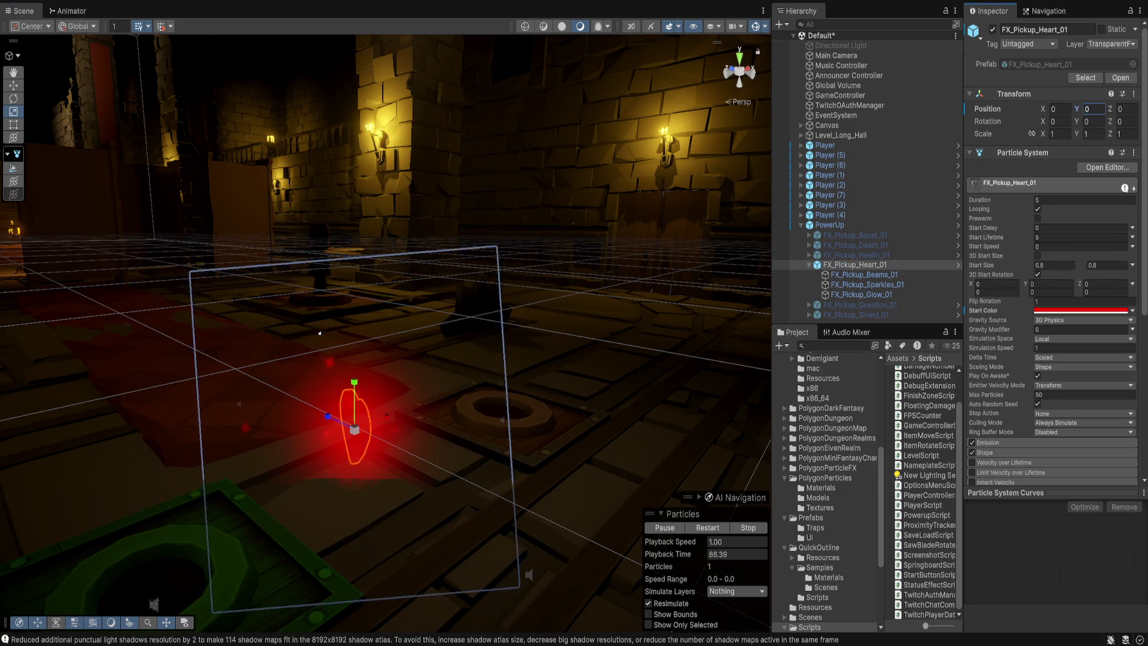
pyautogui.click(809, 265)
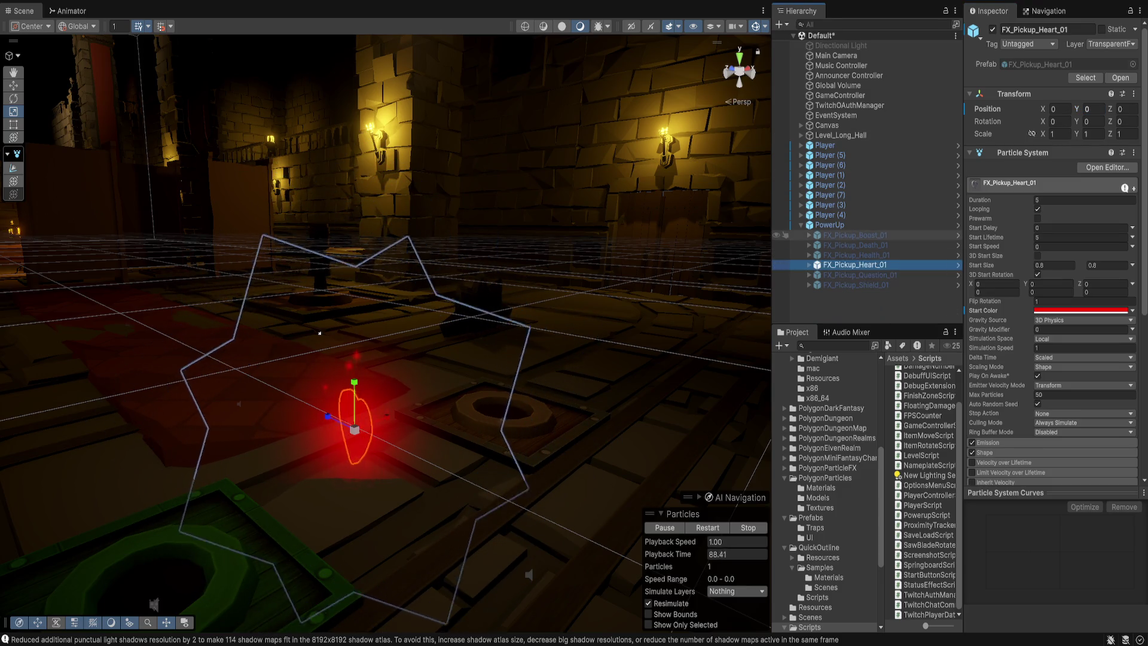
pyautogui.click(856, 235)
pyautogui.keyDown('shift'); pyautogui.click(856, 285); pyautogui.keyUp('shift')
pyautogui.click(1089, 109)
pyautogui.write('0')
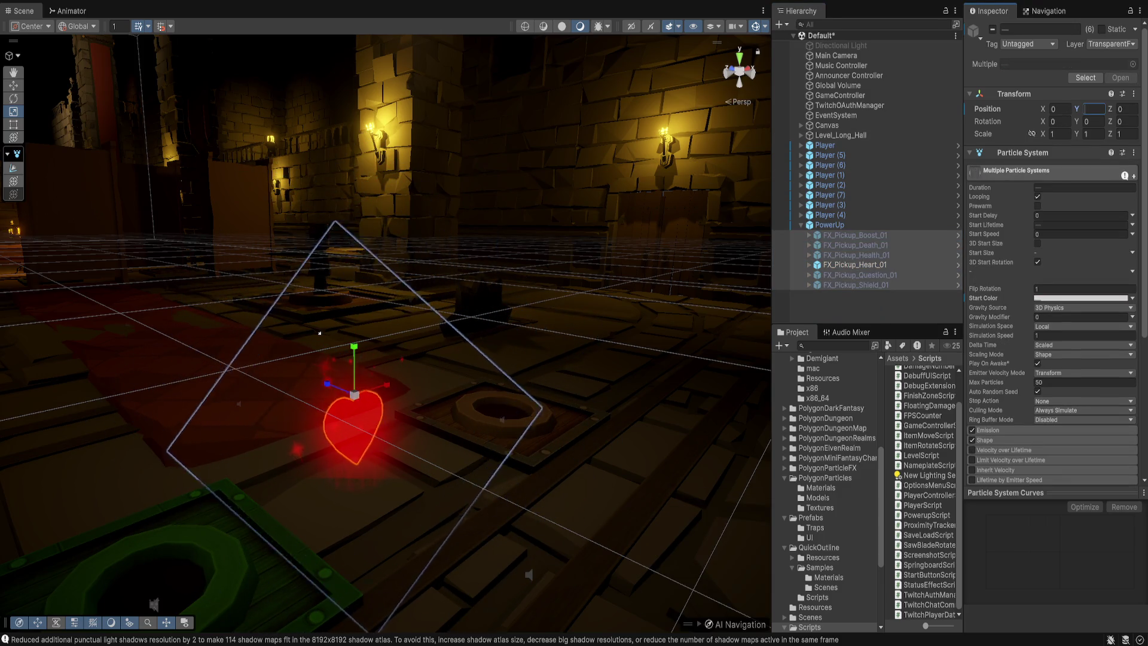
# Step: Select the PowerUp object and orbit the view around the pickup capsule
pyautogui.click(320, 333)
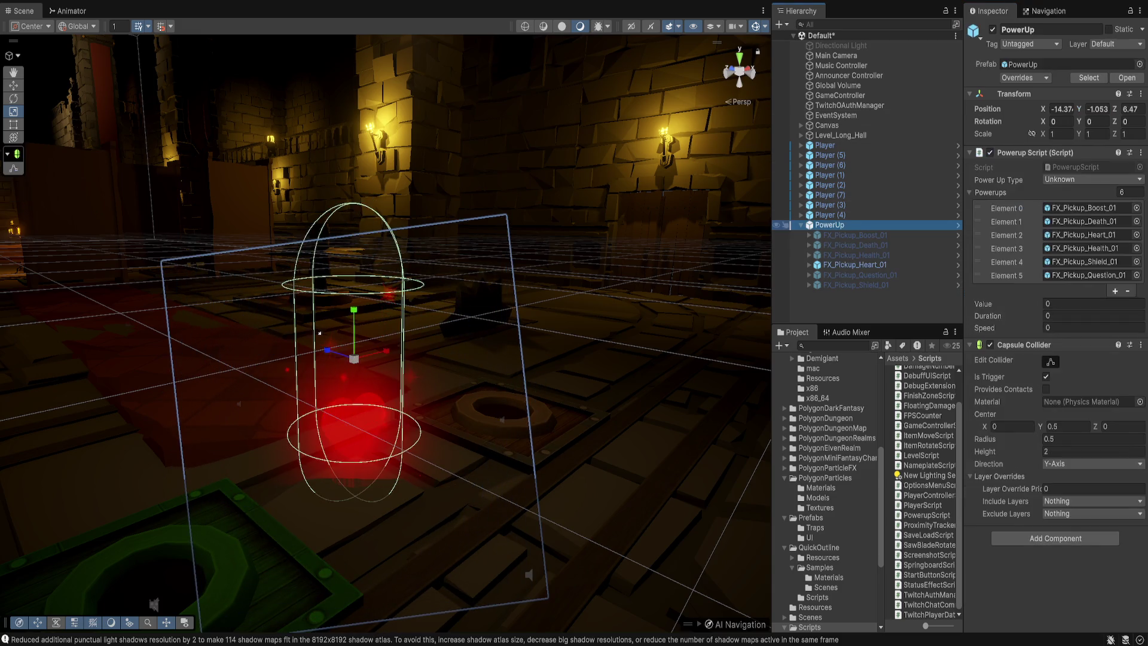
pyautogui.scroll(6, 332, 321)
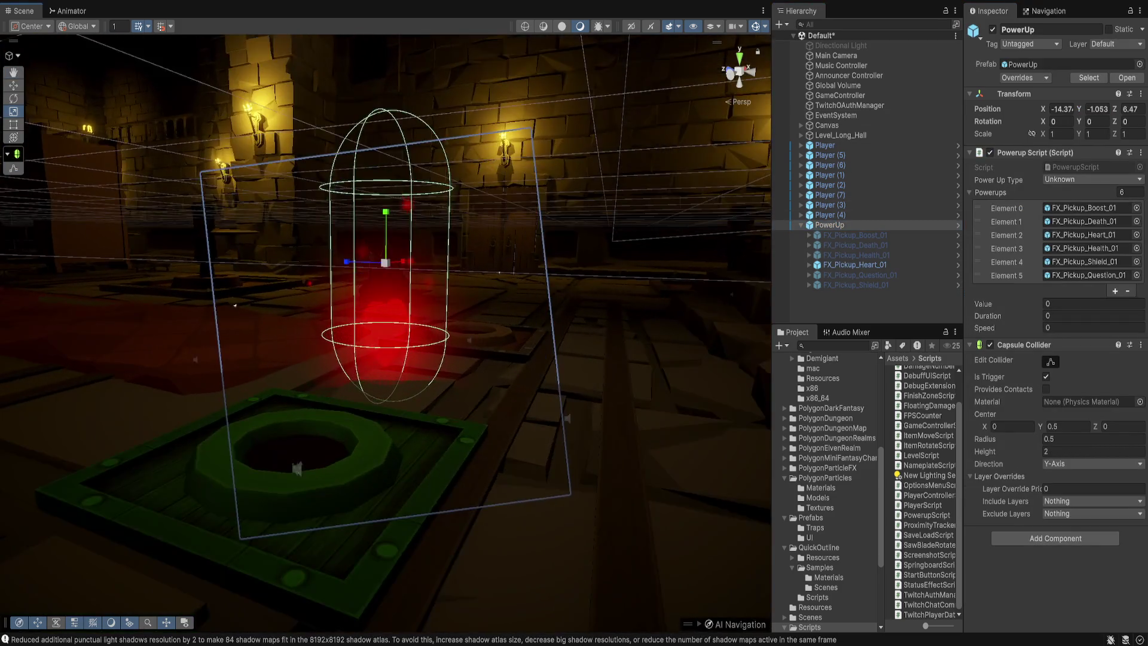
pyautogui.moveTo(205, 300); pyautogui.dragTo(263, 316)
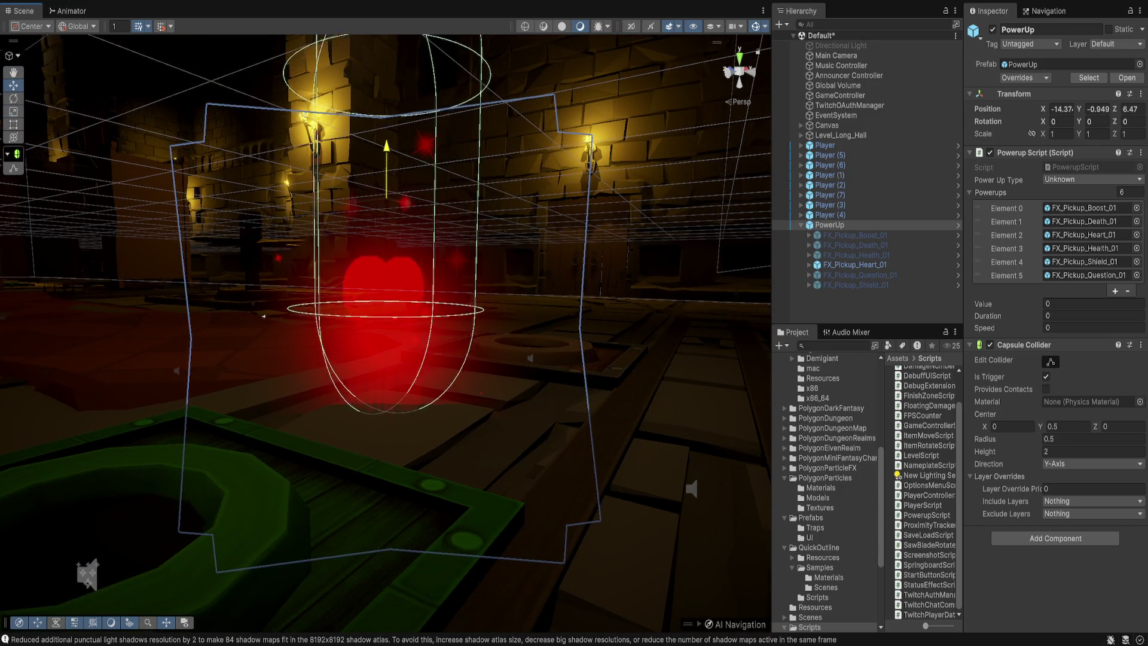
pyautogui.moveTo(263, 316); pyautogui.dragTo(334, 231)
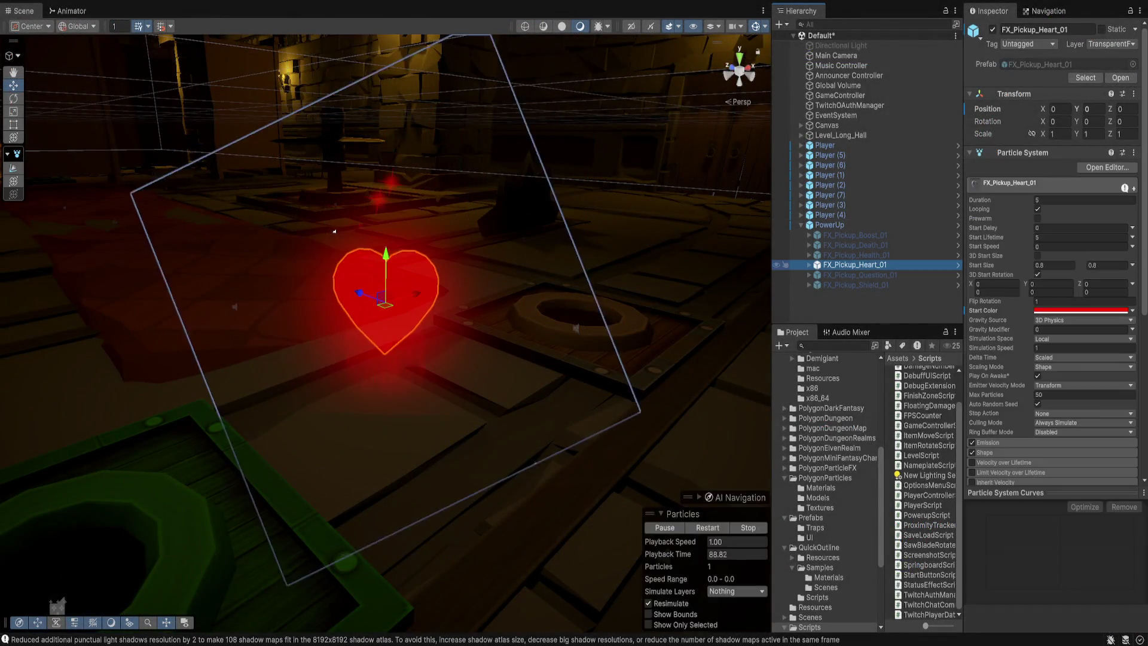
pyautogui.moveTo(334, 231)
pyautogui.mouseDown()
pyautogui.moveTo(371, 237)
pyautogui.moveTo(323, 281)
pyautogui.moveTo(320, 271)
pyautogui.mouseUp()
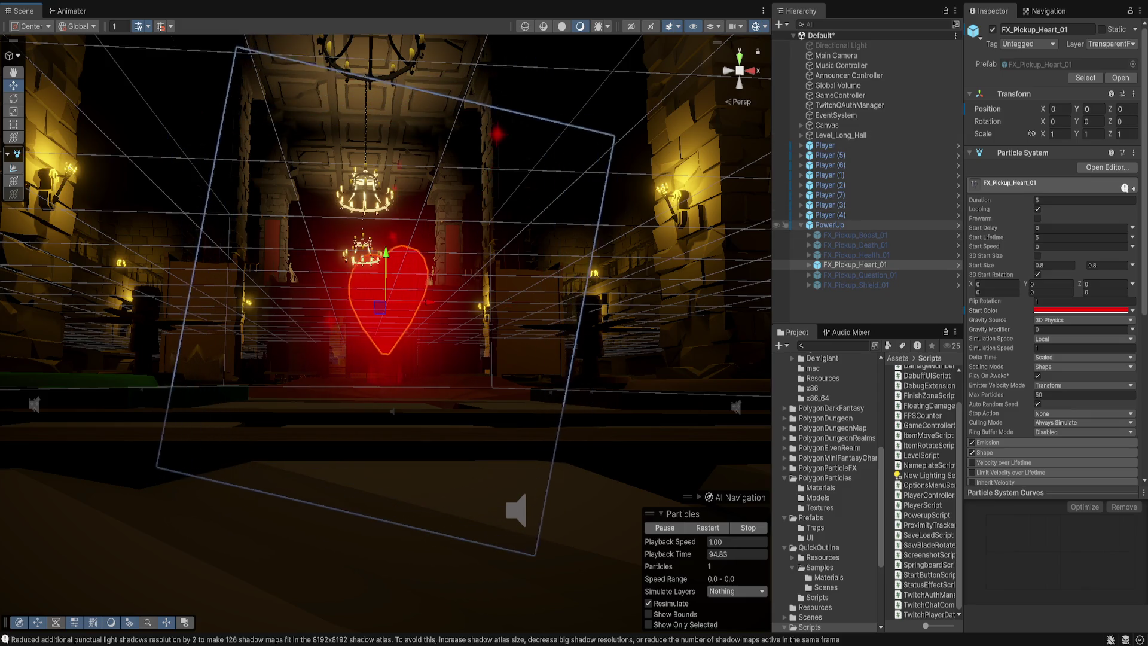
# Step: Remove PowerUp's Capsule Collider, leaving its 1×1×1 Box Collider
pyautogui.click(830, 225)
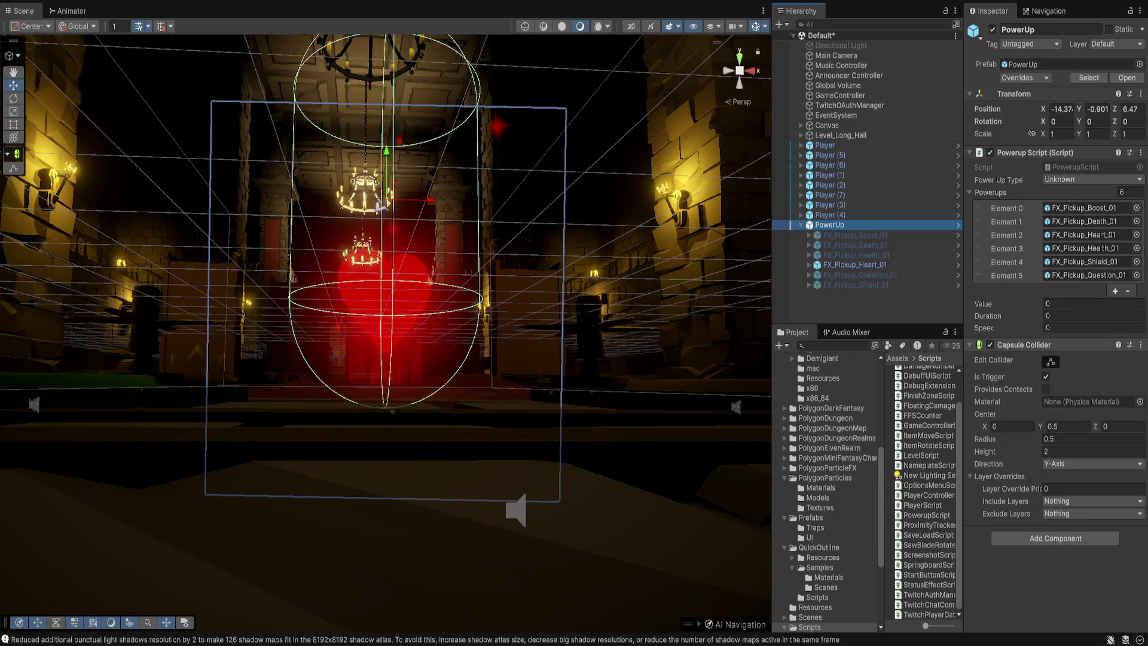
pyautogui.press('Delete')
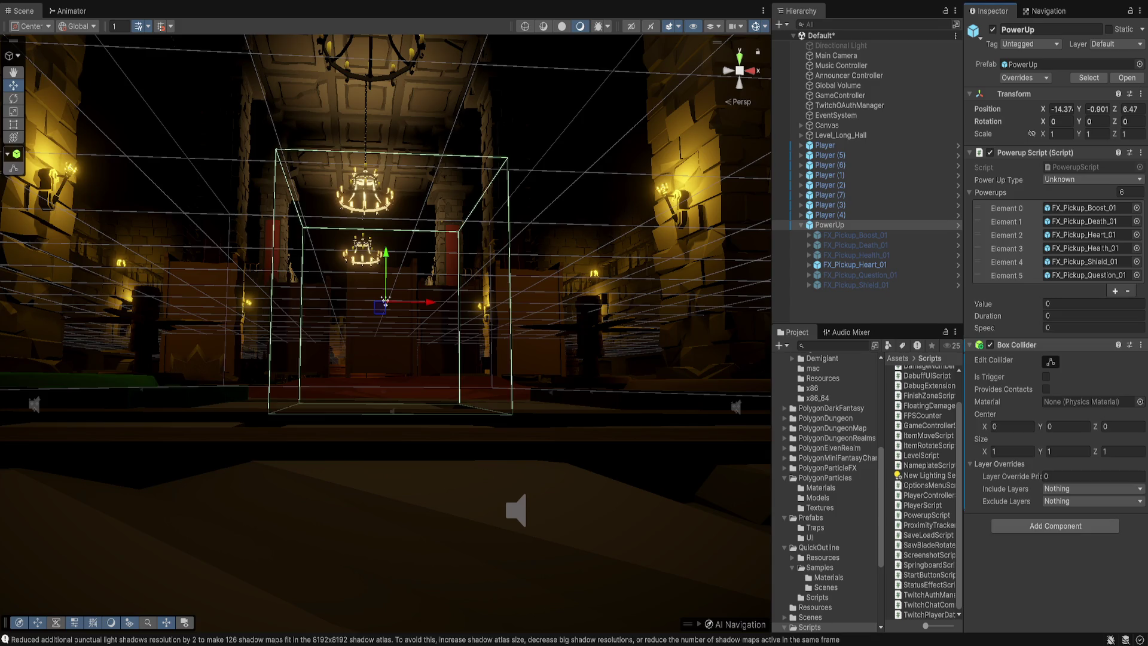
pyautogui.moveTo(392, 411); pyautogui.dragTo(464, 273)
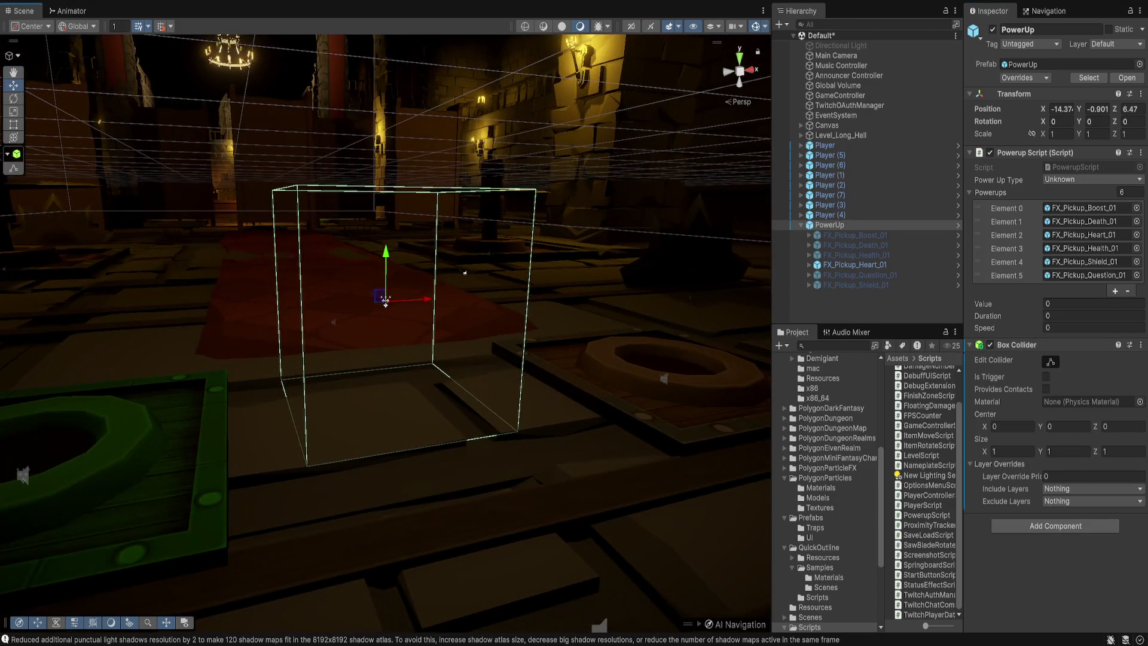
# Step: Select the Heart effect together with PowerUp, orbit around them, then reselect PowerUp
pyautogui.click(855, 264)
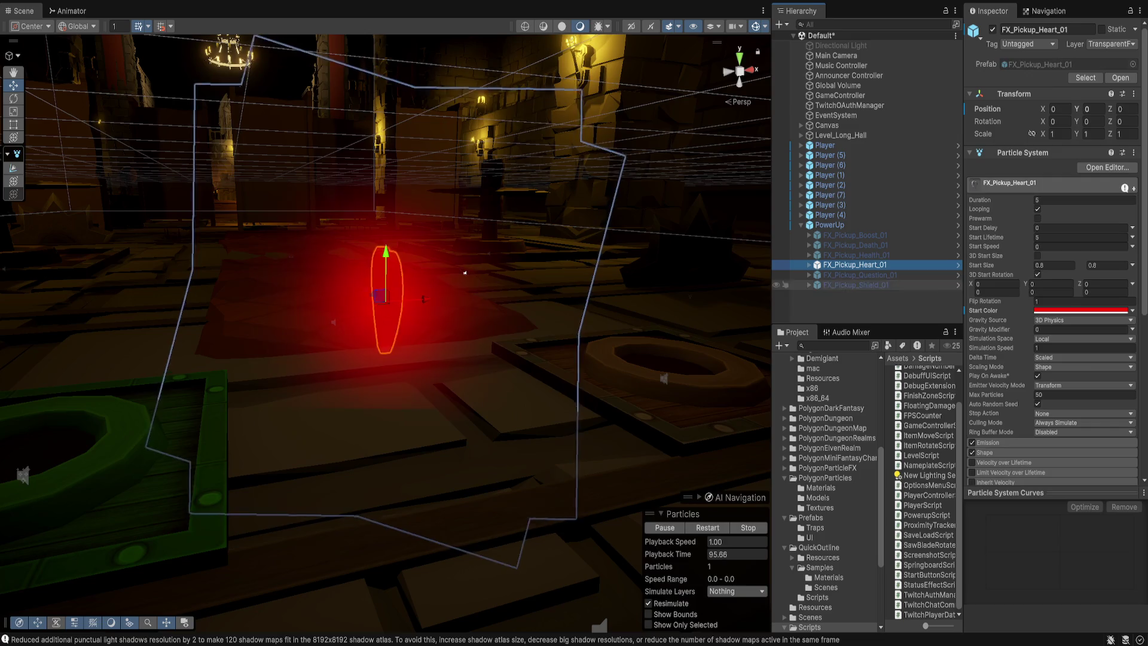
pyautogui.keyDown('ctrl'); pyautogui.click(464, 273); pyautogui.keyUp('ctrl')
pyautogui.moveTo(465, 273)
pyautogui.mouseDown()
pyautogui.moveTo(97, 240)
pyautogui.moveTo(562, 262)
pyautogui.moveTo(565, 323)
pyautogui.moveTo(434, 311)
pyautogui.mouseUp()
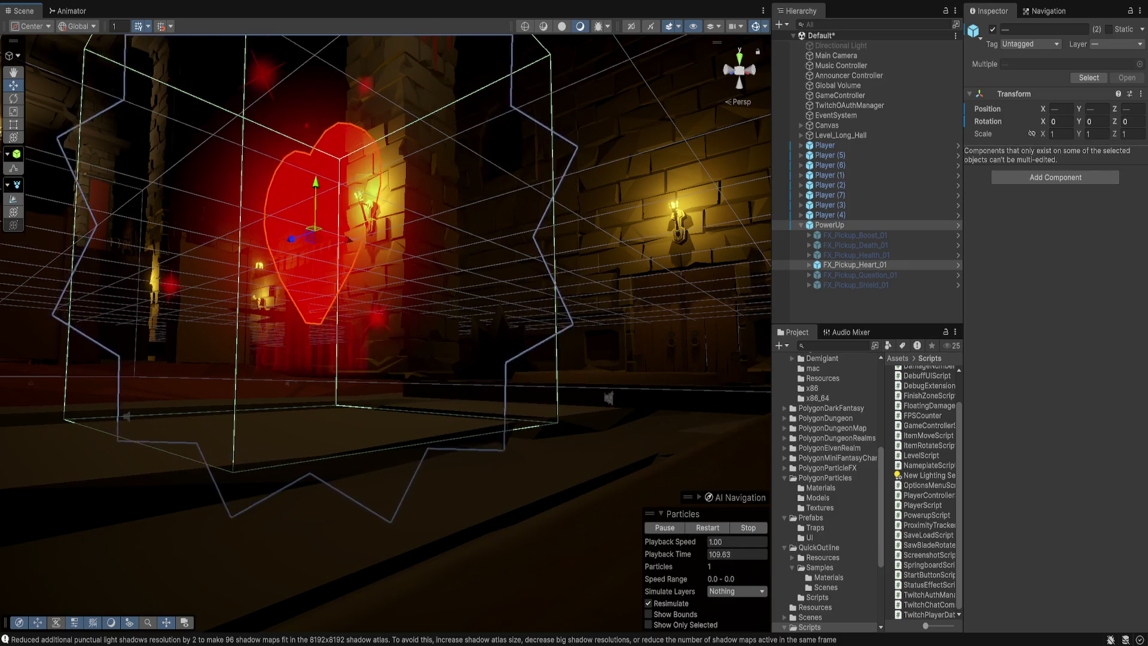
pyautogui.click(829, 225)
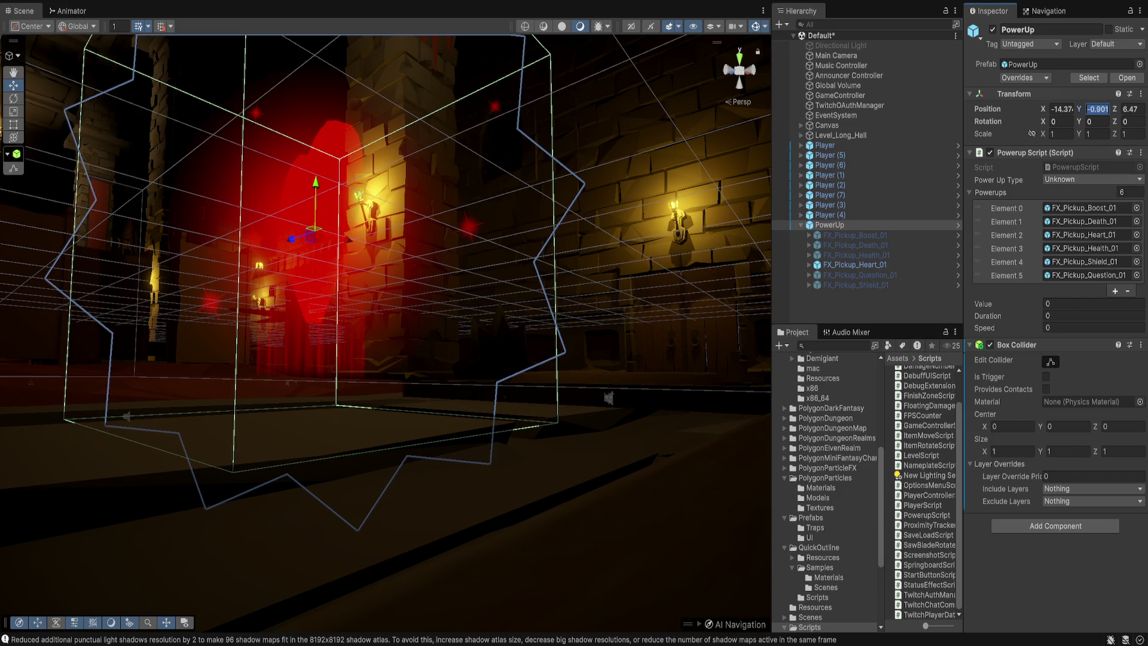
# Step: Enter the value -10f.9, then review FX_Pickup_Heart_01 and PowerUp in the Inspector
pyautogui.write('-1')
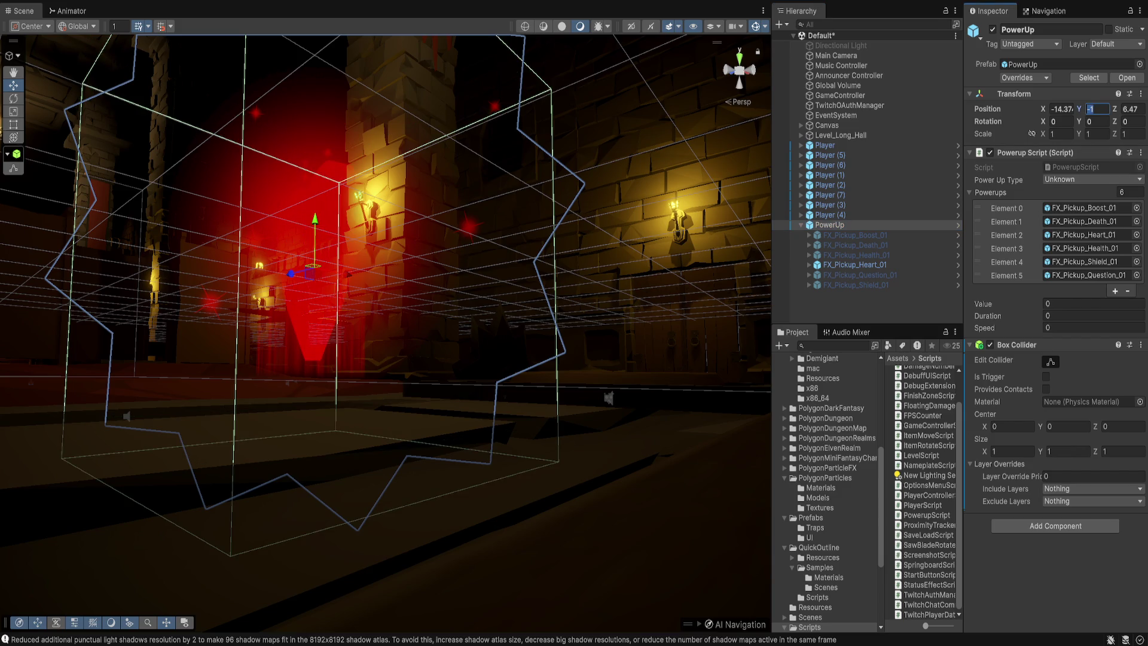
pyautogui.write('0f')
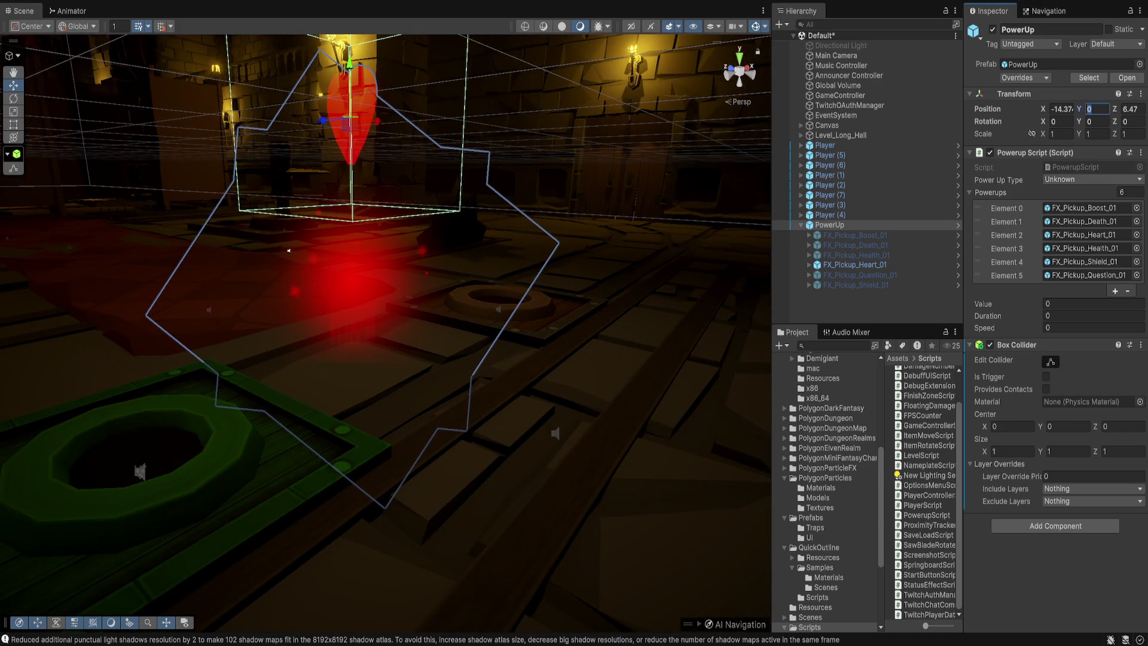
pyautogui.write('.9')
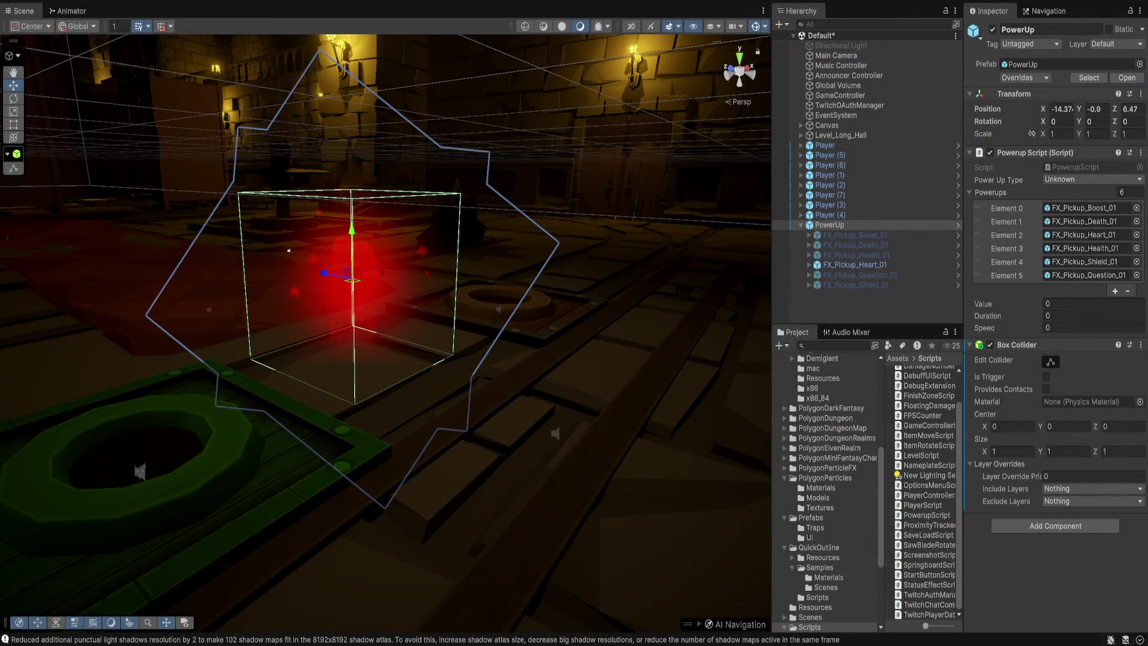
pyautogui.click(855, 265)
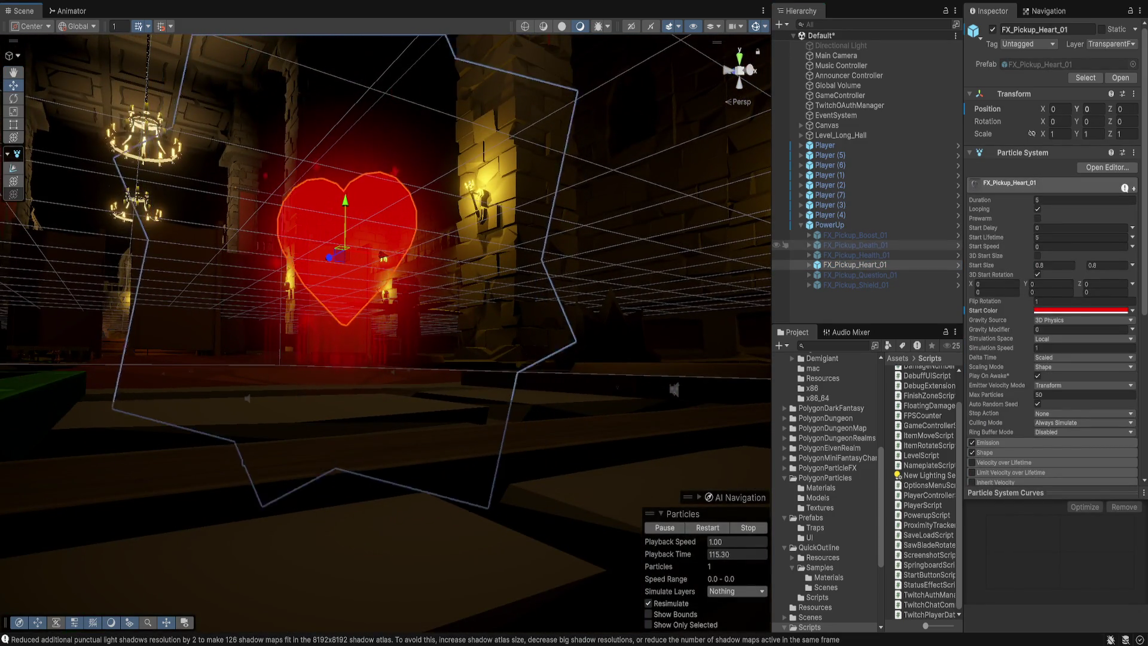
pyautogui.click(830, 224)
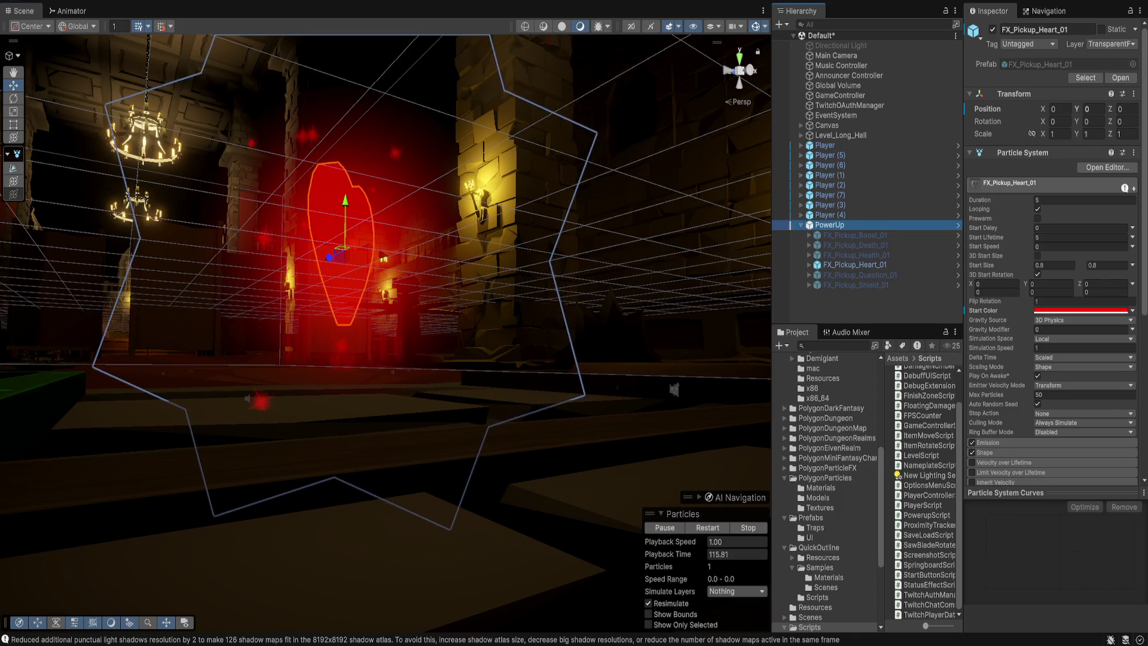
# Step: Select all six FX_Pickup effects and drag the Y gizmo down slightly to lower them
pyautogui.click(855, 235)
pyautogui.keyDown('shift'); pyautogui.click(855, 285); pyautogui.keyUp('shift')
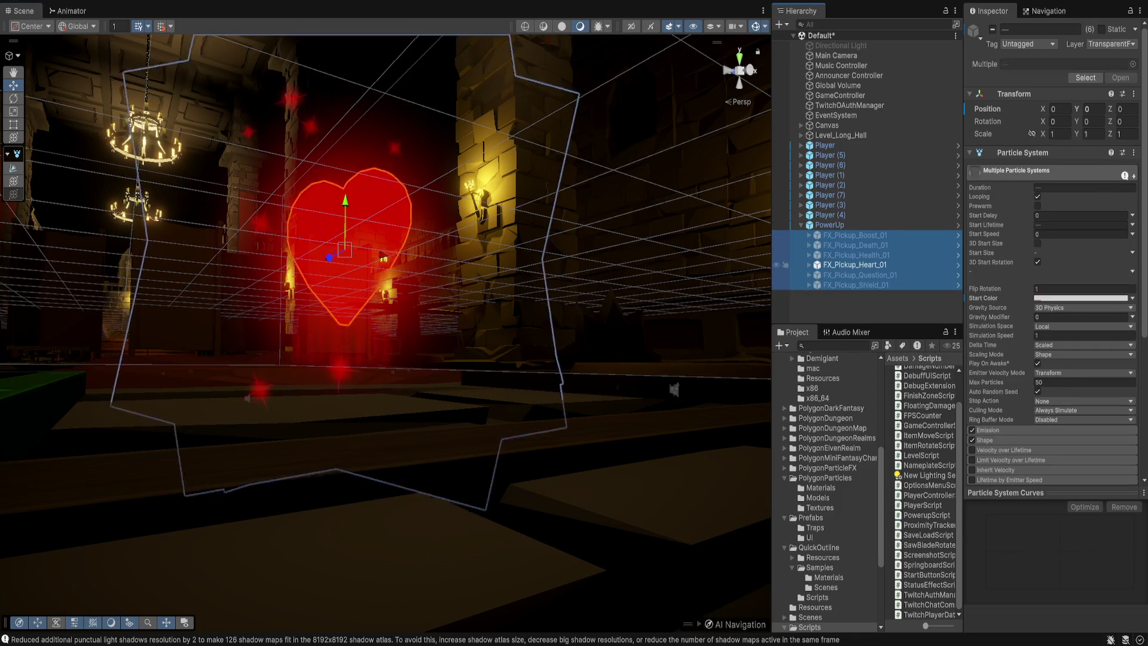
pyautogui.moveTo(345, 216)
pyautogui.mouseDown()
pyautogui.moveTo(345, 262)
pyautogui.moveTo(258, 207)
pyautogui.moveTo(419, 270)
pyautogui.moveTo(897, 360)
pyautogui.moveTo(598, 389)
pyautogui.moveTo(285, 437)
pyautogui.mouseUp()
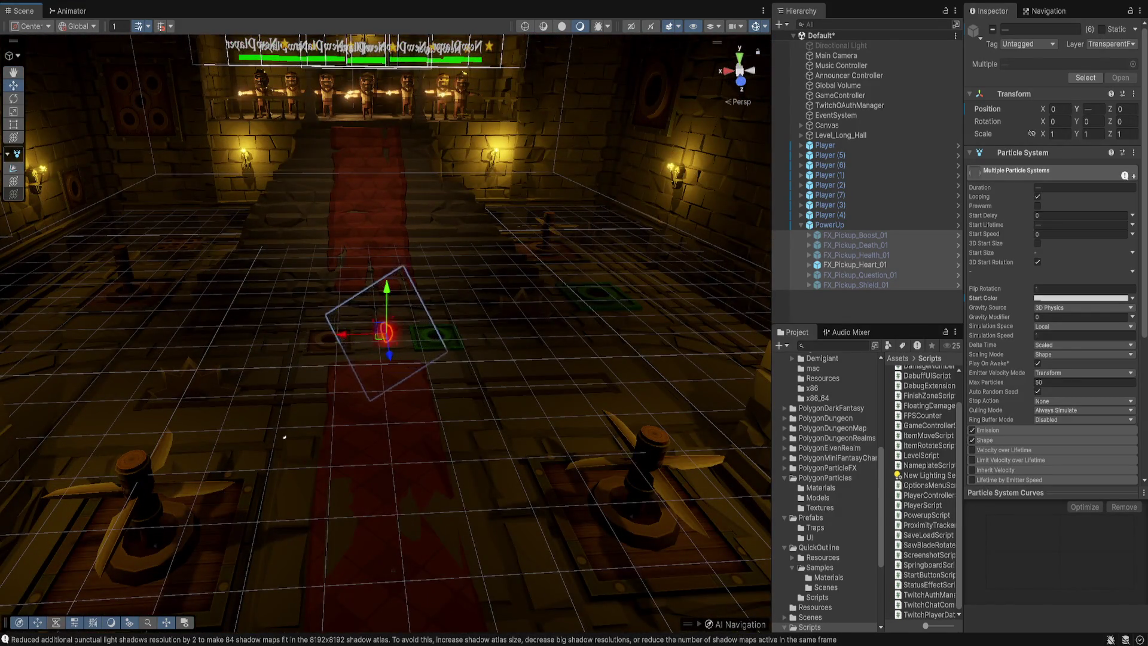
pyautogui.click(832, 225)
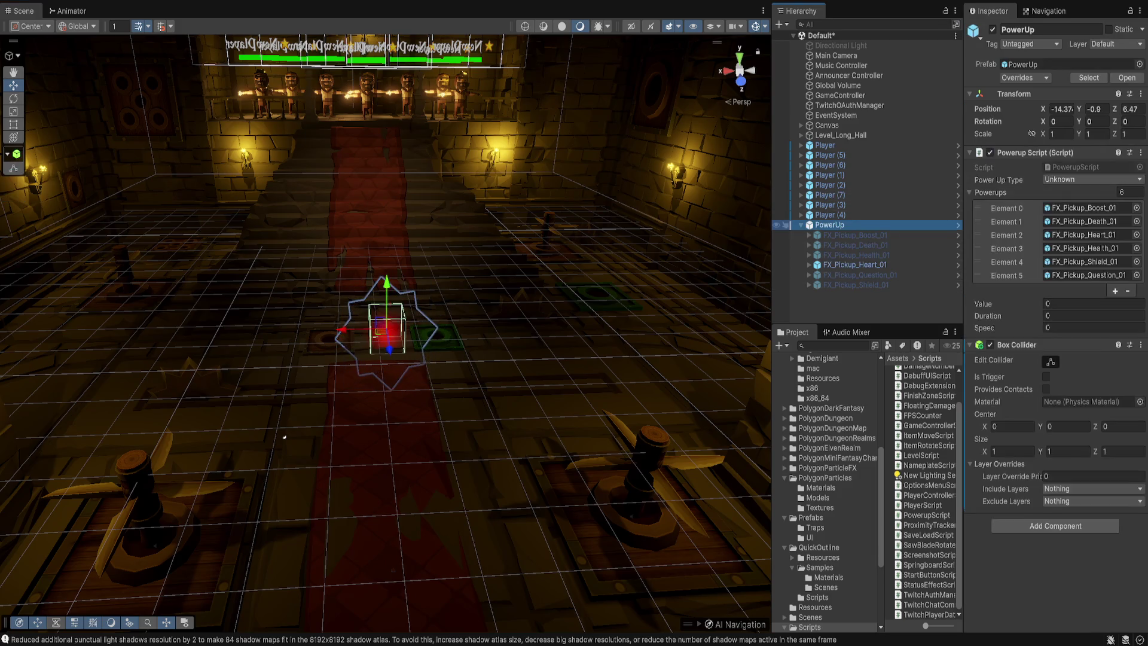
# Step: Move the Player along Z until it stands beside the PowerUp
pyautogui.press('f')
pyautogui.moveTo(180, 251)
pyautogui.mouseDown()
pyautogui.moveTo(34, 247)
pyautogui.moveTo(386, 394)
pyautogui.mouseUp()
pyautogui.click(89, 63)
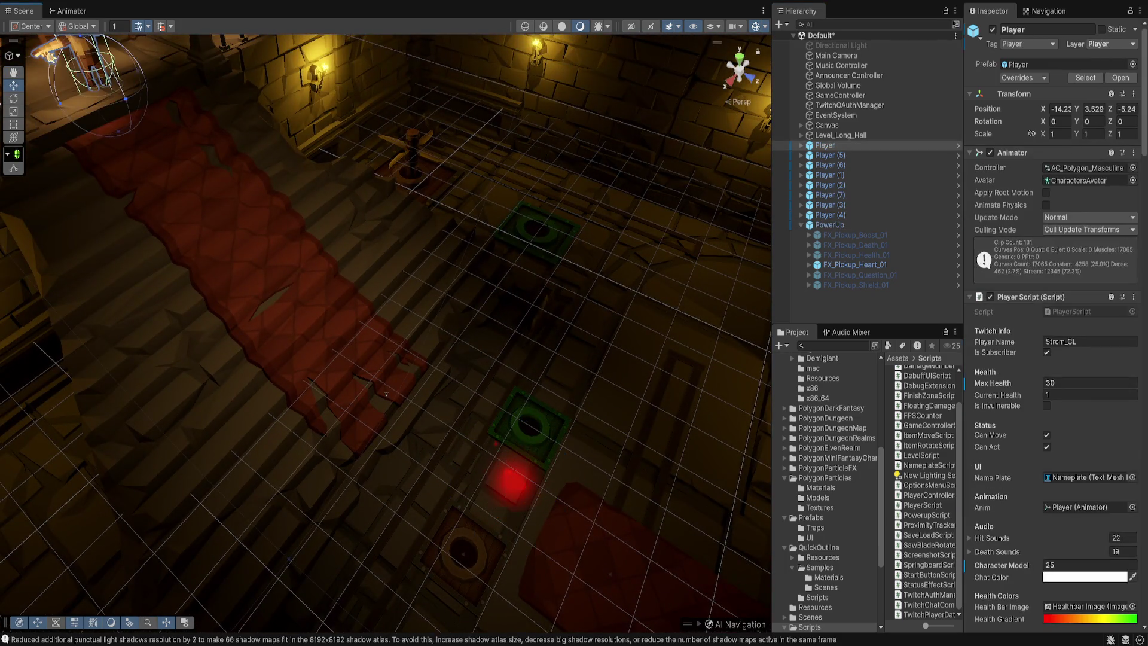
pyautogui.moveTo(386, 394); pyautogui.dragTo(287, 347)
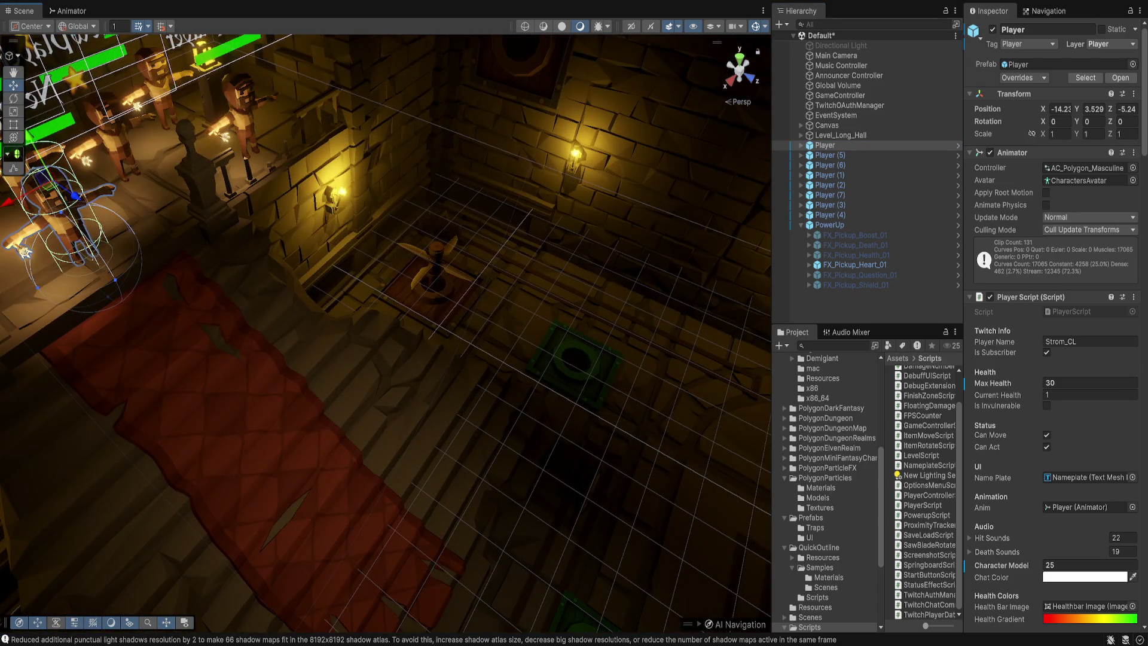
pyautogui.press('f')
pyautogui.moveTo(294, 397)
pyautogui.mouseDown()
pyautogui.moveTo(423, 487)
pyautogui.moveTo(298, 419)
pyautogui.moveTo(318, 400)
pyautogui.moveTo(389, 439)
pyautogui.moveTo(359, 407)
pyautogui.moveTo(253, 158)
pyautogui.mouseUp()
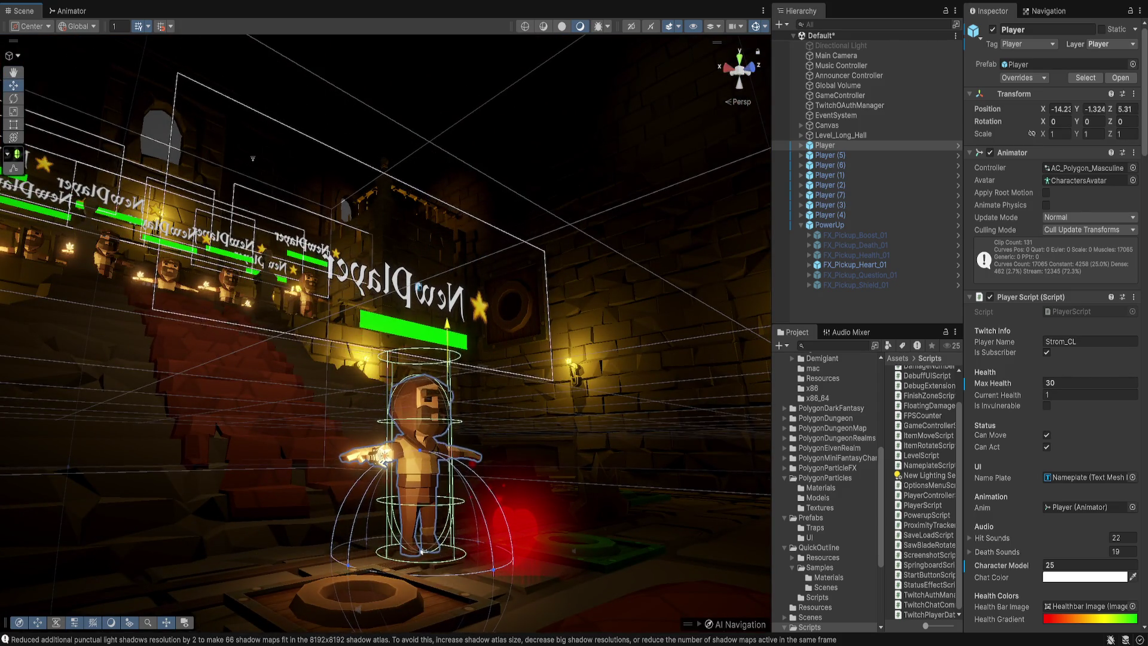
# Step: Nudge the PowerUp slightly along the X axis
pyautogui.doubleClick(830, 225)
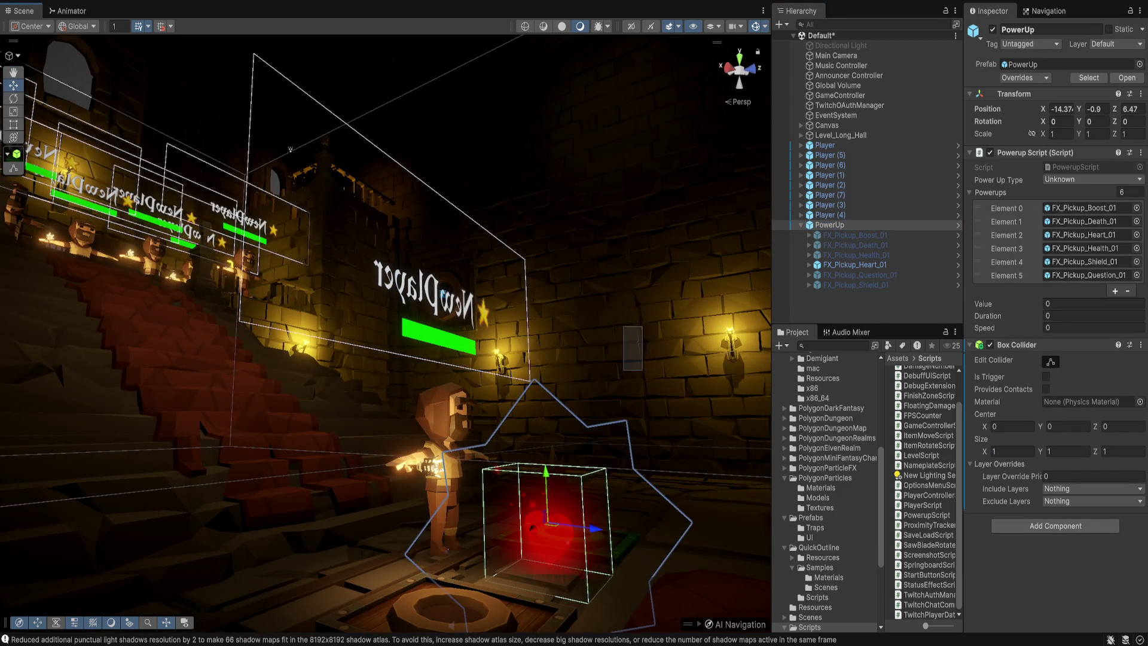
pyautogui.moveTo(290, 149)
pyautogui.mouseDown()
pyautogui.moveTo(294, 497)
pyautogui.moveTo(340, 460)
pyautogui.mouseUp()
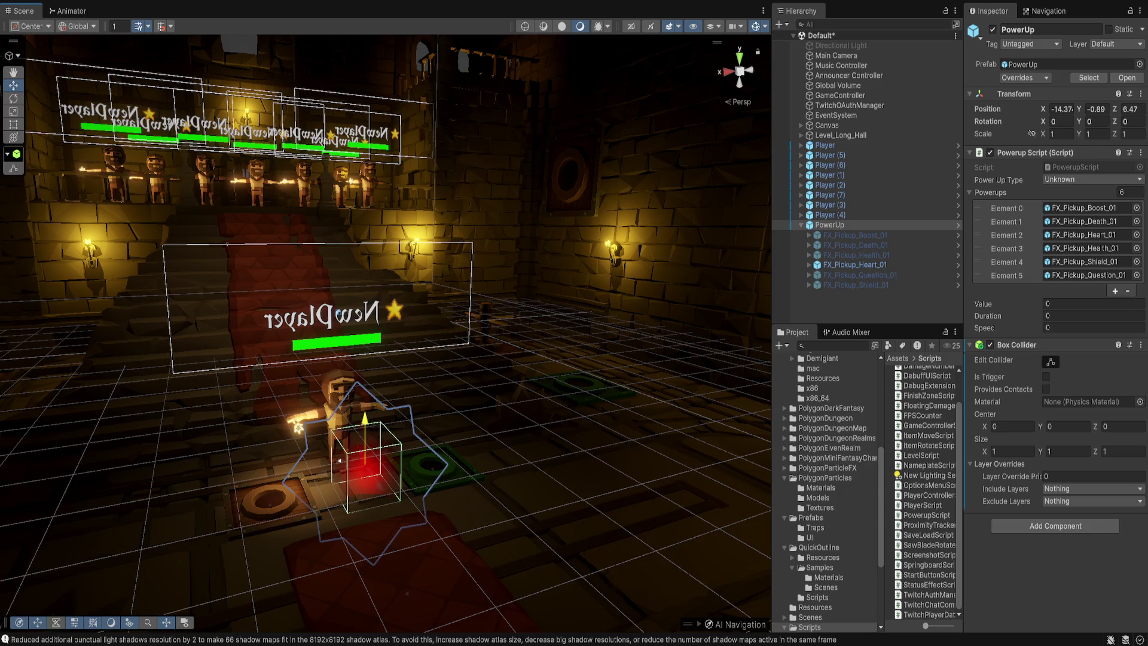
pyautogui.moveTo(340, 461)
pyautogui.mouseDown()
pyautogui.moveTo(328, 461)
pyautogui.moveTo(286, 551)
pyautogui.moveTo(264, 631)
pyautogui.mouseUp()
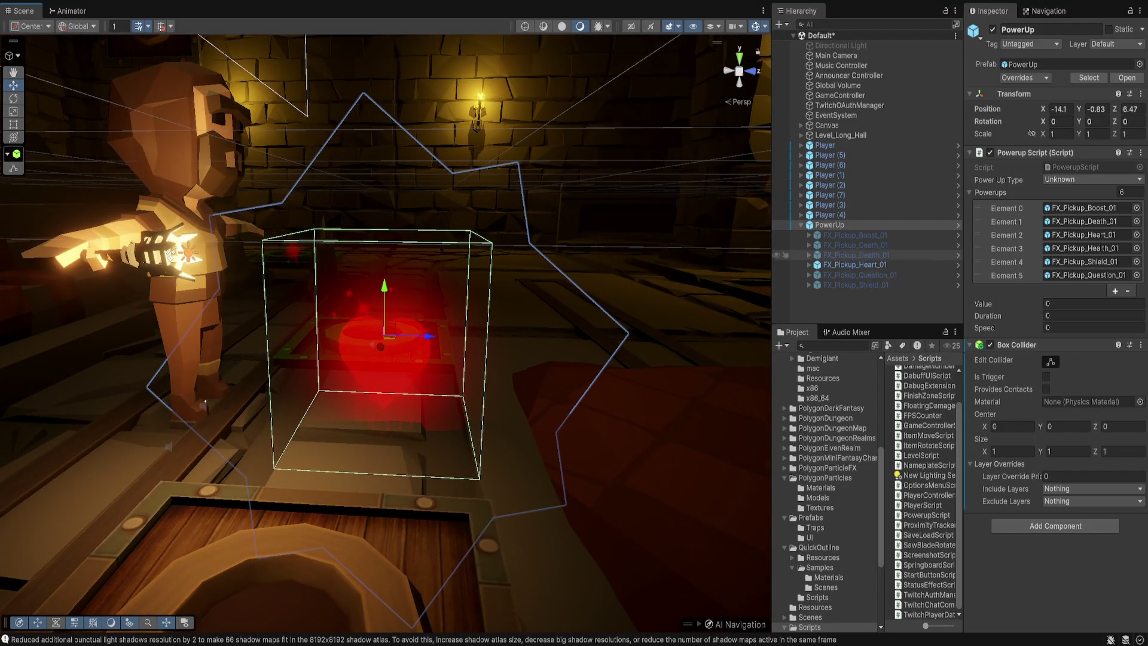
# Step: Try a scale of 2, 2, 2, undo back to 1, then select the six pickup effects
pyautogui.write('2')
pyautogui.press('Tab')
pyautogui.write('2')
pyautogui.press('Tab')
pyautogui.write('2')
pyautogui.hotkey('ctrl', 'z')
pyautogui.hotkey('ctrl', 'z')
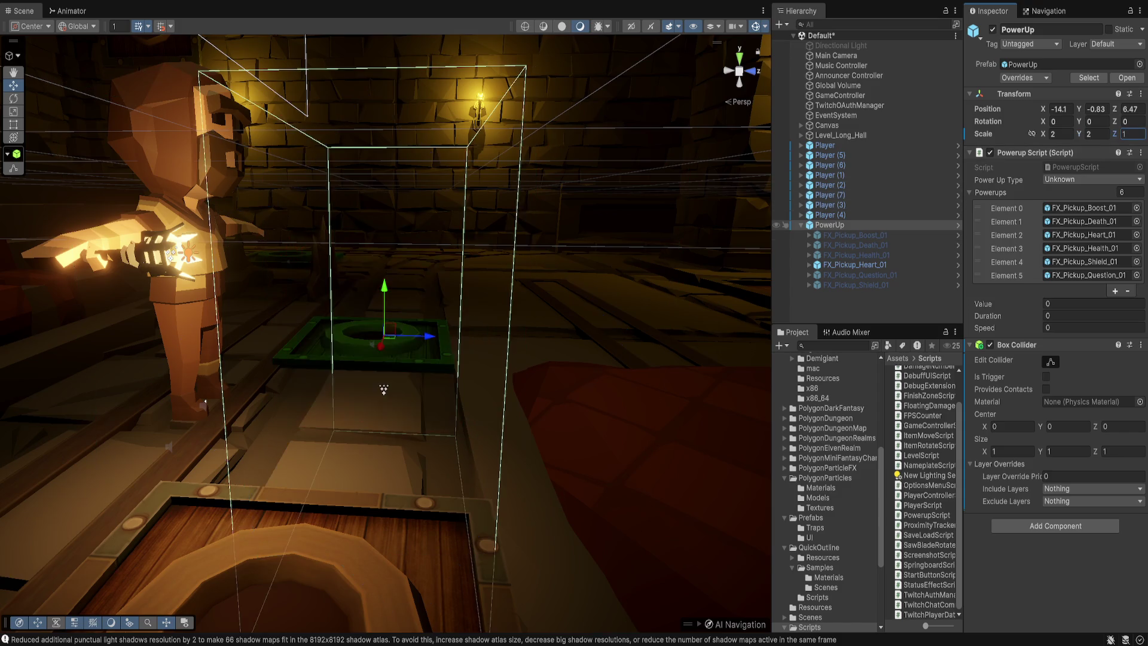
pyautogui.hotkey('ctrl', 'z')
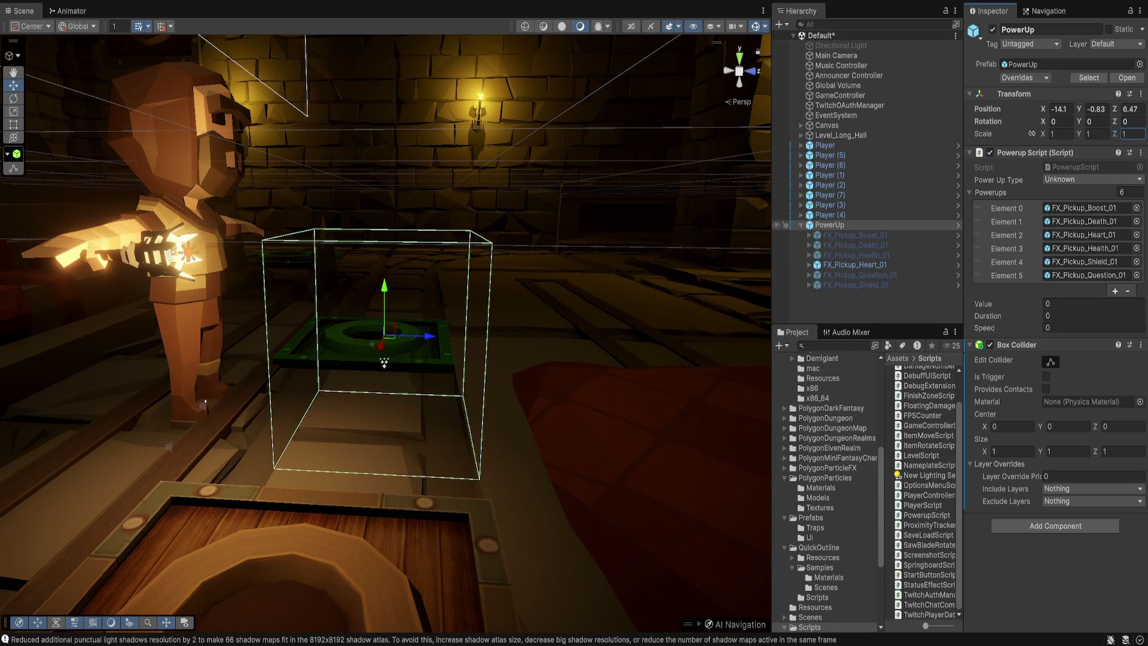
pyautogui.press('Down')
pyautogui.hotkey('shift', 'Down')
pyautogui.hotkey('shift', 'Down')
pyautogui.hotkey('shift', 'Down')
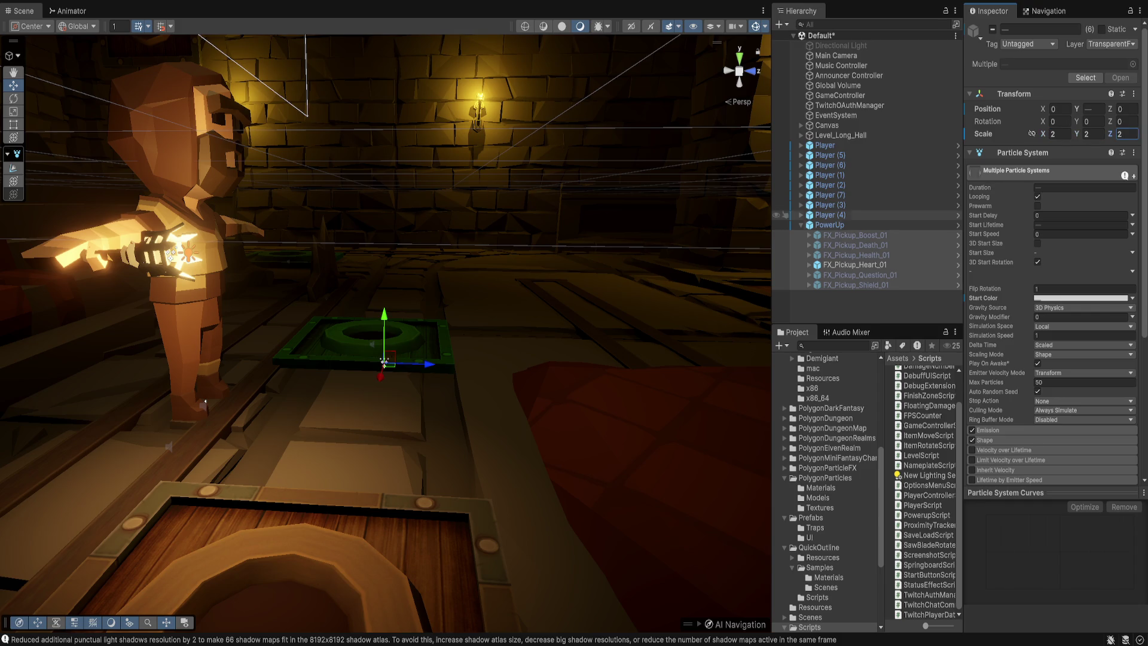
# Step: Set FX_Pickup_Heart_01's scaling mode to Hierarchy and its X scale back to 1
pyautogui.click(788, 265)
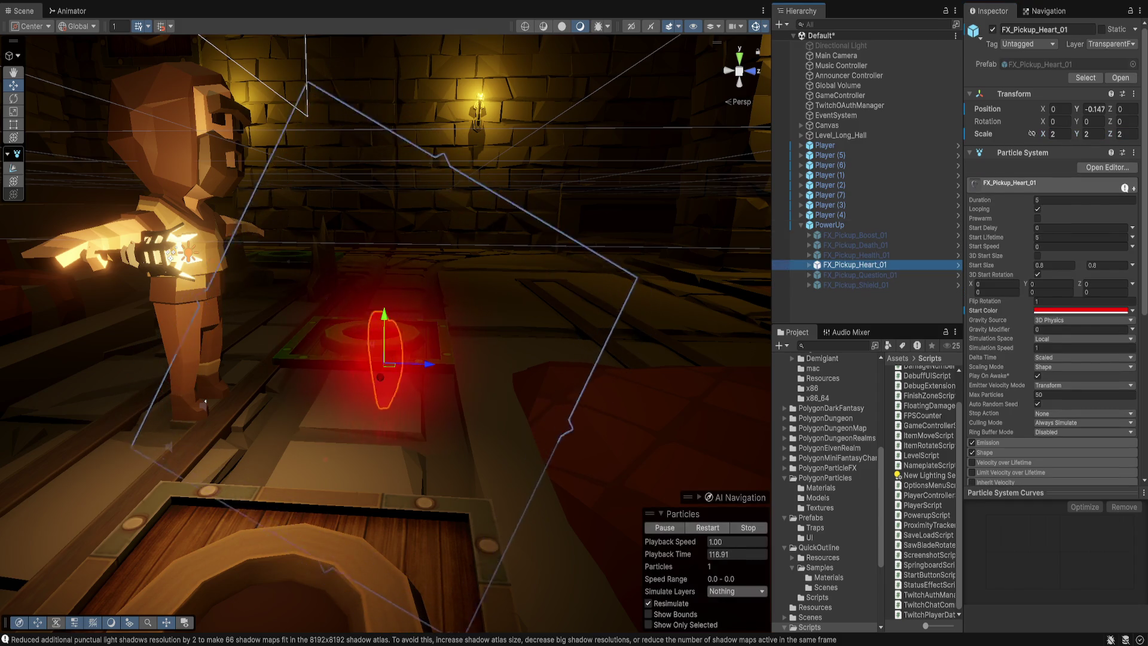
pyautogui.moveTo(383, 335)
pyautogui.mouseDown()
pyautogui.moveTo(455, 326)
pyautogui.moveTo(419, 341)
pyautogui.mouseUp()
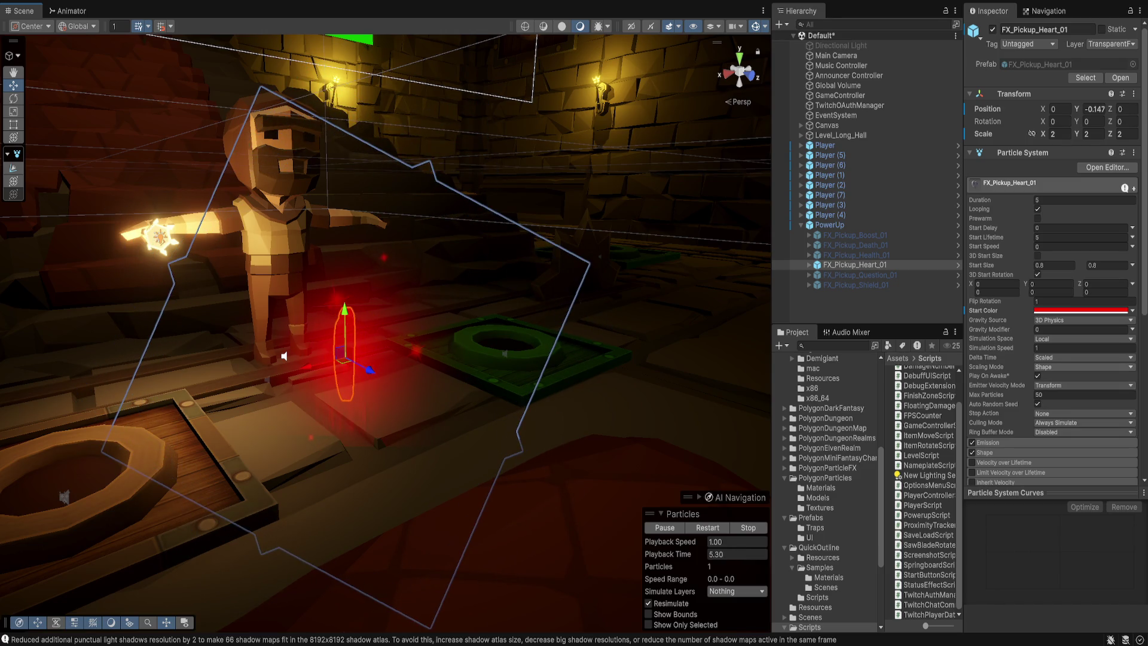
pyautogui.click(1084, 366)
pyautogui.click(1058, 378)
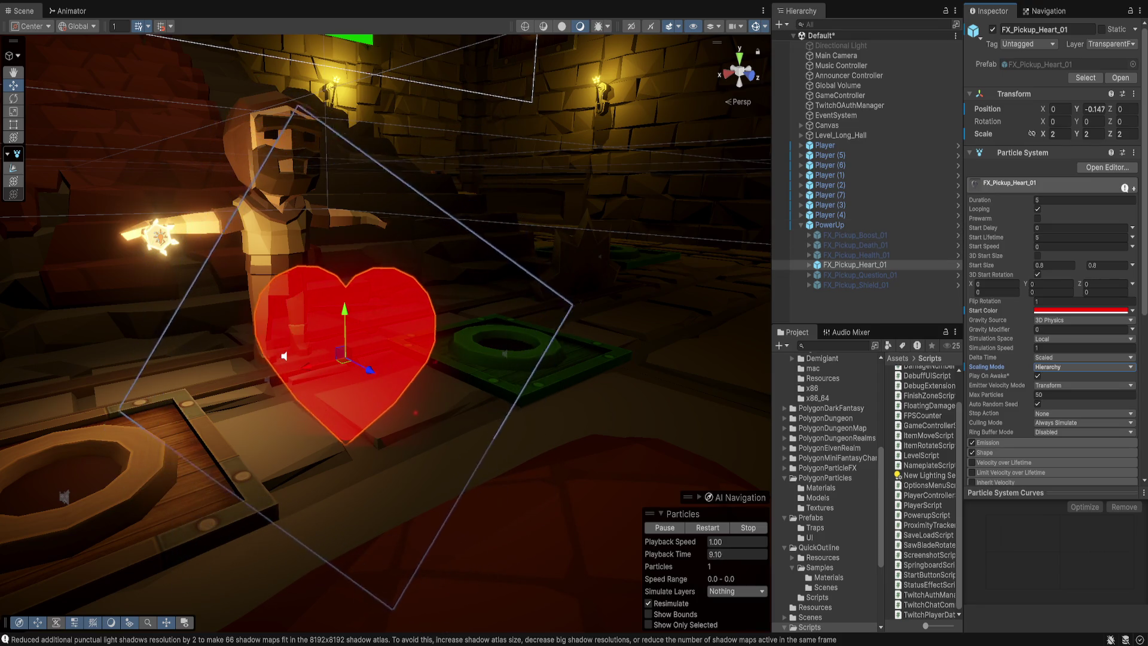
pyautogui.write('1')
pyautogui.press('Tab')
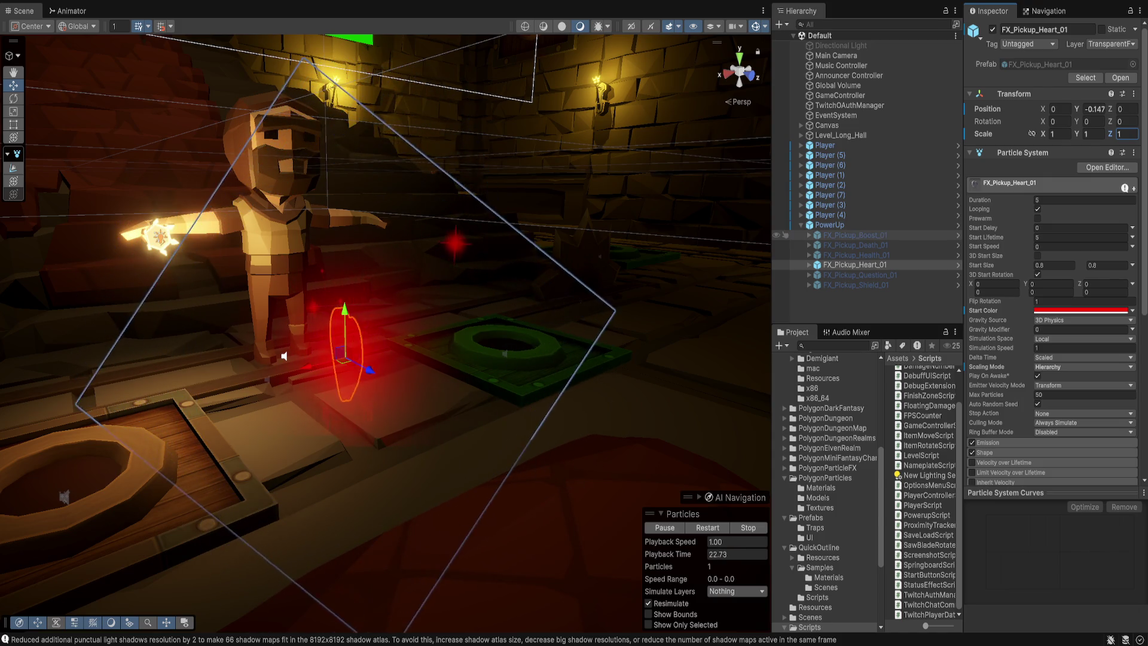
# Step: Give all six pickup effects Hierarchy scaling mode and expand their children
pyautogui.click(856, 235)
pyautogui.keyDown('shift'); pyautogui.click(855, 284); pyautogui.keyUp('shift')
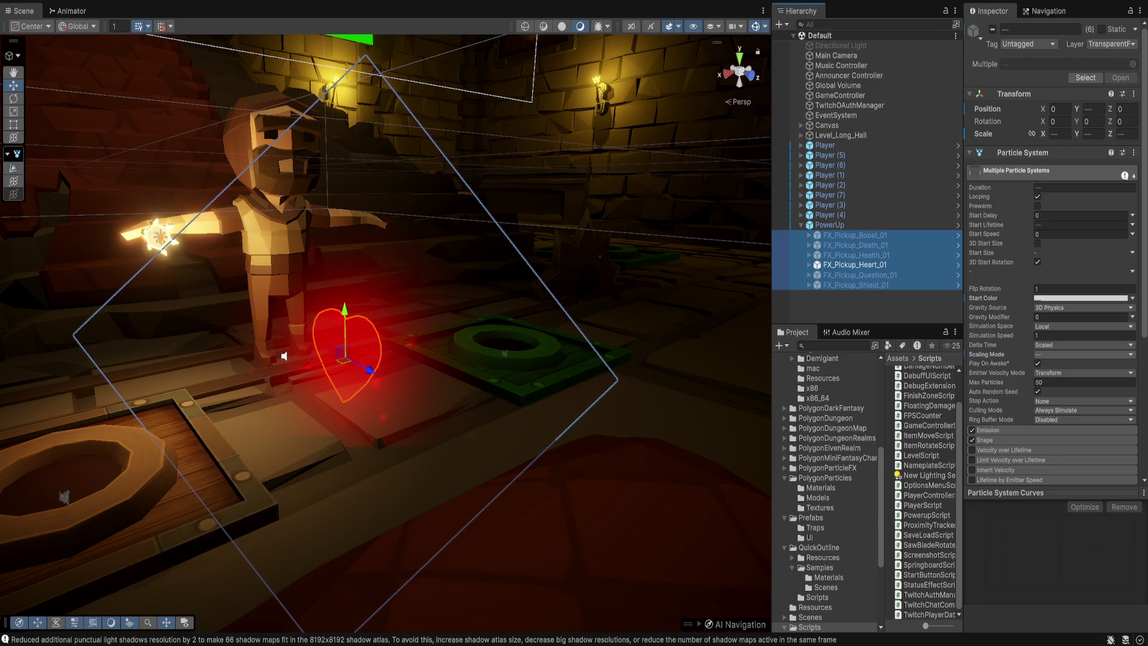
pyautogui.click(1083, 354)
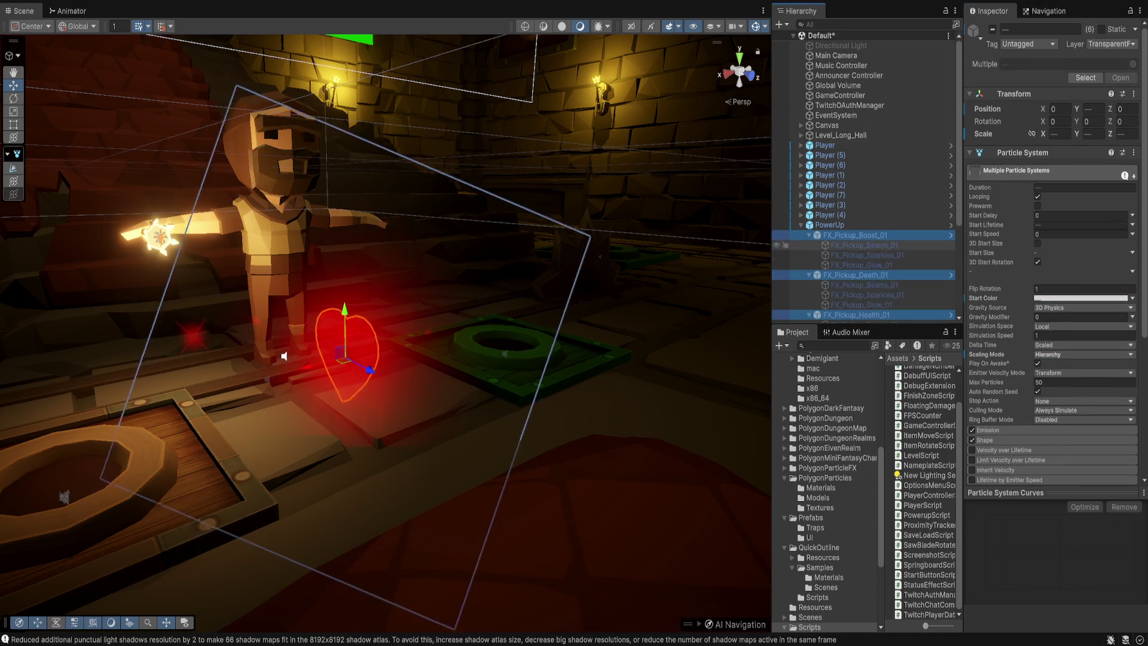
pyautogui.click(810, 245)
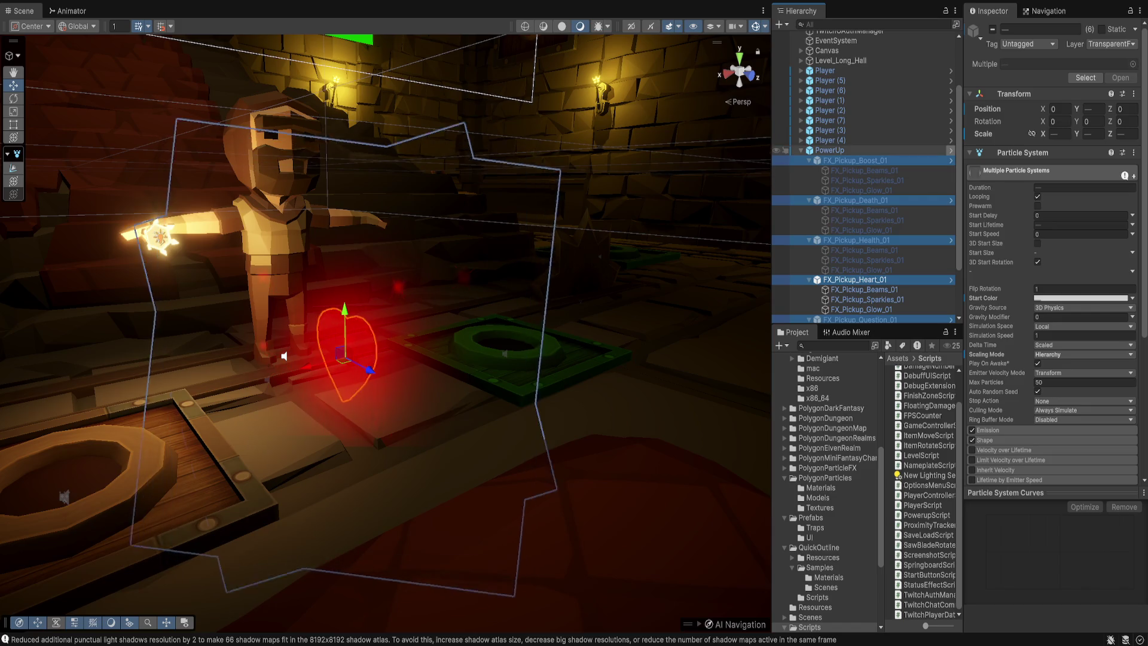
# Step: Select only the effects' child particles, deselecting the six parents, then frame the PowerUp
pyautogui.scroll(-3, 867, 119)
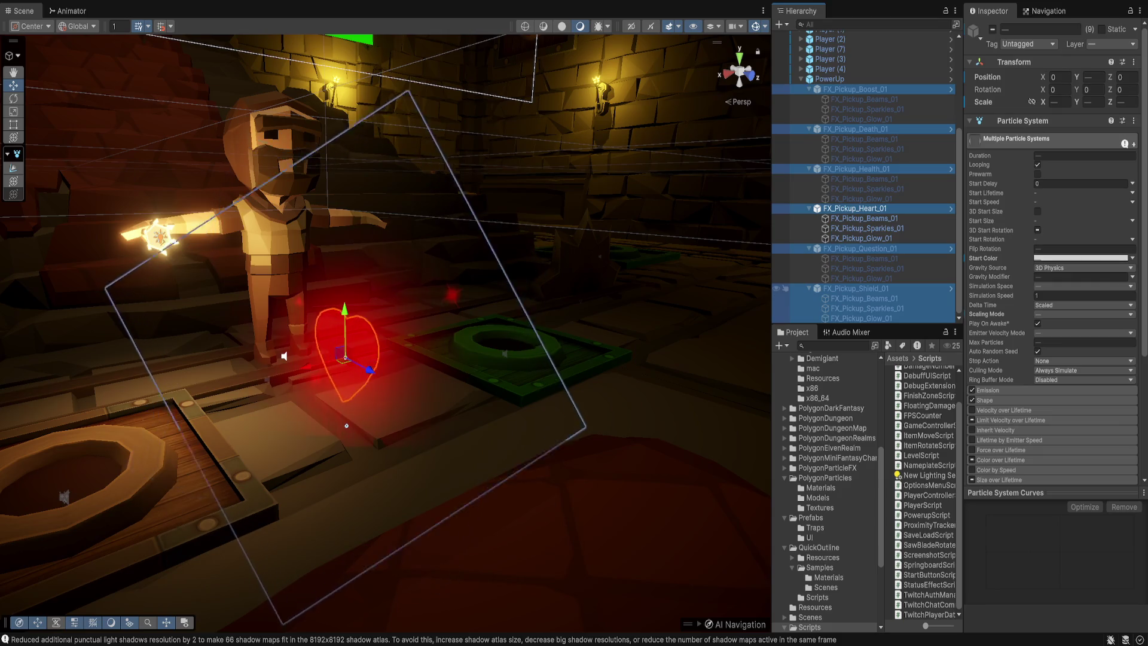
pyautogui.click(855, 89)
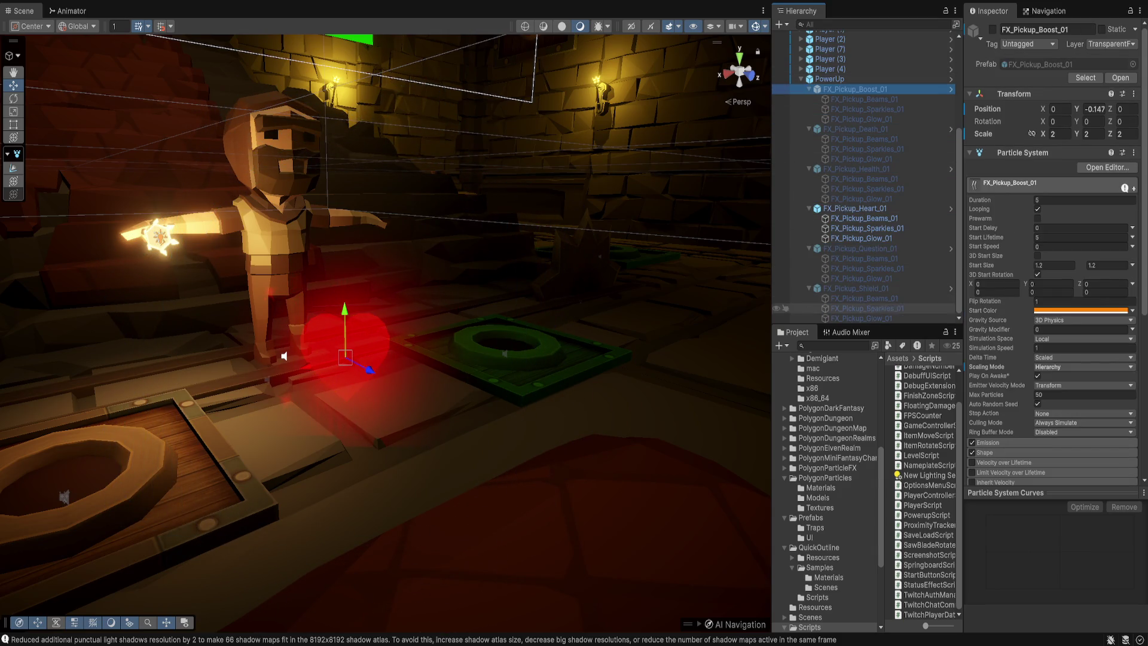
pyautogui.keyDown('shift'); pyautogui.click(862, 318); pyautogui.keyUp('shift')
pyautogui.keyDown('ctrl'); pyautogui.click(856, 288); pyautogui.keyUp('ctrl')
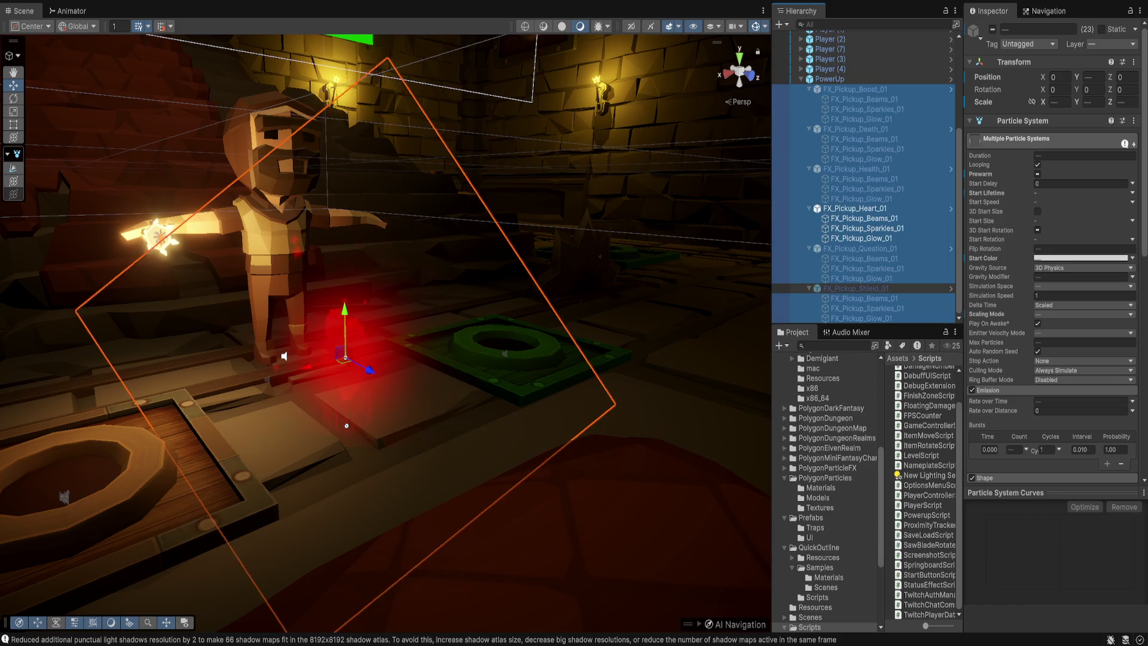
pyautogui.keyDown('ctrl'); pyautogui.click(861, 248); pyautogui.keyUp('ctrl')
pyautogui.keyDown('ctrl'); pyautogui.click(856, 208); pyautogui.keyUp('ctrl')
pyautogui.keyDown('ctrl'); pyautogui.click(856, 168); pyautogui.keyUp('ctrl')
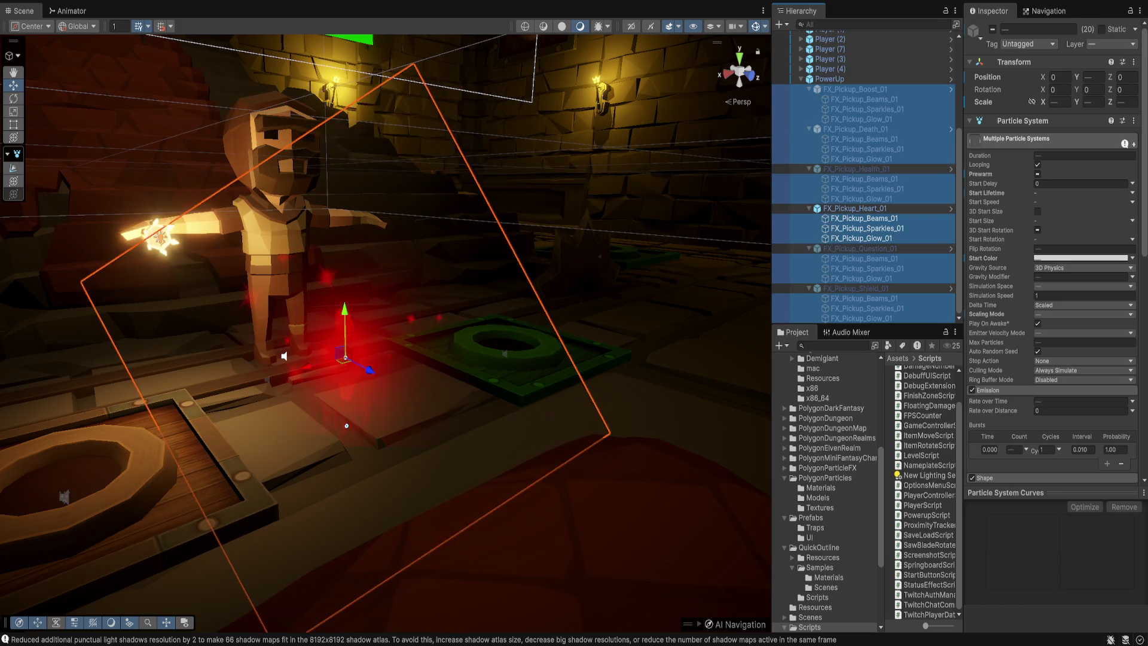
pyautogui.keyDown('ctrl'); pyautogui.click(855, 130); pyautogui.keyUp('ctrl')
pyautogui.keyDown('ctrl'); pyautogui.click(855, 89); pyautogui.keyUp('ctrl')
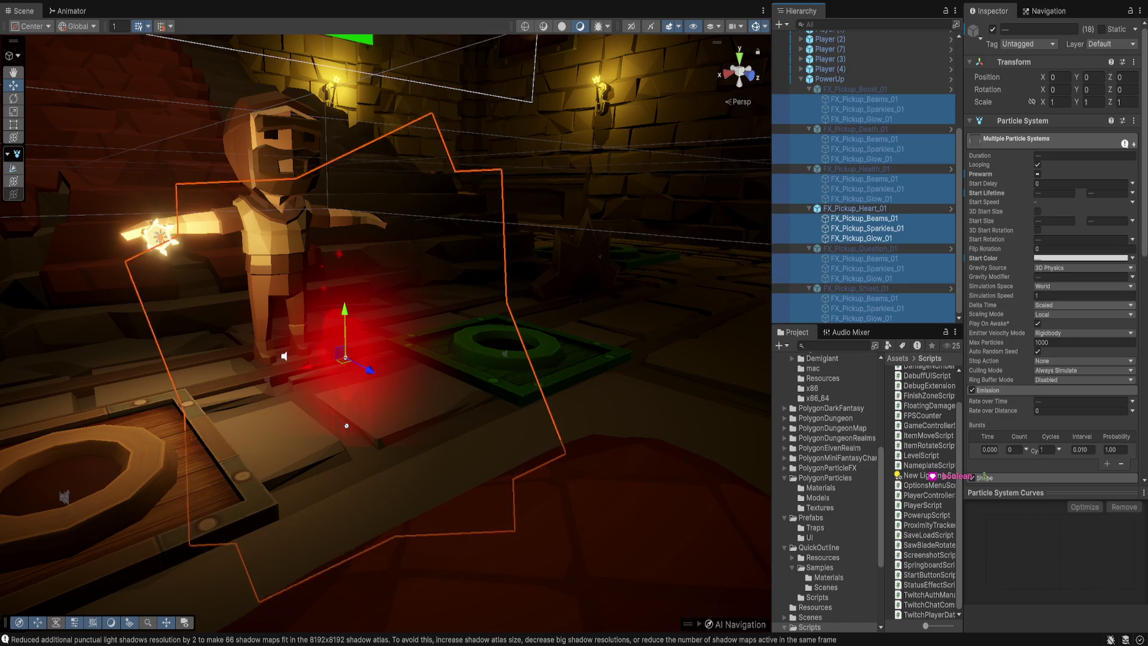
pyautogui.click(347, 426)
pyautogui.press('f')
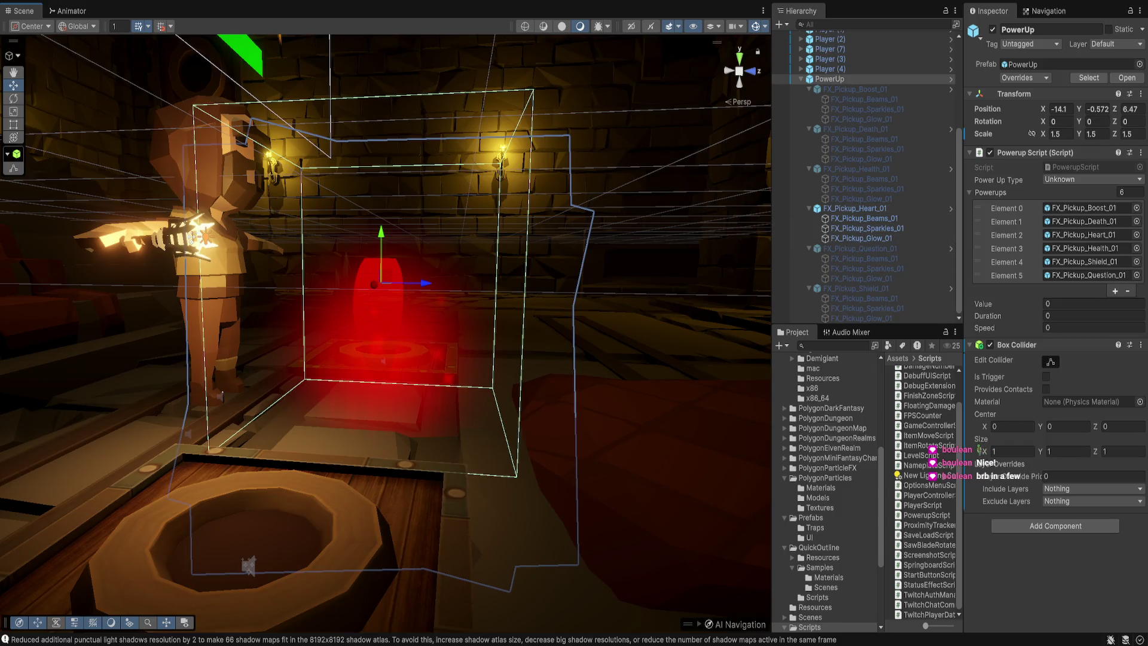
# Step: Select the heart effect and try raising it, then undo the move
pyautogui.click(855, 208)
pyautogui.moveTo(383, 323); pyautogui.dragTo(271, 323)
pyautogui.moveTo(392, 293)
pyautogui.mouseDown()
pyautogui.moveTo(391, 231)
pyautogui.moveTo(281, 287)
pyautogui.moveTo(257, 251)
pyautogui.mouseUp()
pyautogui.hotkey('ctrl', 'z')
pyautogui.moveTo(445, 312)
pyautogui.mouseDown()
pyautogui.moveTo(442, 359)
pyautogui.moveTo(441, 308)
pyautogui.moveTo(385, 341)
pyautogui.mouseUp()
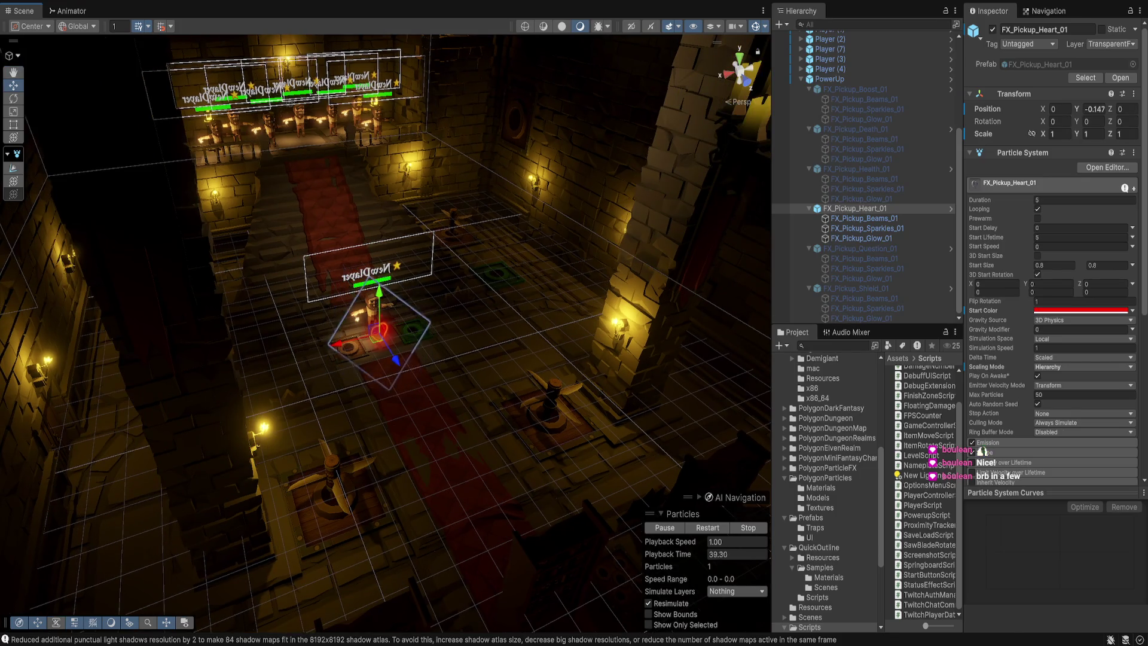
# Step: Fly through the dungeon with torch lighting shown, inspecting a saw blade trap and wall
pyautogui.click(395, 373)
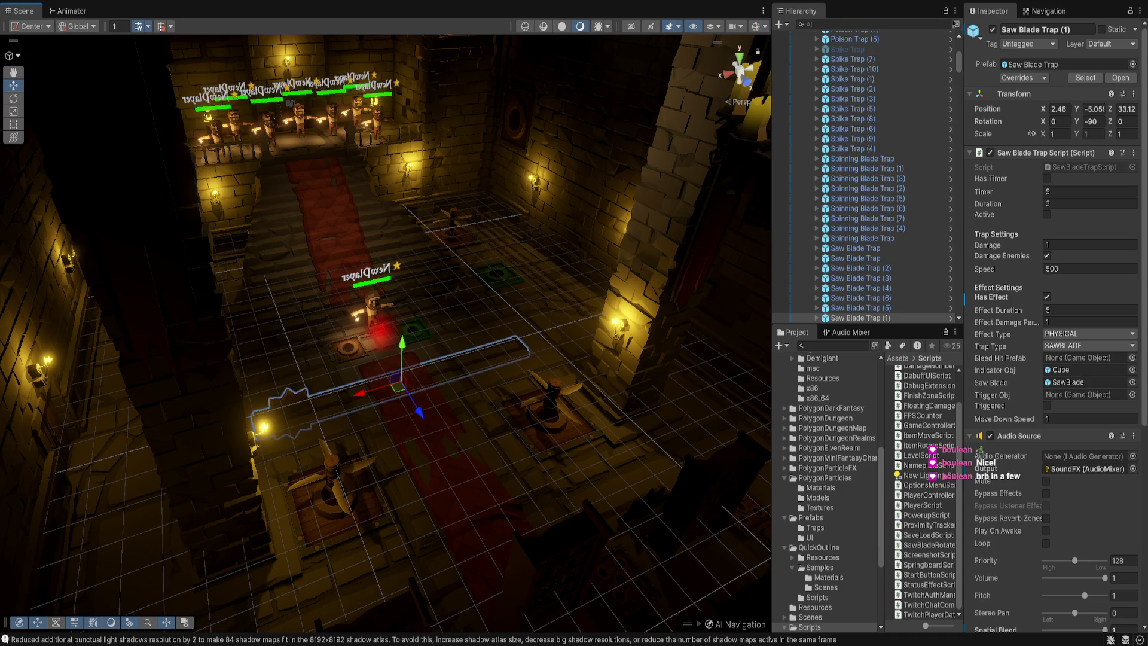
pyautogui.scroll(3, 383, 335)
pyautogui.click(580, 156)
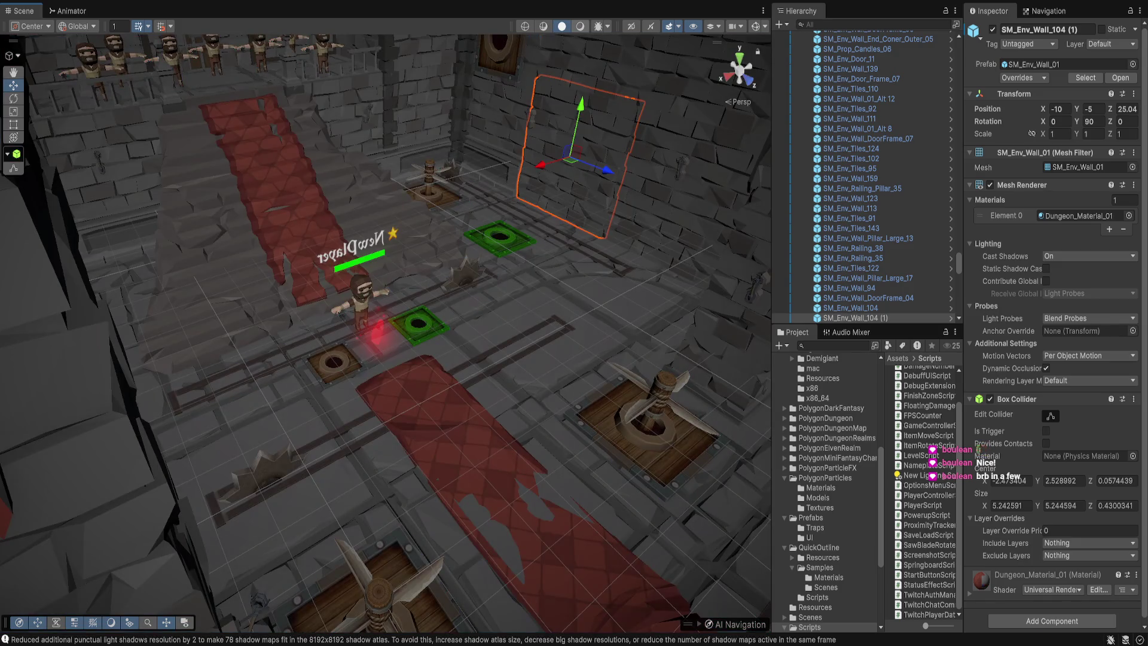
pyautogui.click(580, 26)
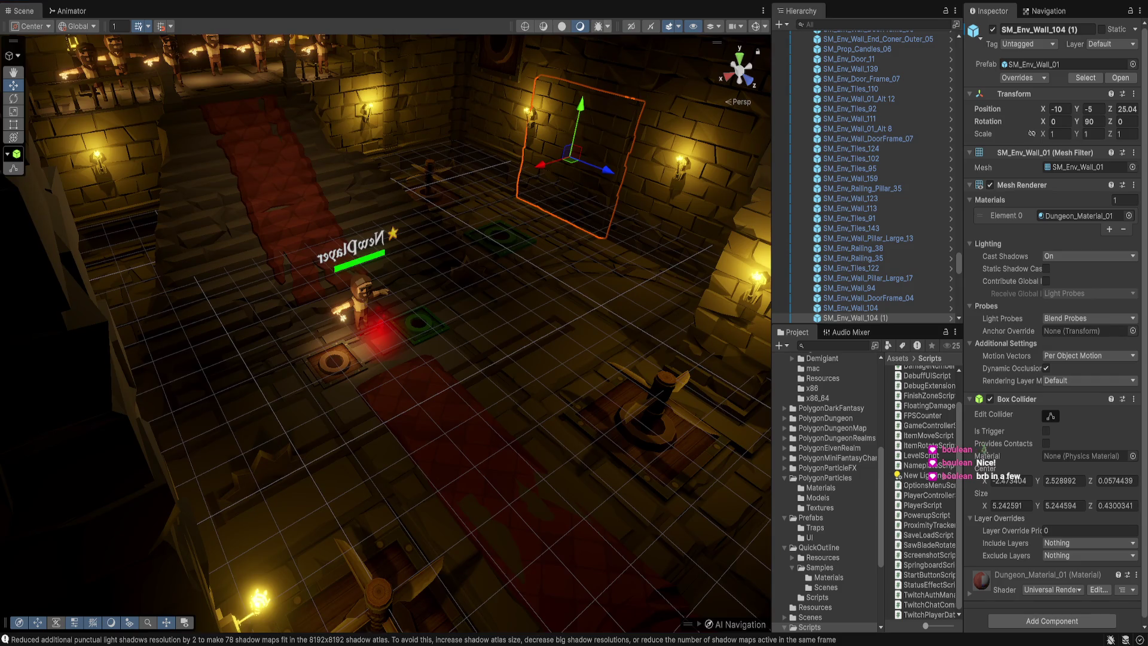
pyautogui.moveTo(386, 335)
pyautogui.mouseDown()
pyautogui.moveTo(335, 311)
pyautogui.moveTo(383, 328)
pyautogui.moveTo(329, 323)
pyautogui.mouseUp()
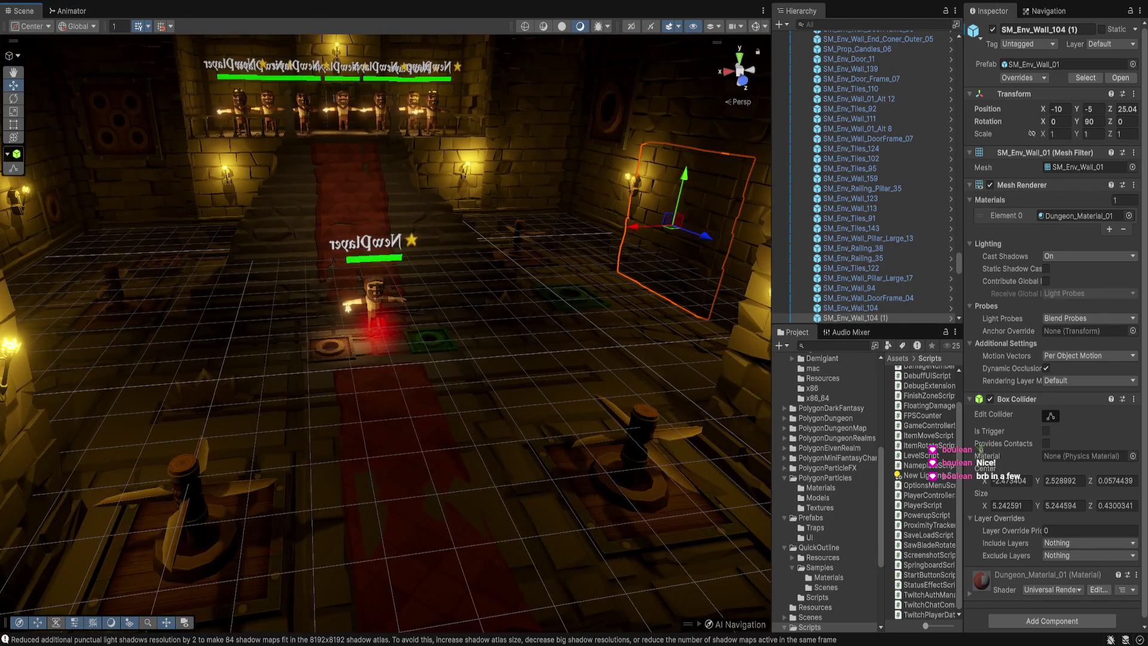
pyautogui.scroll(10, 868, 216)
pyautogui.scroll(5, 868, 221)
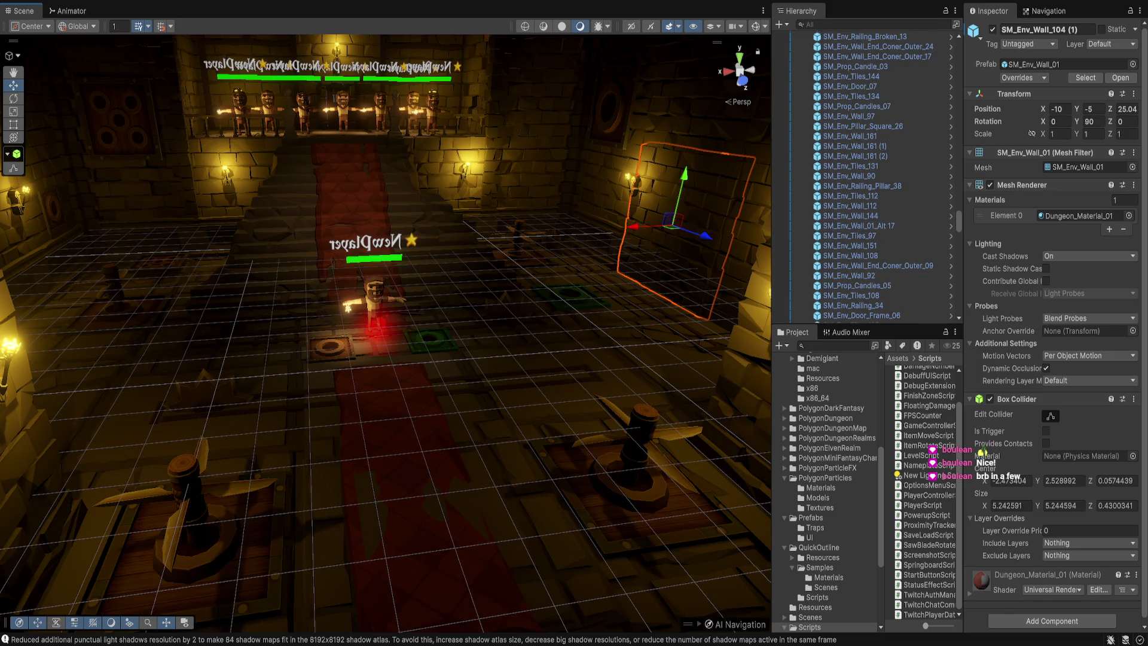
pyautogui.click(527, 144)
pyautogui.moveTo(383, 329)
pyautogui.mouseDown()
pyautogui.moveTo(374, 338)
pyautogui.moveTo(371, 320)
pyautogui.mouseUp()
# Step: Select the PowerUp, expand all its nested effects, and pick FX_Pickup_Heart_01
pyautogui.click(371, 317)
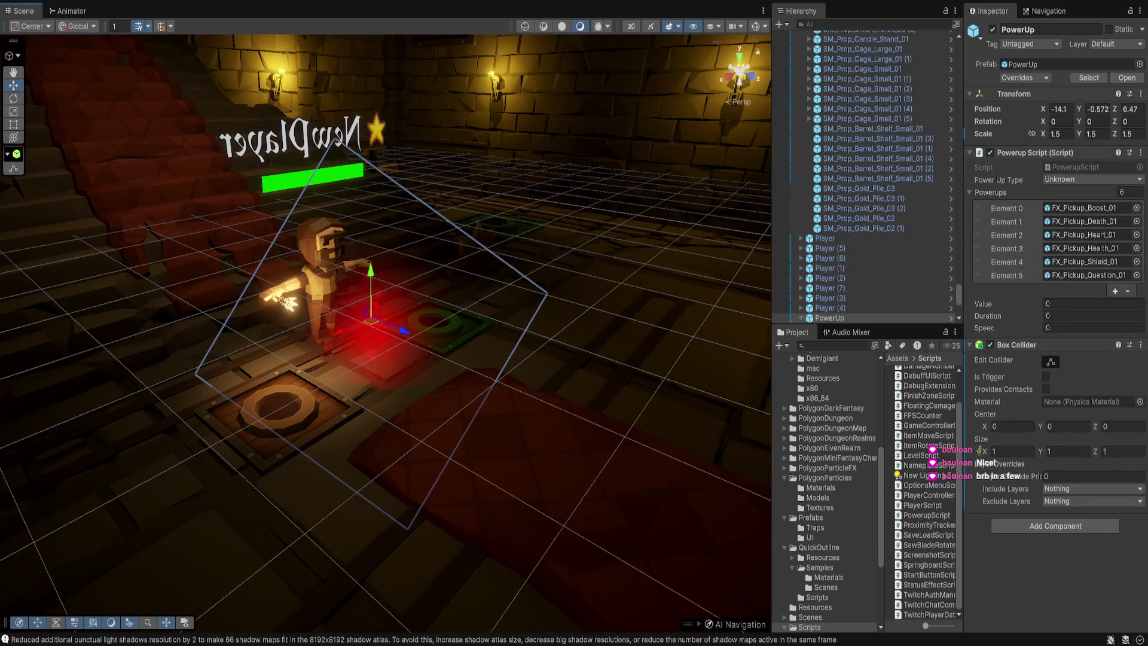
pyautogui.hotkey('alt', 'Right')
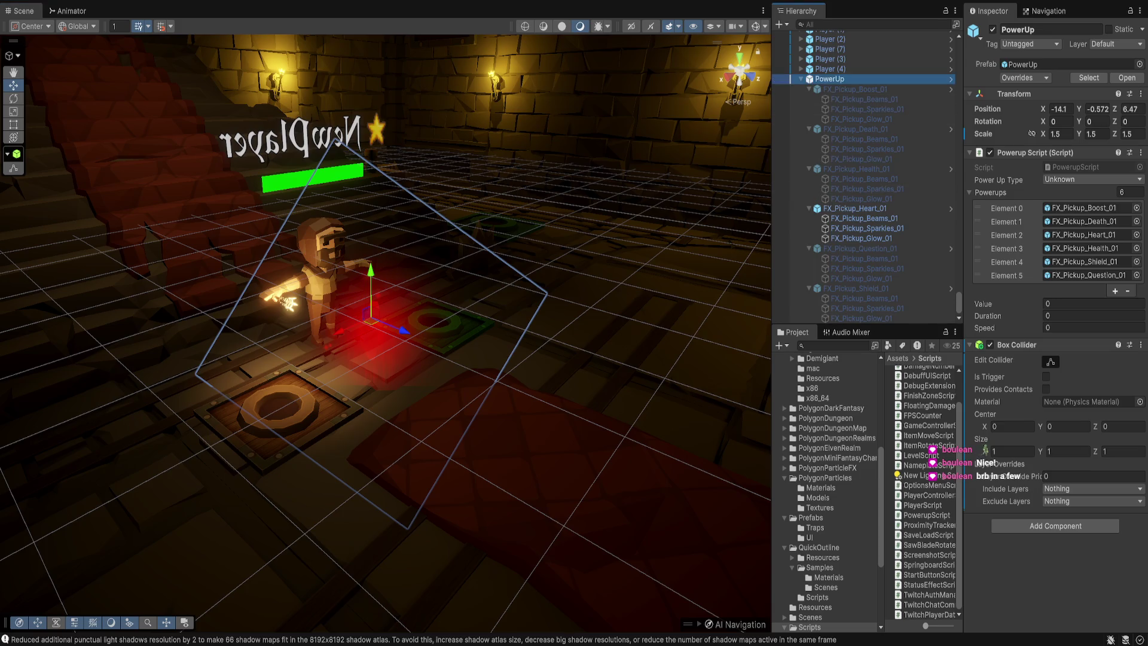
pyautogui.click(855, 208)
# Step: Set the heart emitter's Shape position Y to 0.25
pyautogui.moveTo(383, 329); pyautogui.dragTo(382, 263)
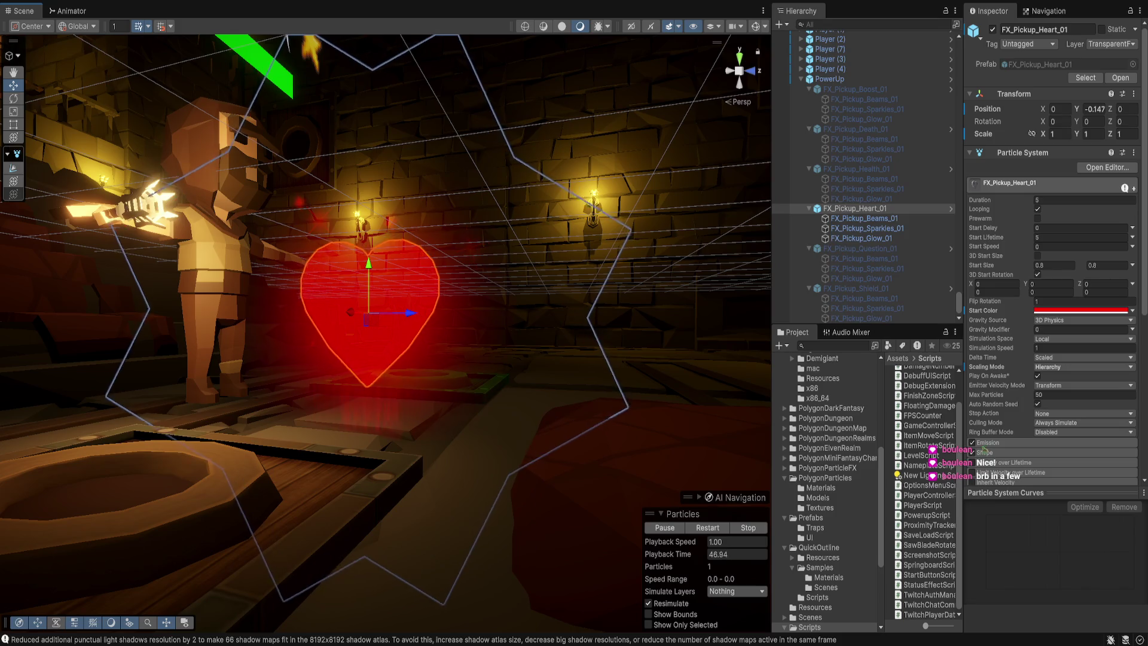
pyautogui.scroll(-10, 1052, 269)
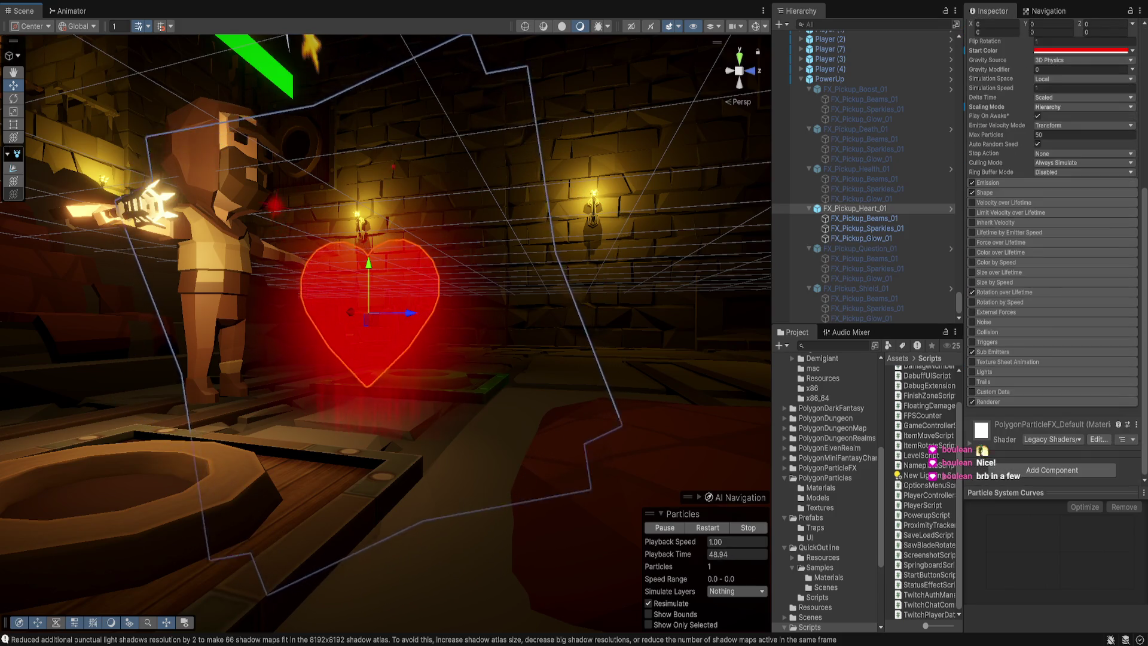
pyautogui.click(993, 192)
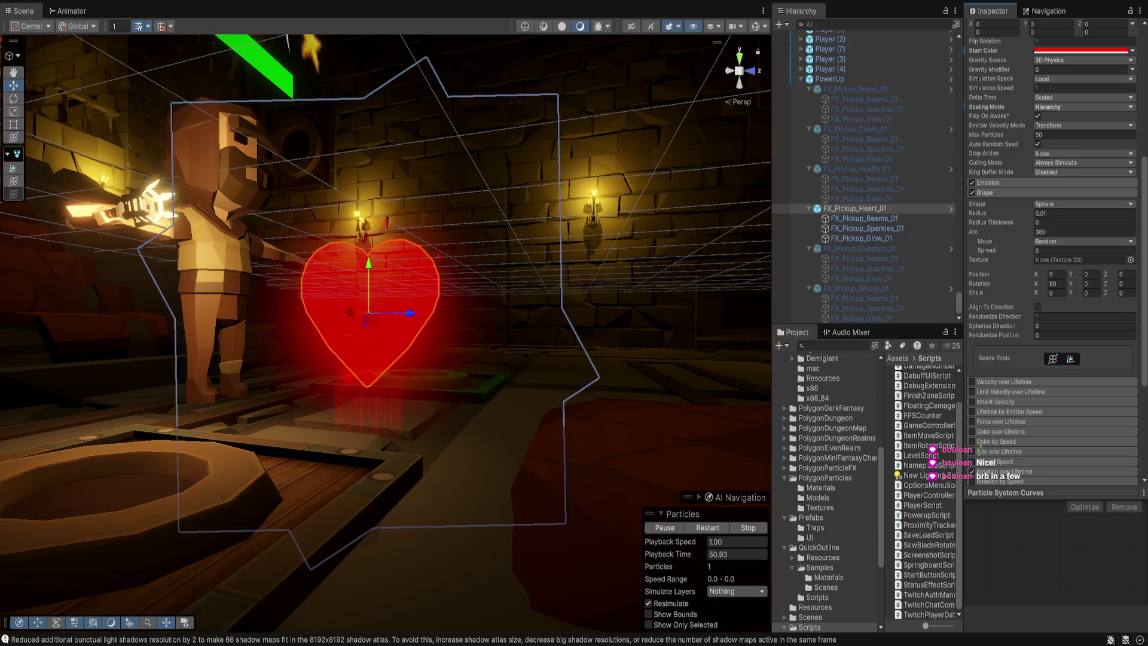
pyautogui.write('0.5')
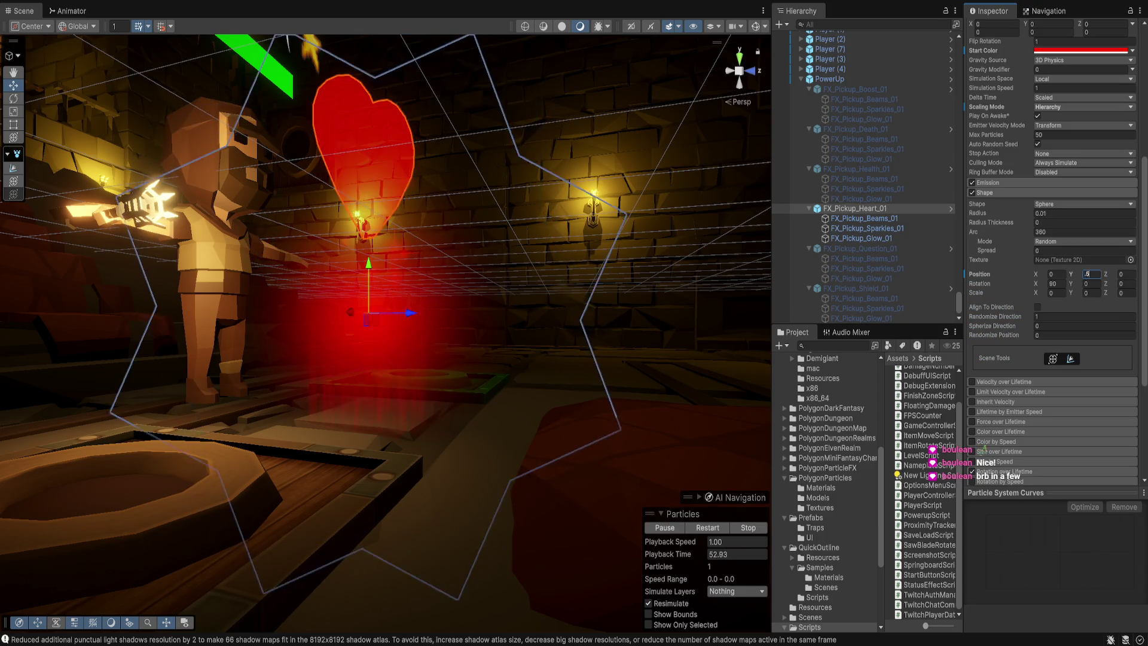
pyautogui.write('0.25')
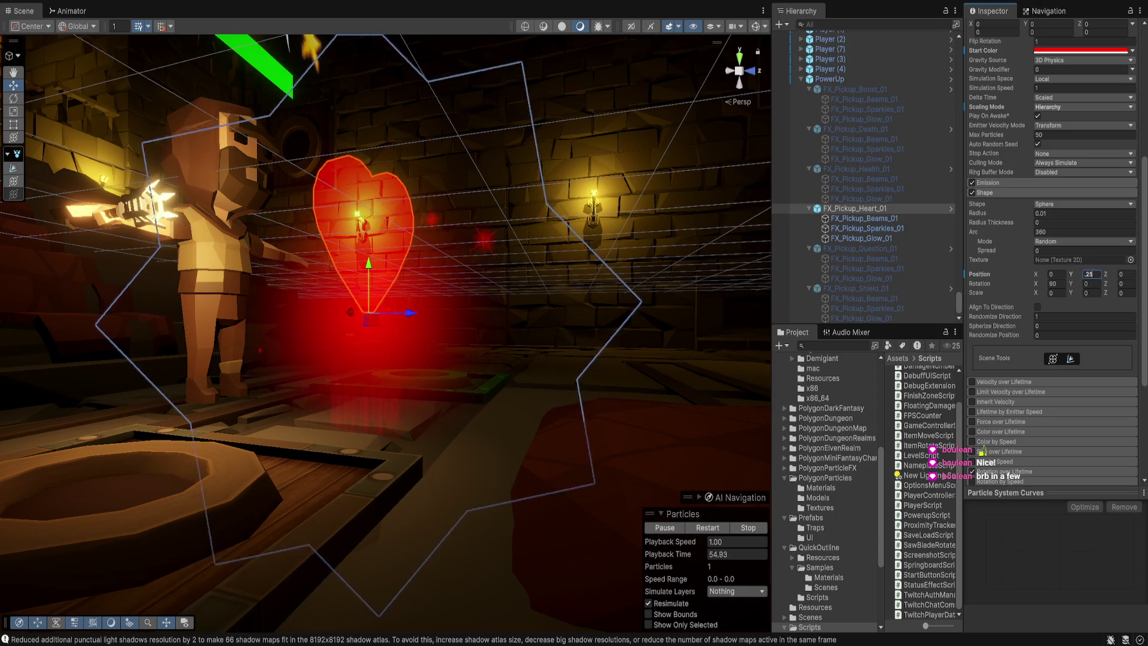
pyautogui.write('w')
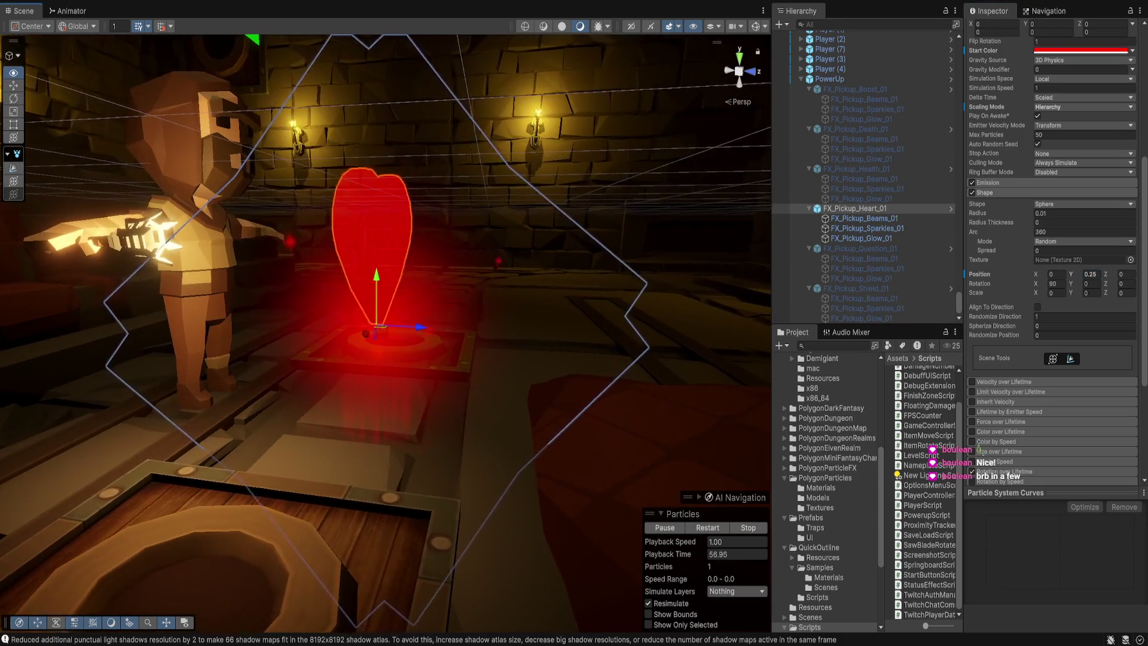
pyautogui.moveTo(383, 323); pyautogui.dragTo(335, 326)
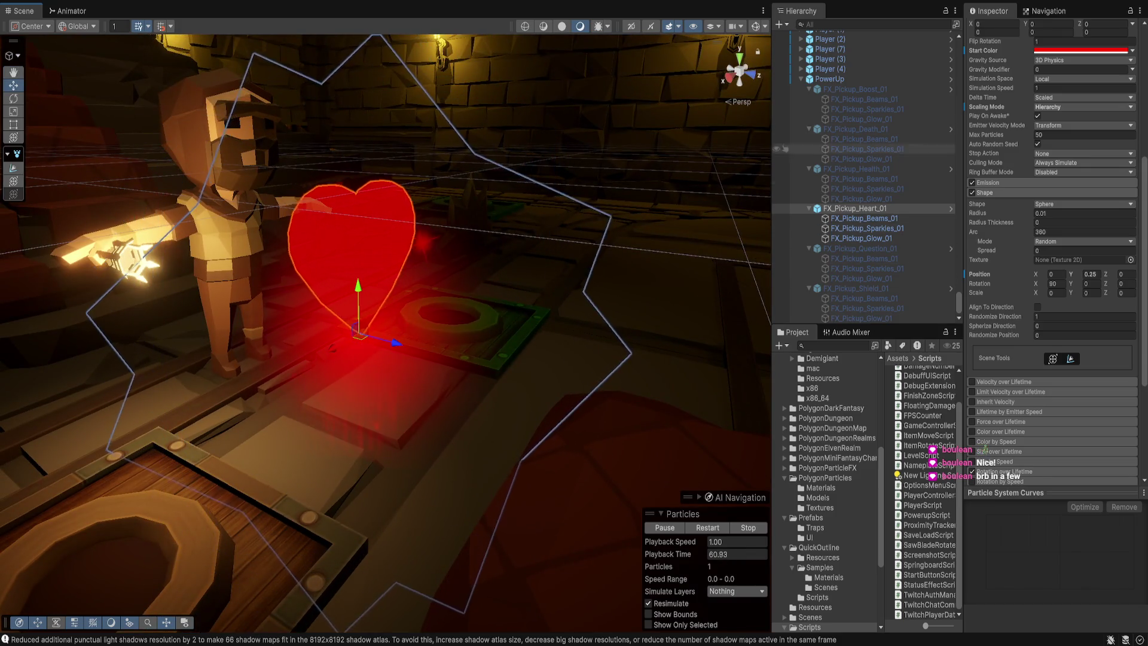
# Step: Select the other five pickup effects, view their Shape settings, and activate them
pyautogui.click(856, 89)
pyautogui.keyDown('ctrl'); pyautogui.click(856, 129); pyautogui.keyUp('ctrl')
pyautogui.keyDown('ctrl'); pyautogui.click(855, 168); pyautogui.keyUp('ctrl')
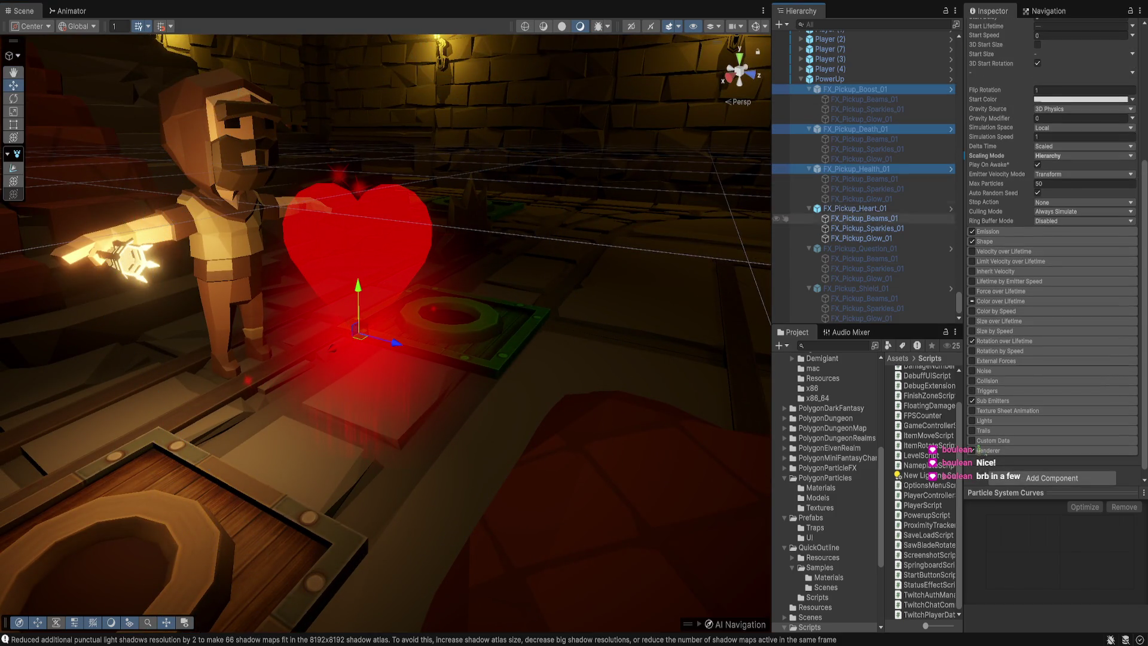
pyautogui.keyDown('ctrl'); pyautogui.click(856, 248); pyautogui.keyUp('ctrl')
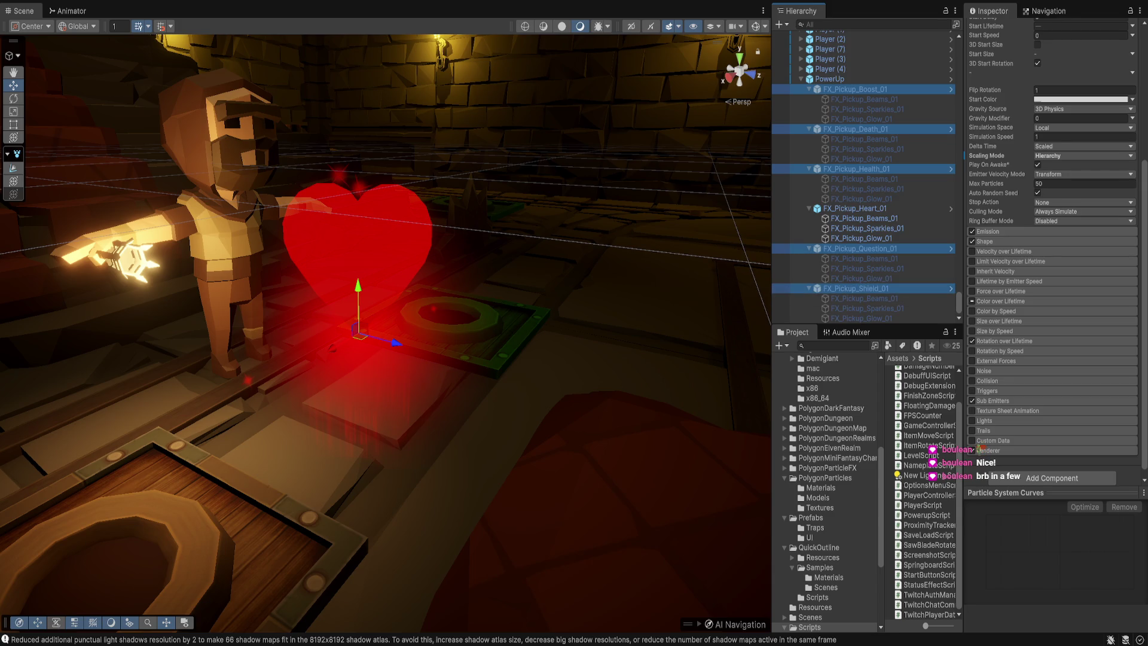
pyautogui.click(985, 241)
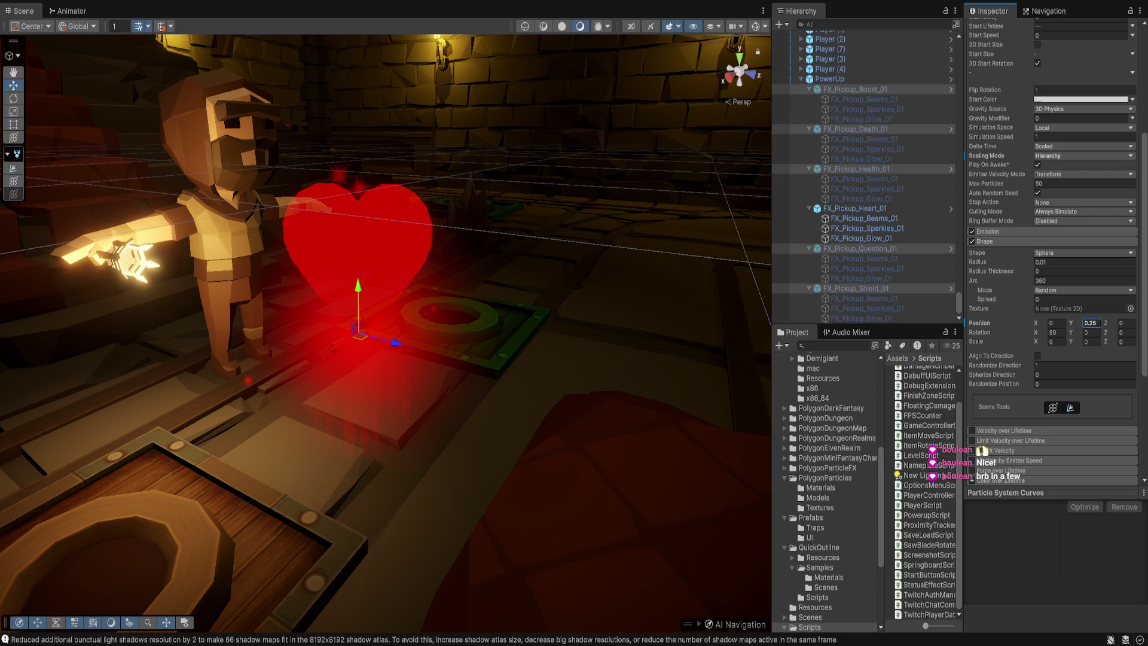
pyautogui.scroll(5, 1053, 251)
pyautogui.hotkey('alt', 'shift', 'a')
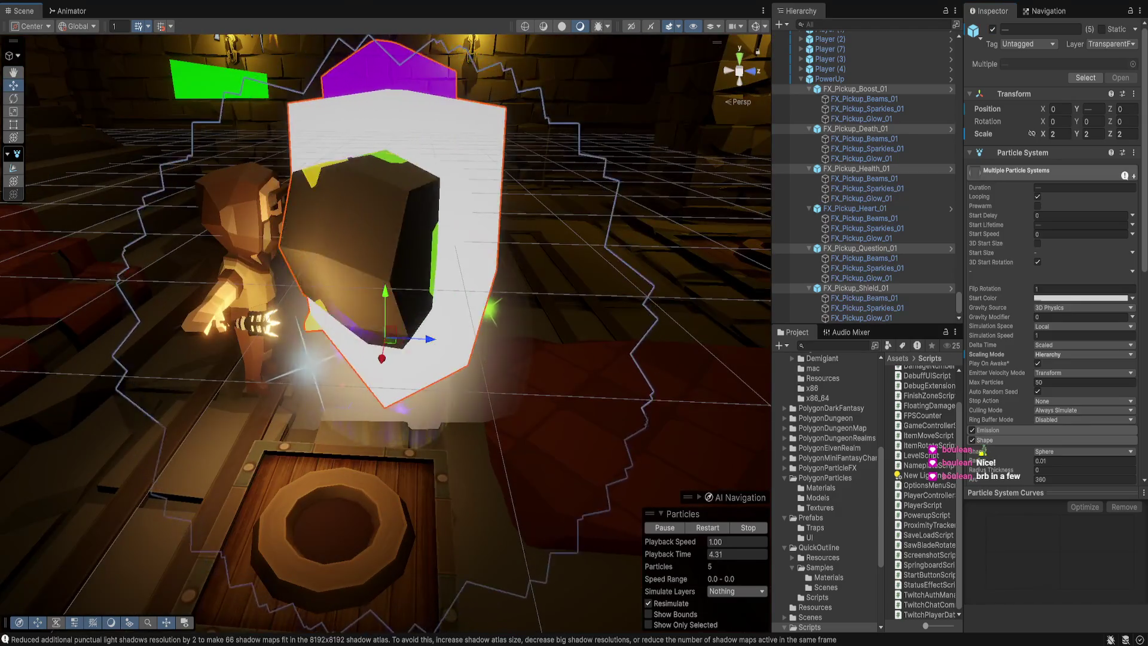
# Step: Set the selected effects' Transform Scale to 1, 1, 1
pyautogui.click(1056, 134)
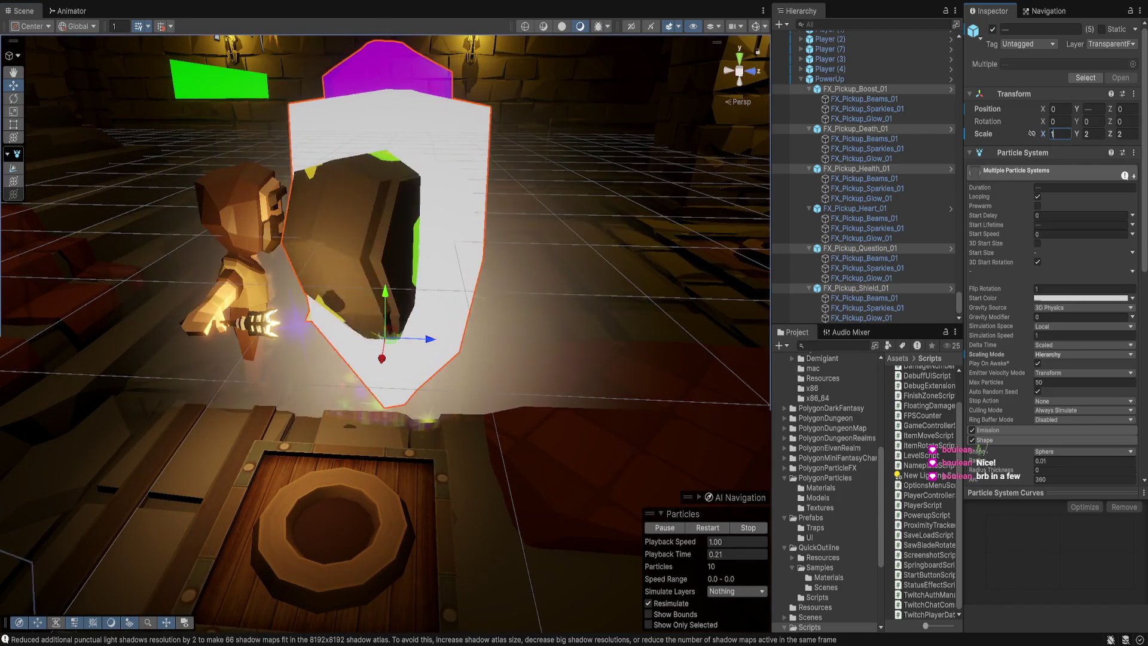
pyautogui.write('1')
pyautogui.press('Tab')
pyautogui.write('1')
pyautogui.press('Tab')
pyautogui.write('1')
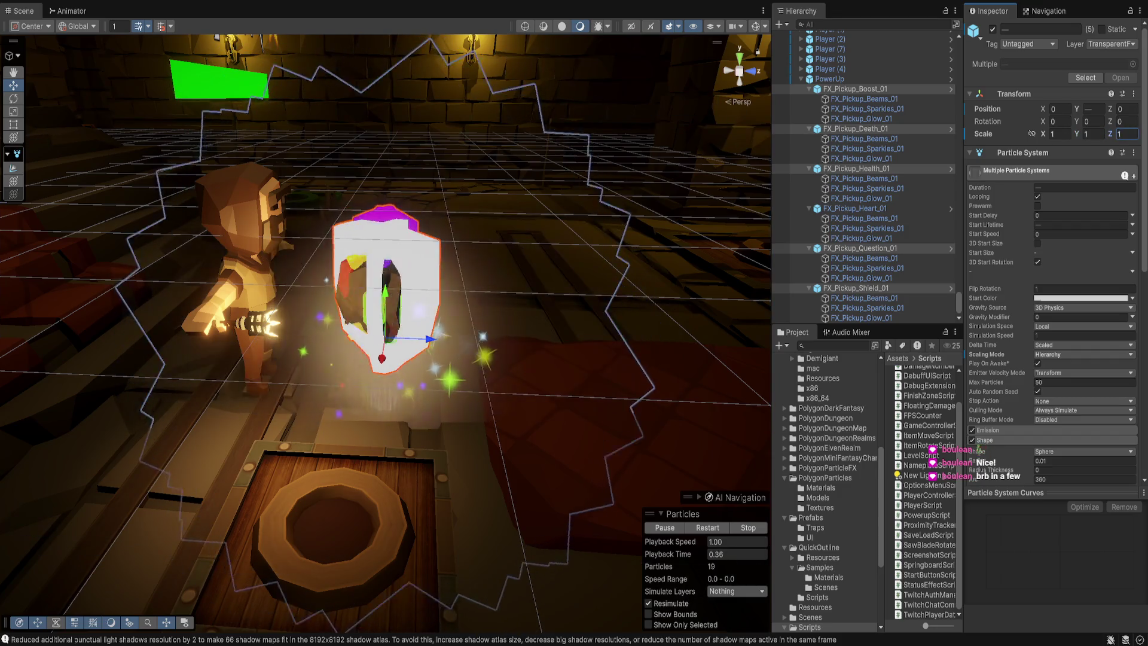
pyautogui.press('Return')
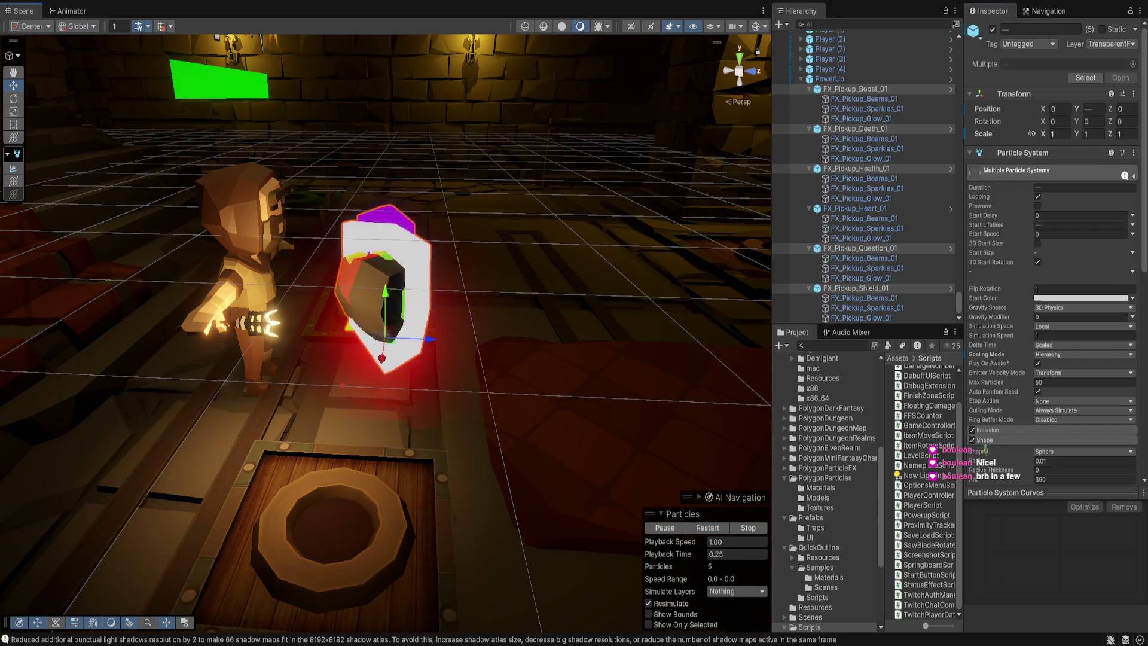
pyautogui.moveTo(383, 299)
pyautogui.mouseDown()
pyautogui.moveTo(311, 281)
pyautogui.moveTo(286, 245)
pyautogui.mouseUp()
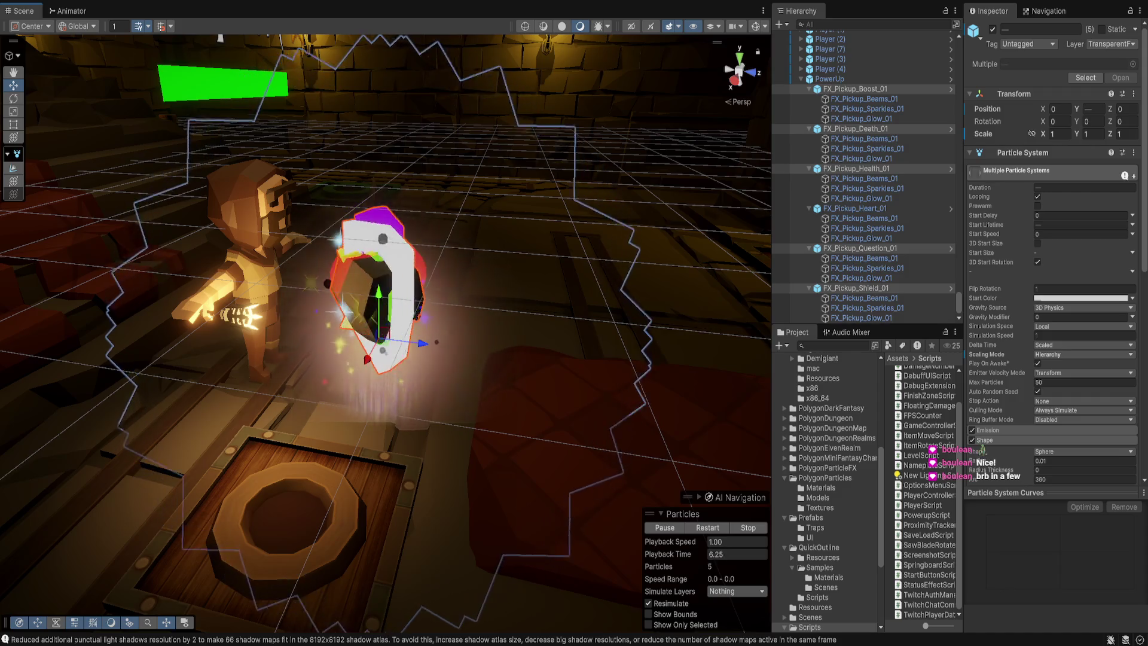
# Step: Step through each pickup effect in the Hierarchy, ending on the PowerUp parent
pyautogui.click(829, 79)
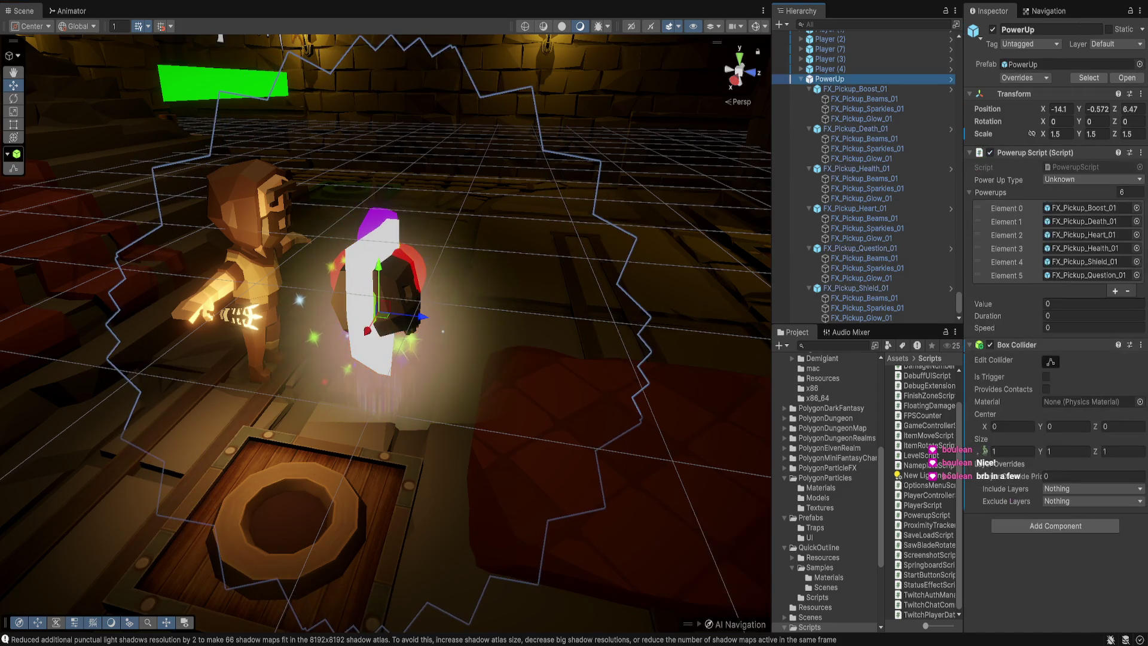
pyautogui.click(856, 88)
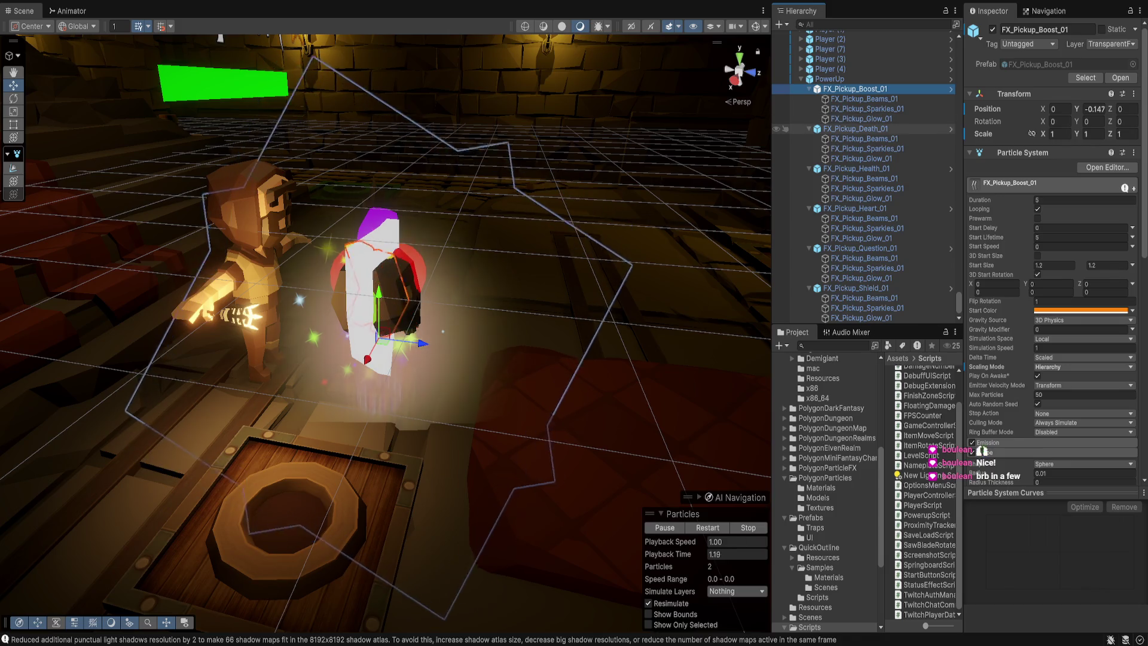
pyautogui.press('Down')
pyautogui.press('Down')
pyautogui.press('Down')
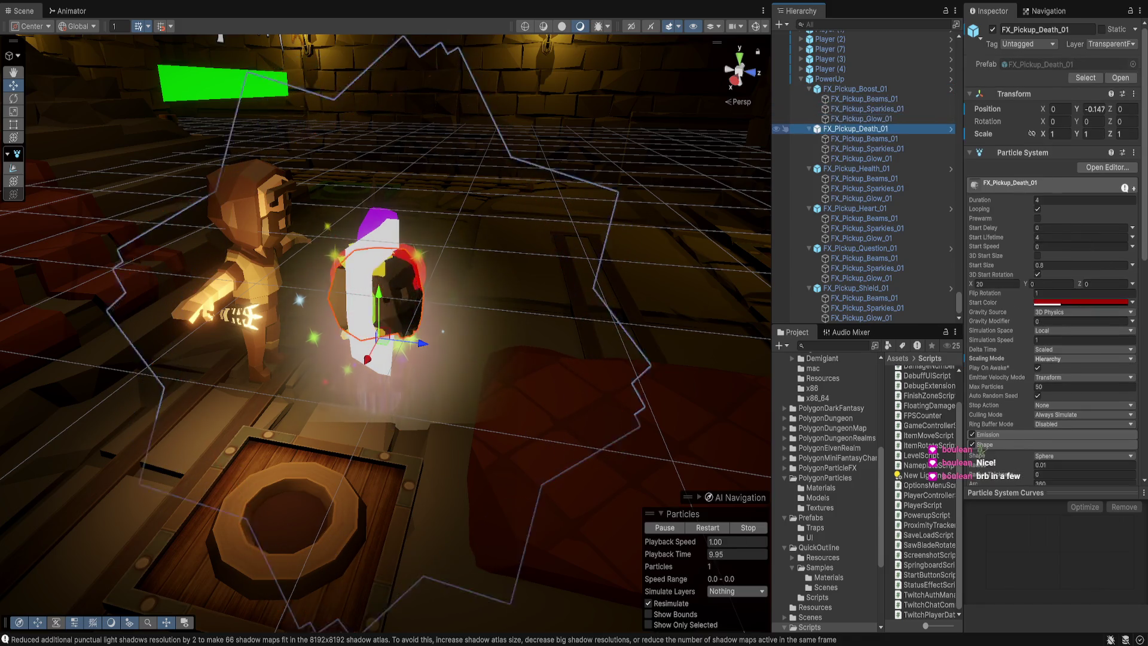
pyautogui.press('Down')
pyautogui.press('Down')
pyautogui.press('Down')
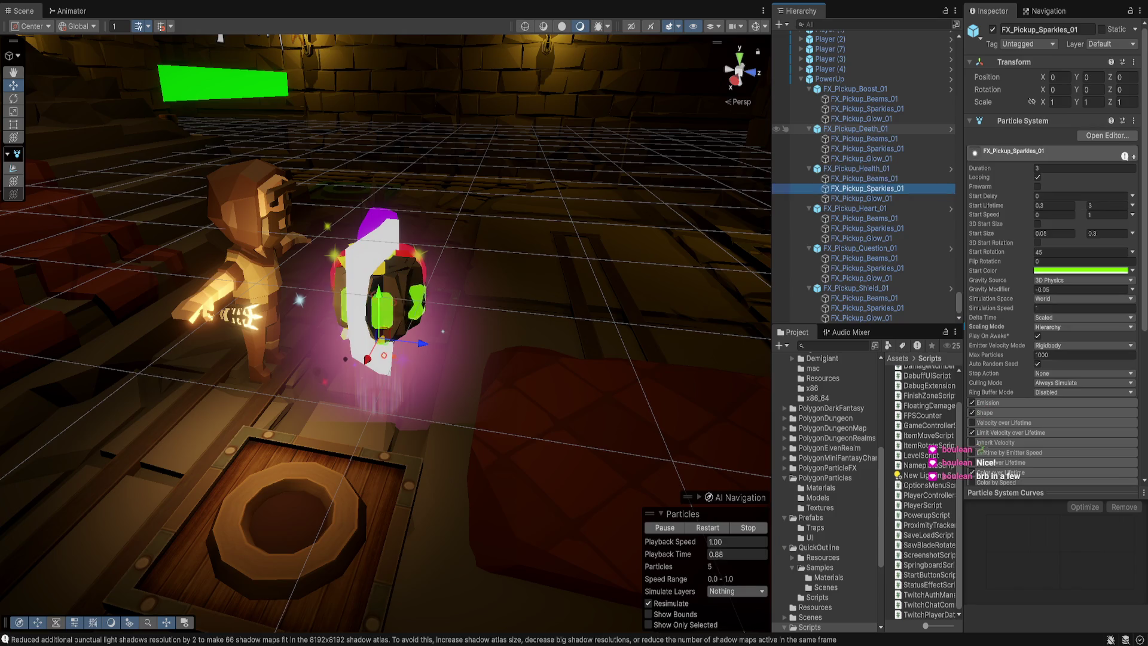
pyautogui.press('Down')
pyautogui.press('Down')
pyautogui.press('Down')
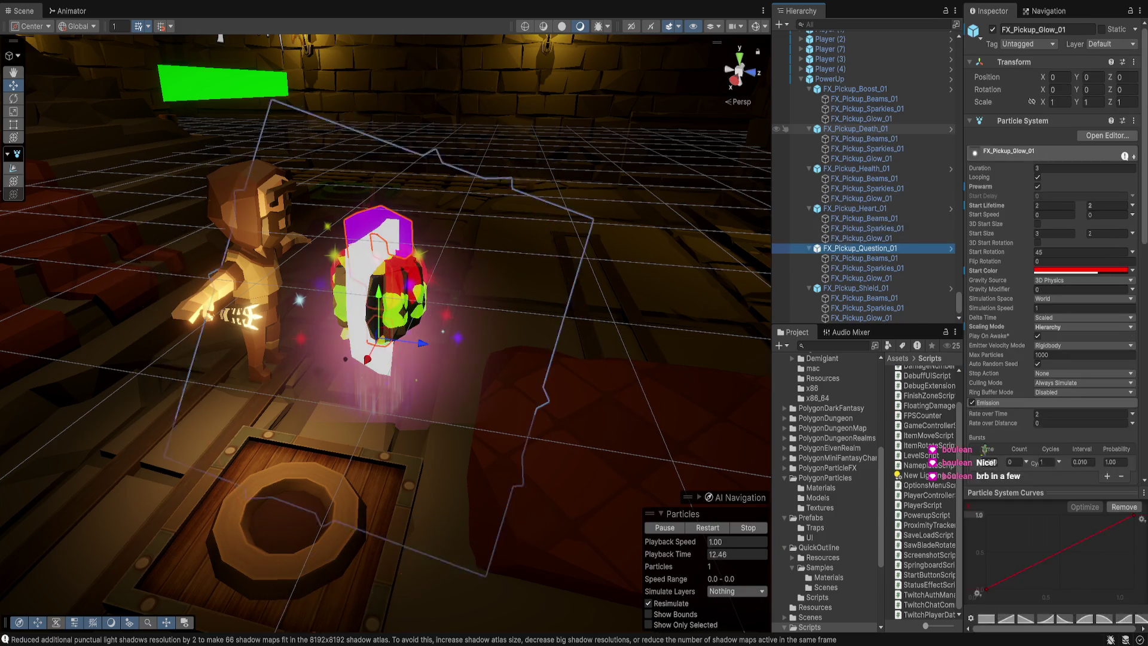
pyautogui.press('Down')
pyautogui.press('Down')
pyautogui.press('Down')
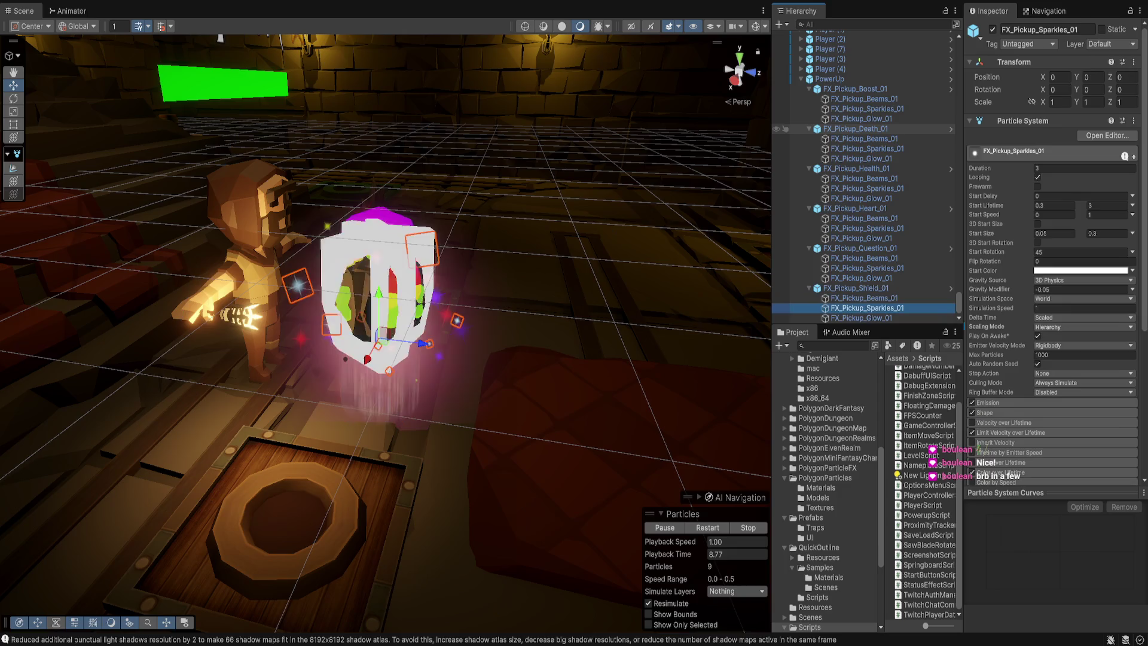
pyautogui.press('Up')
pyautogui.press('Up')
pyautogui.press('Up')
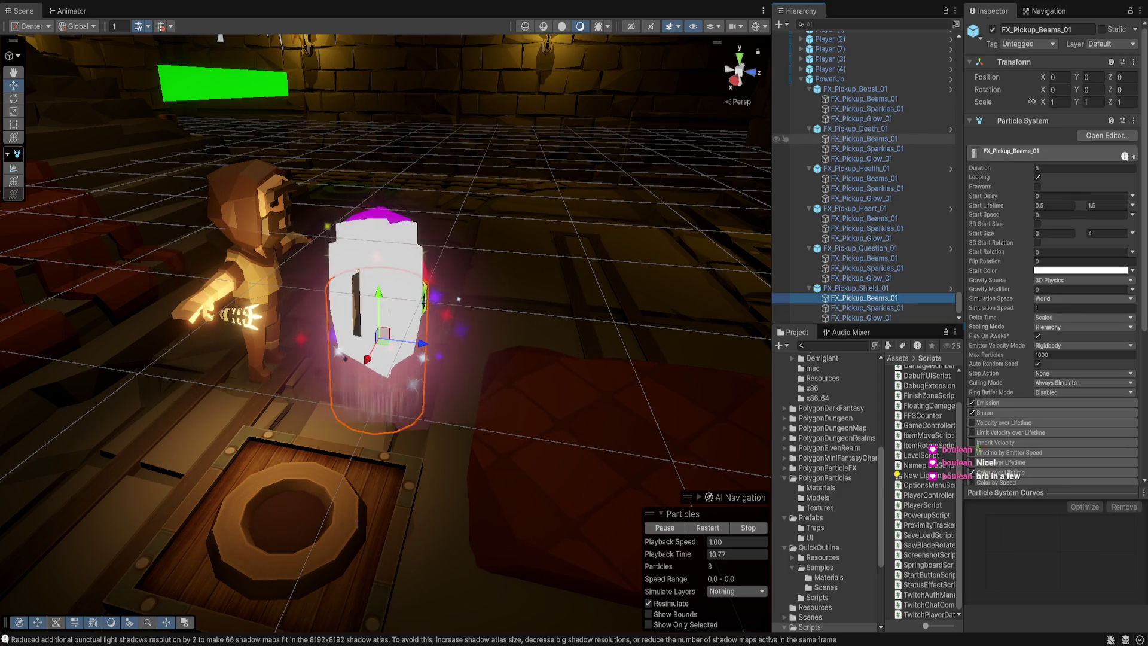
pyautogui.click(829, 79)
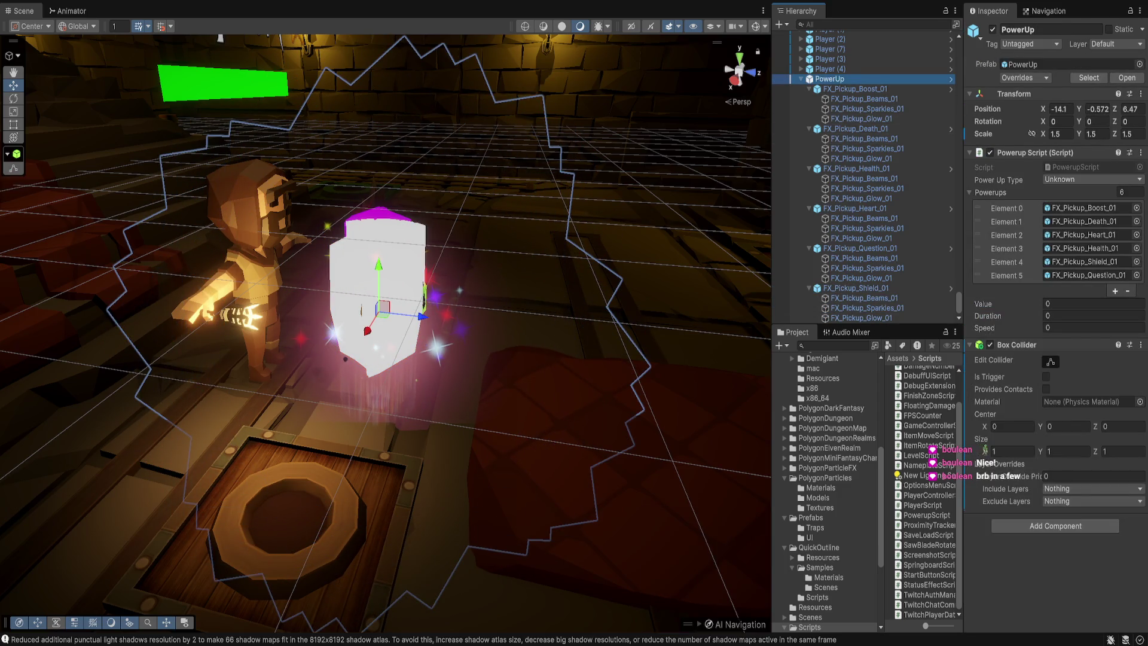
# Step: Turn on Gizmos to show the collider box and view the pickup from above
pyautogui.moveTo(383, 300)
pyautogui.mouseDown()
pyautogui.moveTo(383, 252)
pyautogui.moveTo(382, 335)
pyautogui.moveTo(353, 311)
pyautogui.mouseUp()
pyautogui.scroll(10, 386, 326)
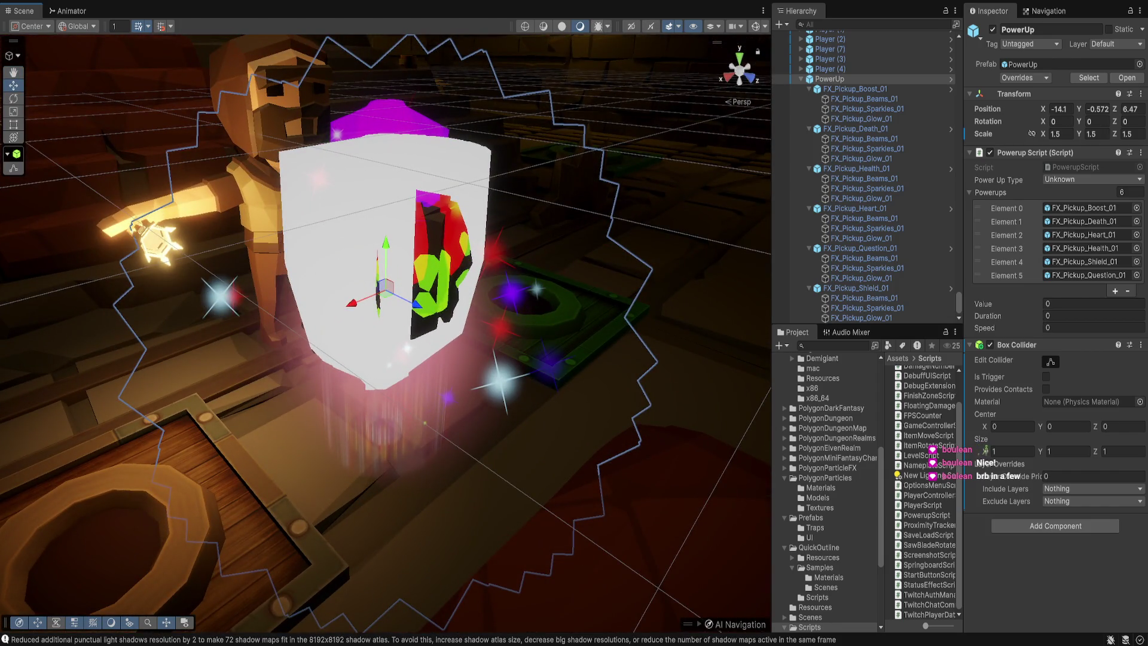
pyautogui.click(756, 26)
pyautogui.moveTo(386, 326); pyautogui.dragTo(374, 370)
pyautogui.moveTo(298, 258); pyautogui.dragTo(393, 214)
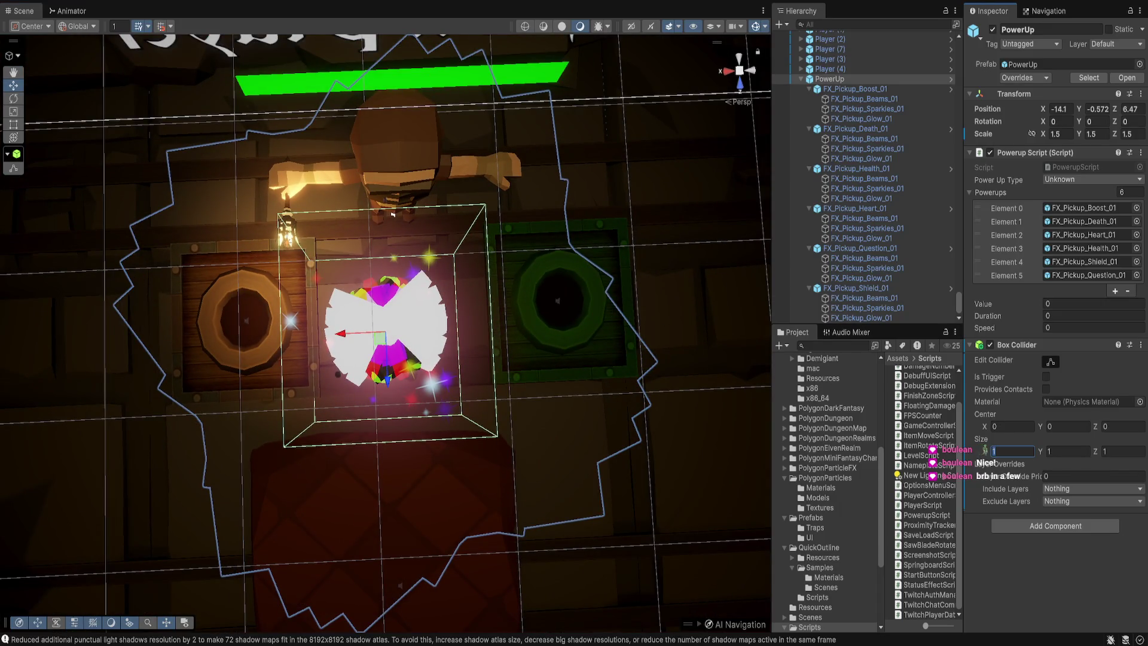
# Step: Resize the Box Collider's X and Z to 0.6, after trying 0.75, and check it by orbiting
pyautogui.write('.750.75')
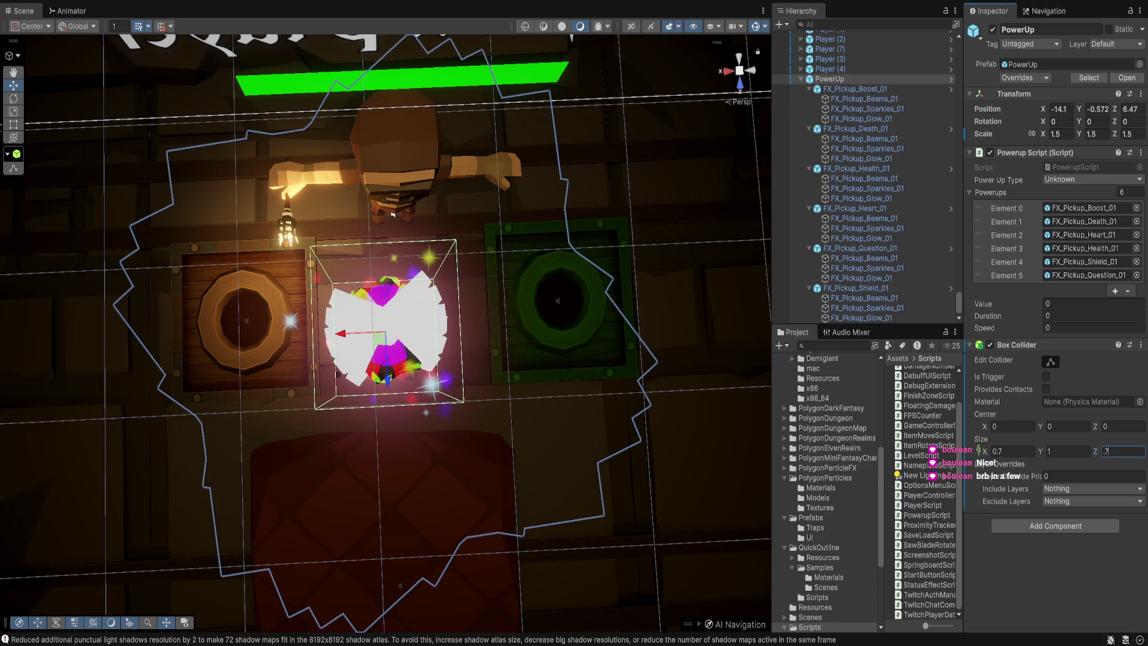
pyautogui.moveTo(393, 214)
pyautogui.mouseDown()
pyautogui.moveTo(417, 144)
pyautogui.moveTo(425, 242)
pyautogui.mouseUp()
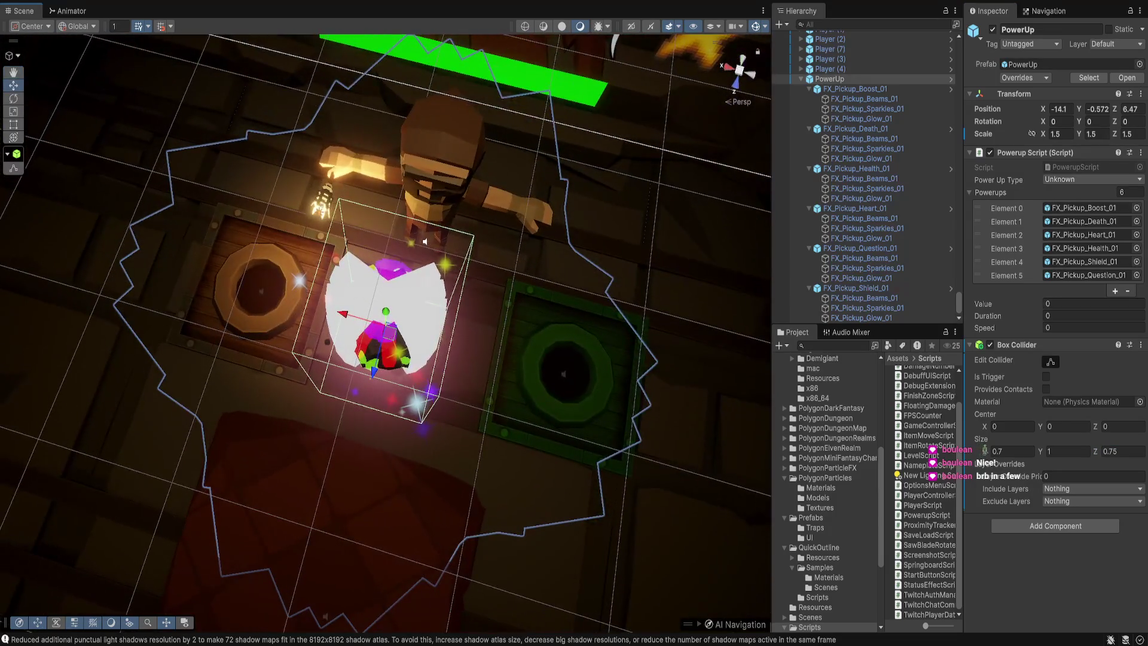
pyautogui.write('0.6')
pyautogui.press('Tab')
pyautogui.press('Tab')
pyautogui.write('.6')
pyautogui.moveTo(424, 241); pyautogui.dragTo(417, 149)
pyautogui.keyDown('alt'); pyautogui.moveTo(383, 299); pyautogui.dragTo(365, 388); pyautogui.keyUp('alt')
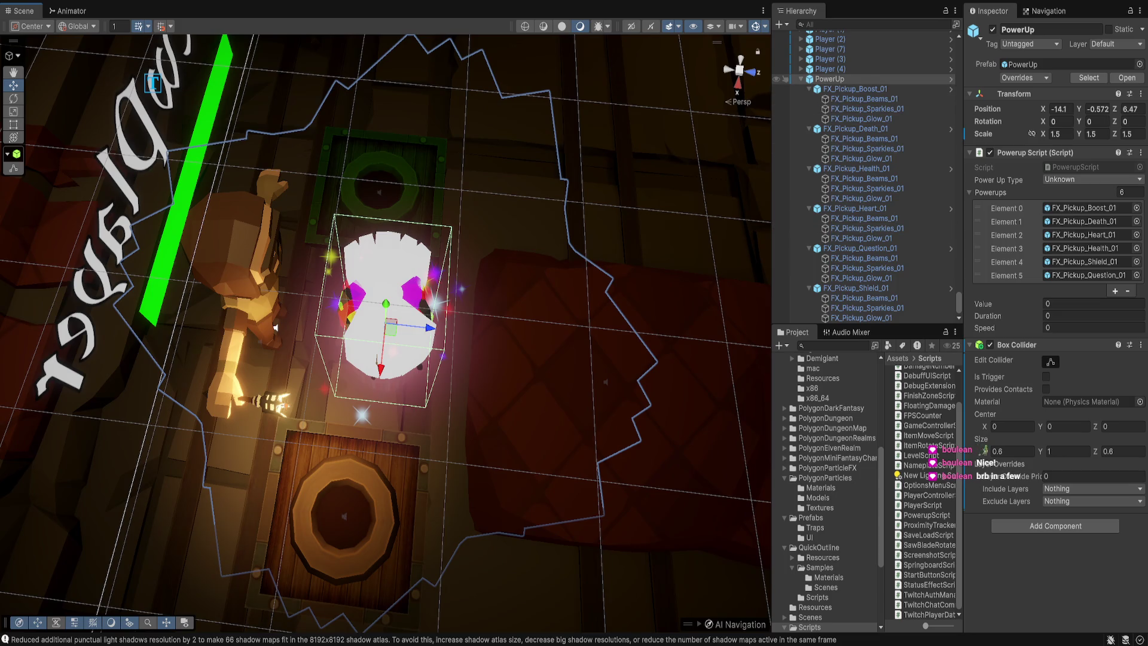
pyautogui.click(855, 89)
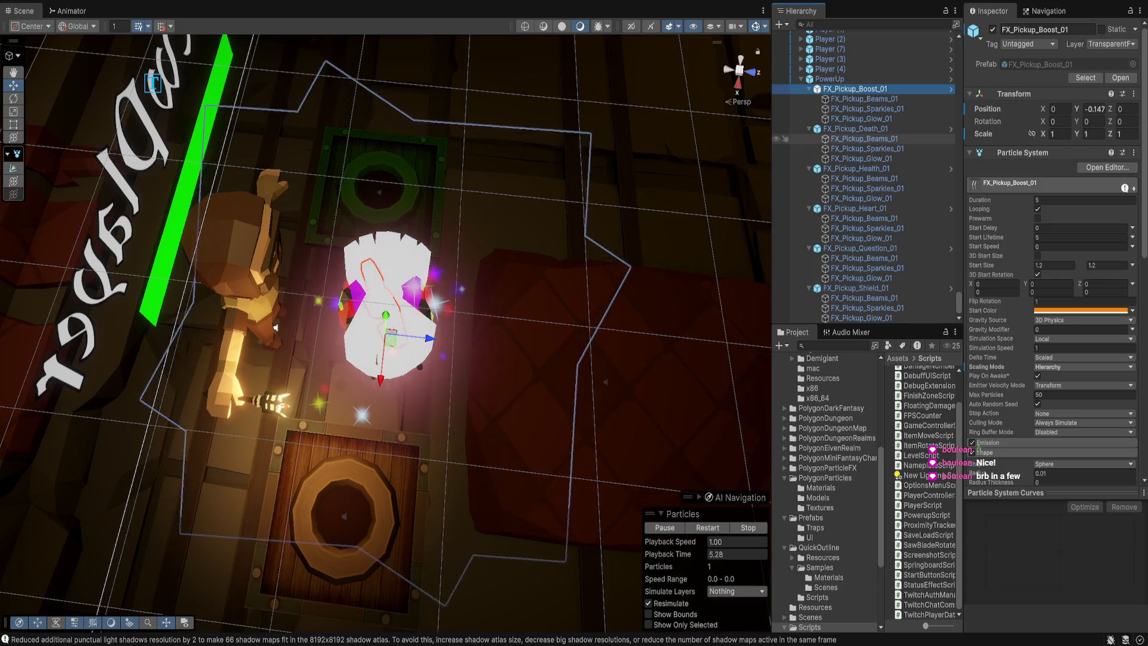
# Step: Scale FX_Pickup_Shield_01 to 0.75
pyautogui.keyDown('shift'); pyautogui.click(862, 317); pyautogui.keyUp('shift')
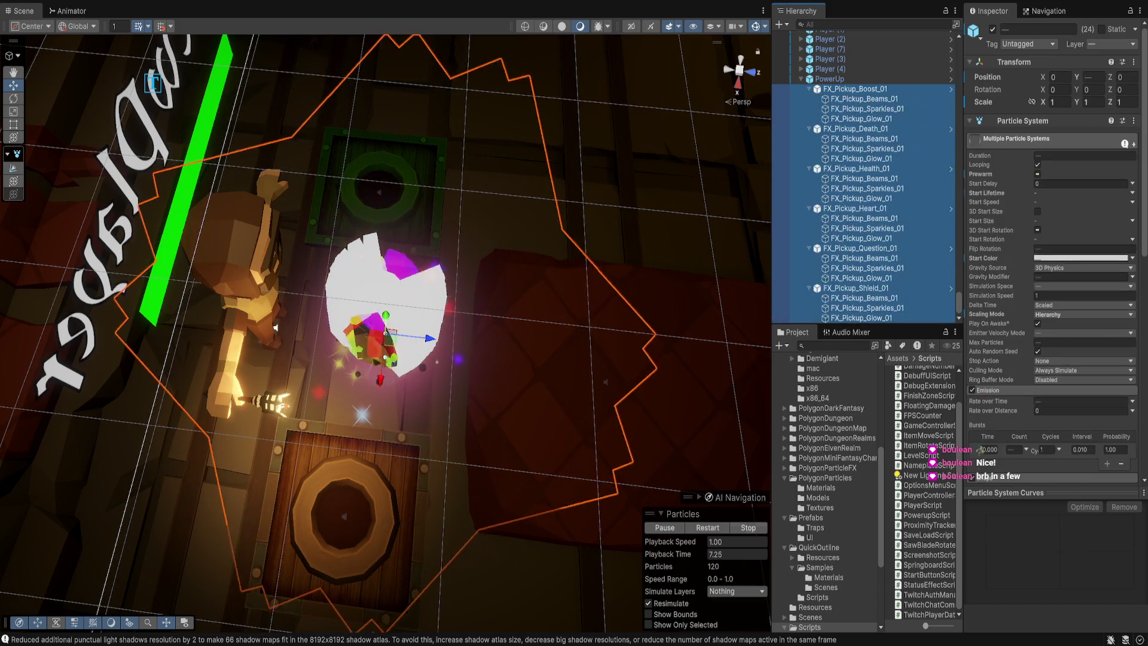
pyautogui.click(855, 287)
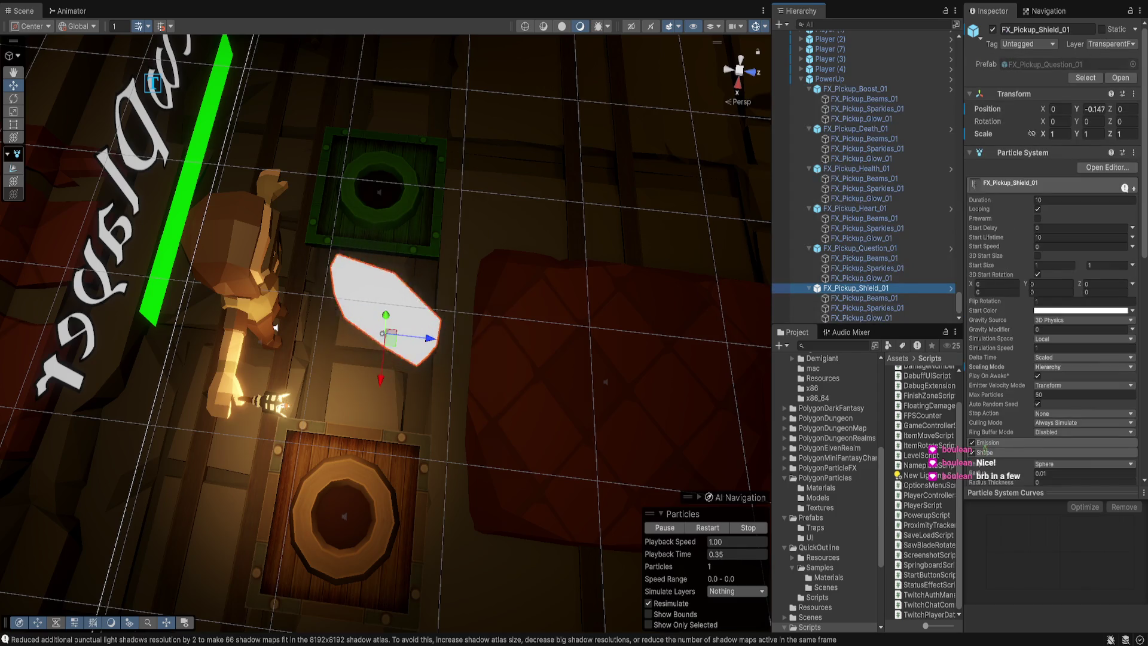
pyautogui.moveTo(987, 450); pyautogui.dragTo(982, 452)
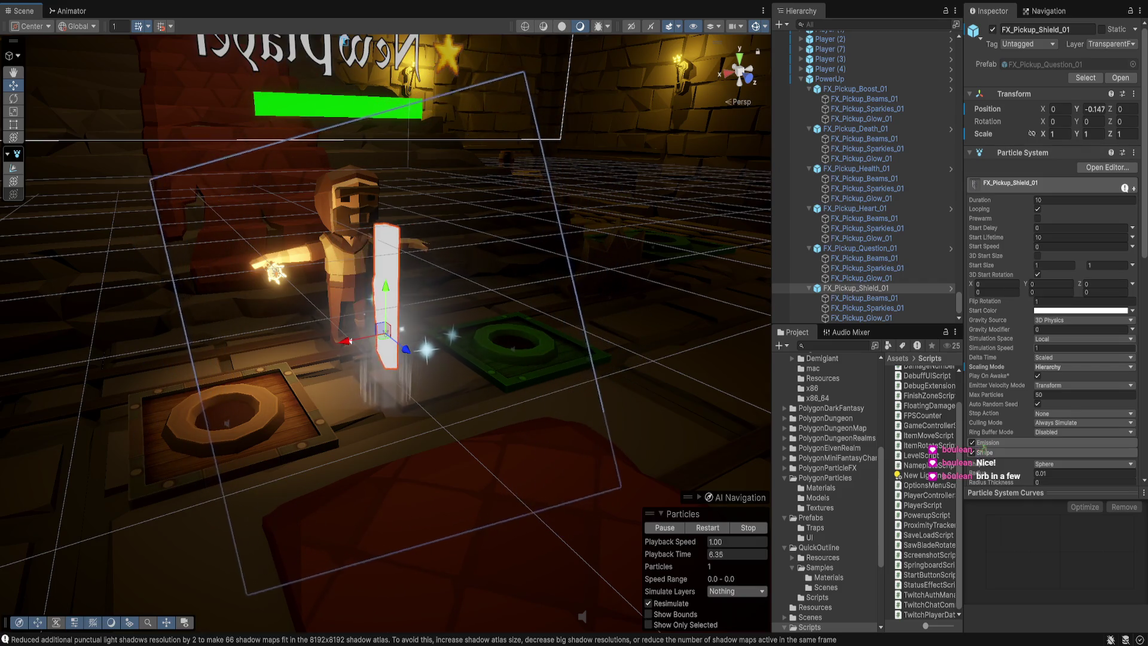
pyautogui.click(1058, 134)
pyautogui.write('0.75')
pyautogui.press('Tab')
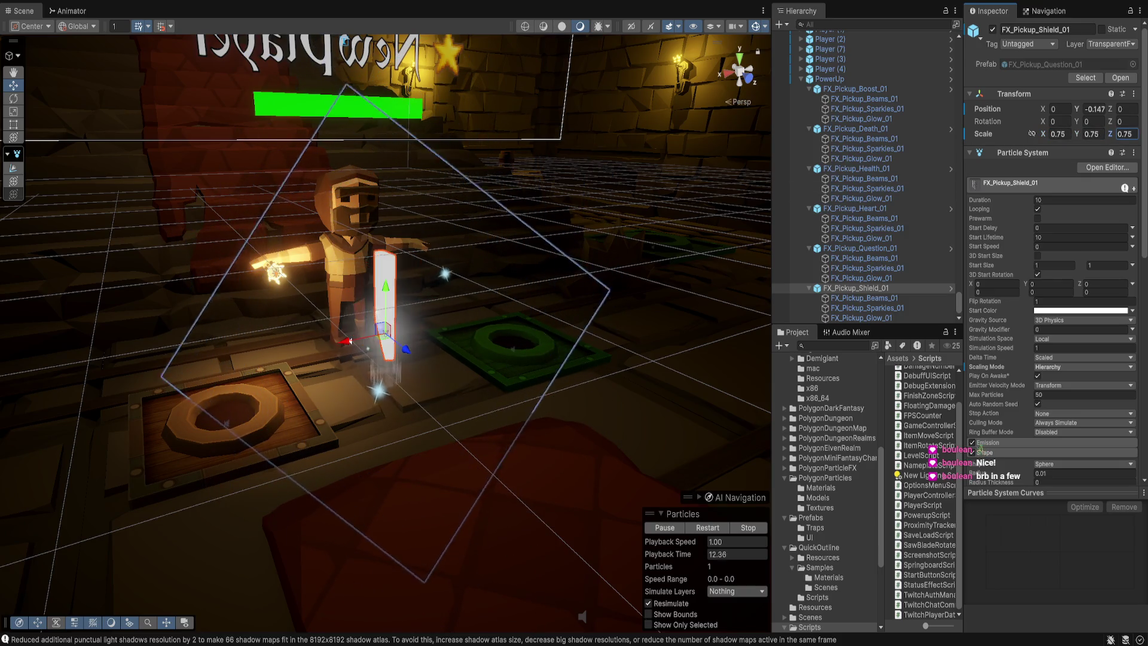
# Step: Scale FX_Pickup_Question_01 to 0.75, then begin editing the heart effect's Y position
pyautogui.click(862, 248)
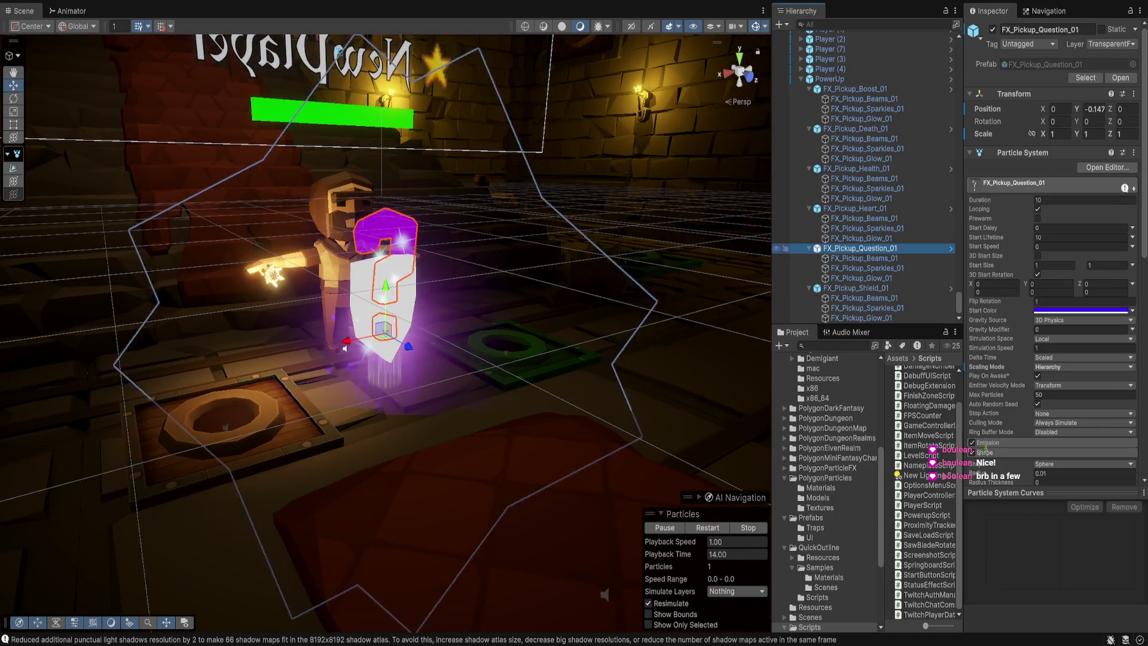
pyautogui.click(1058, 134)
pyautogui.write('.7')
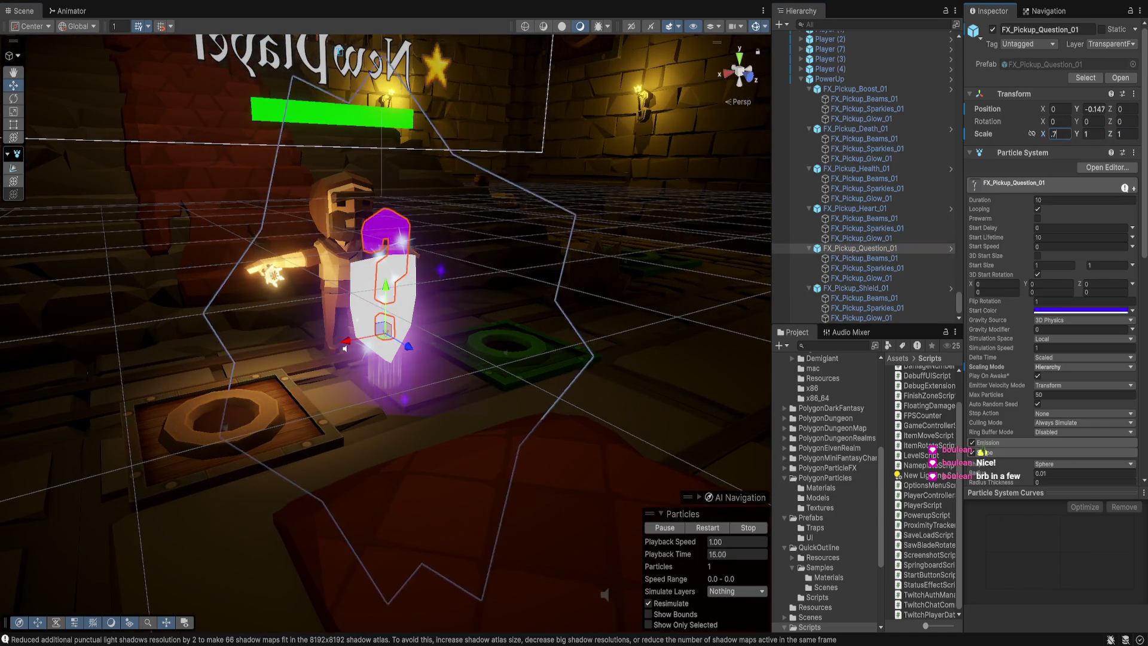
pyautogui.write('5')
pyautogui.press('Return')
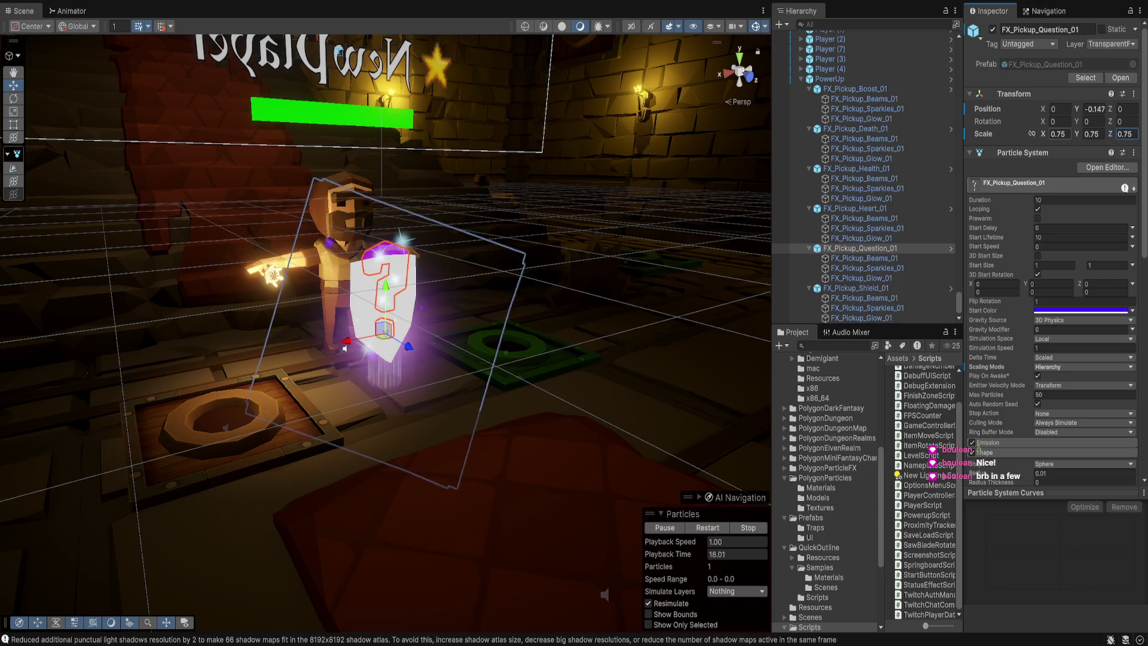
pyautogui.click(856, 208)
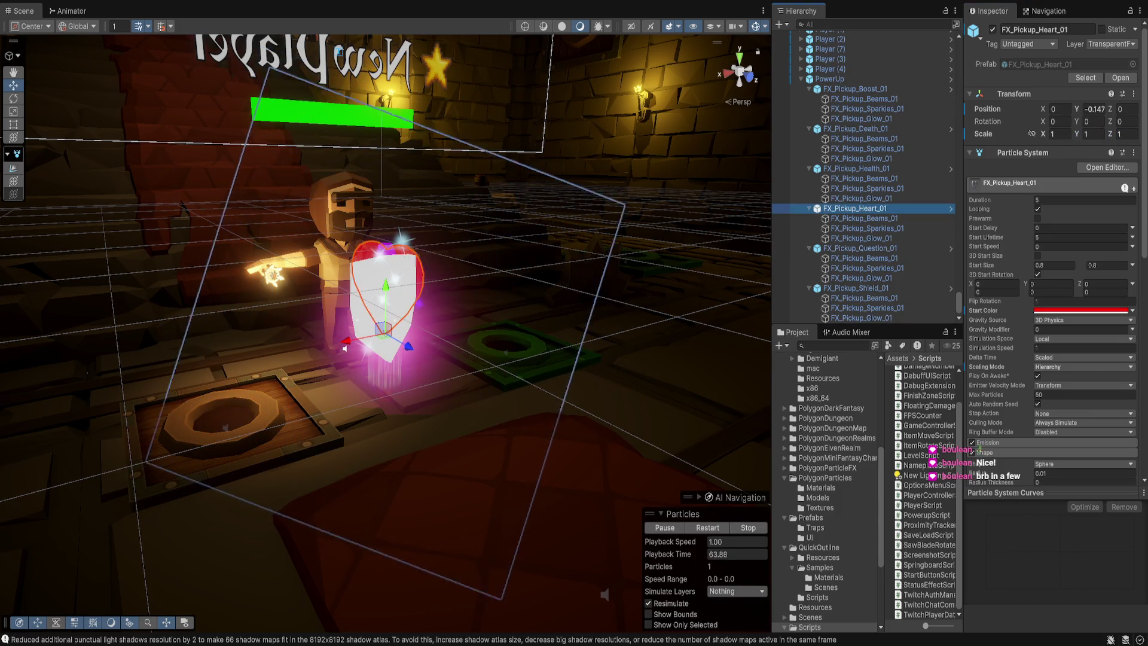
pyautogui.keyDown('alt'); pyautogui.moveTo(345, 349); pyautogui.dragTo(286, 386); pyautogui.keyUp('alt')
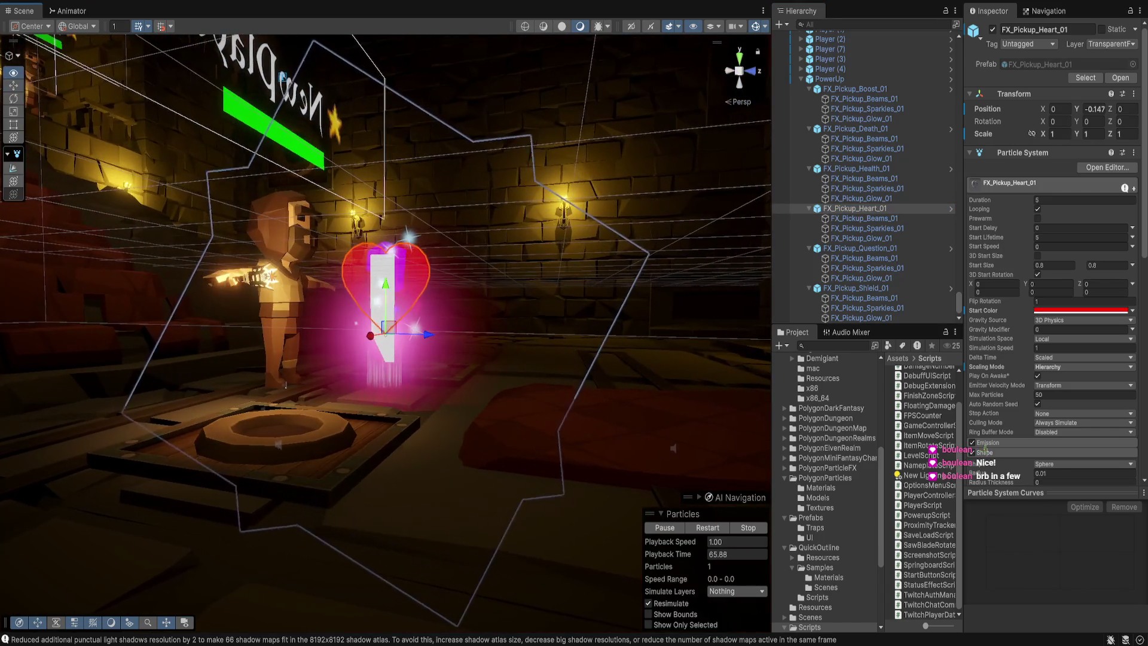
pyautogui.click(1095, 109)
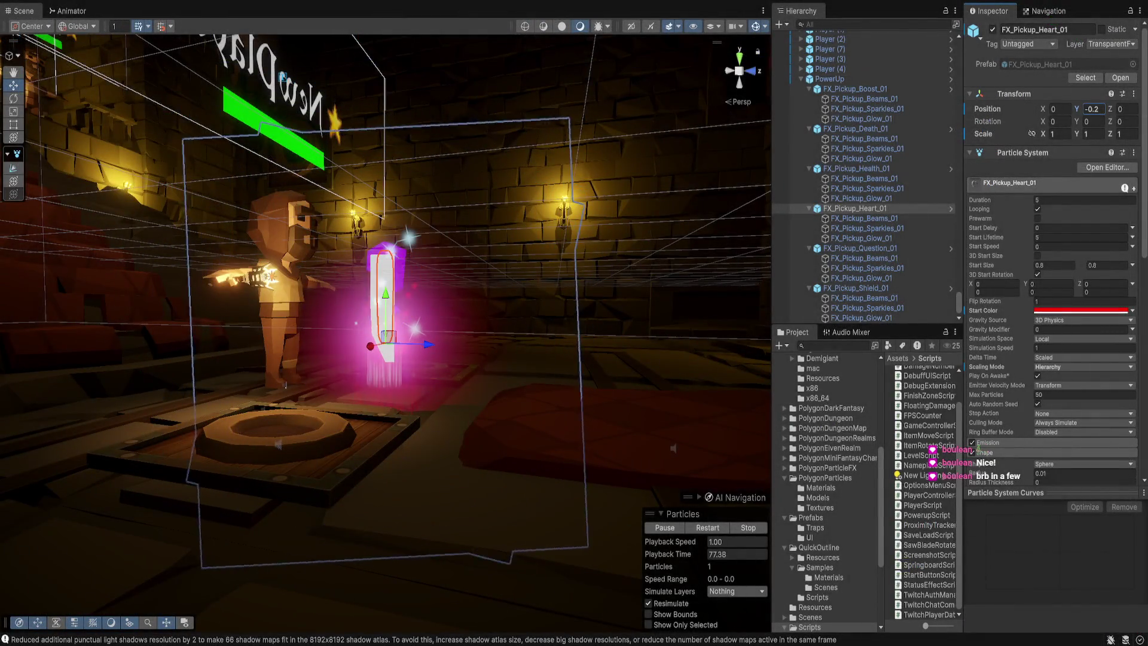
# Step: Return to Unity and select FX_Pickup_Health_01
pyautogui.click(857, 168)
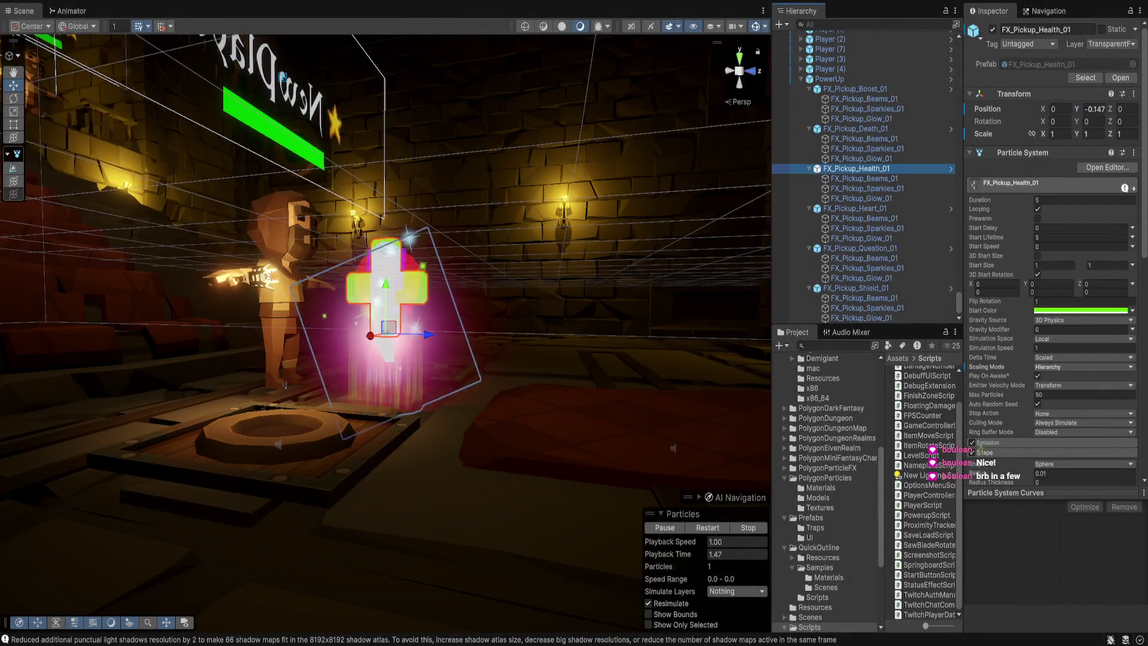
# Step: Lower the Health, Death and Boost pickup effects to Position Y -0.2
pyautogui.moveTo(286, 385); pyautogui.dragTo(315, 362)
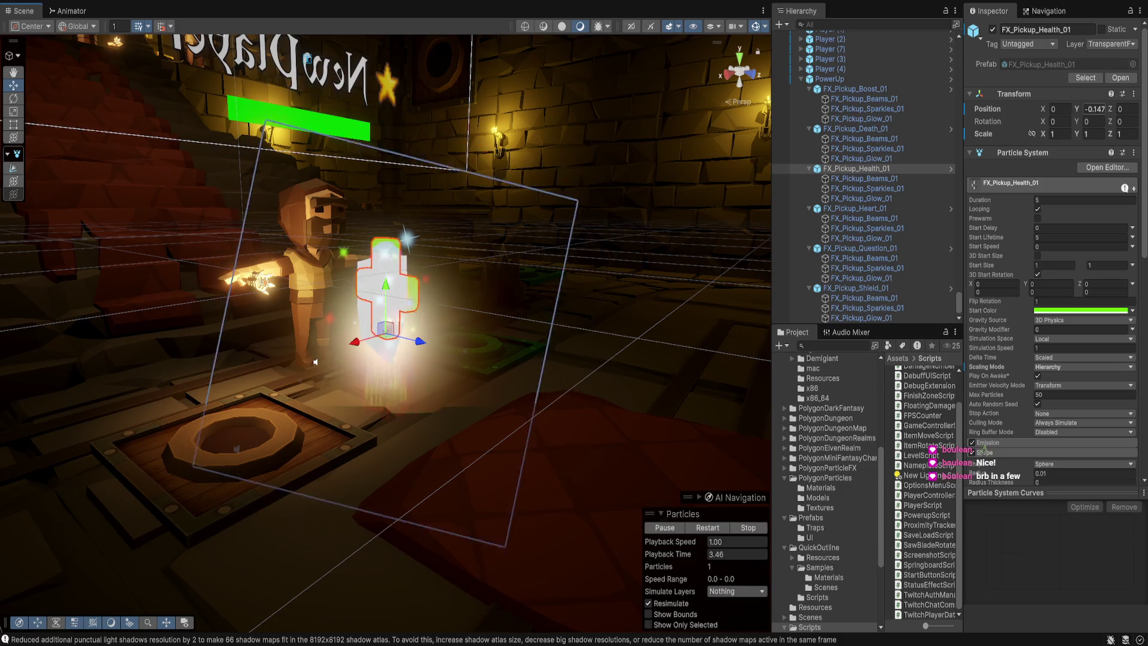
pyautogui.press('BackSpace')
pyautogui.press('BackSpace')
pyautogui.press('BackSpace')
pyautogui.write('2')
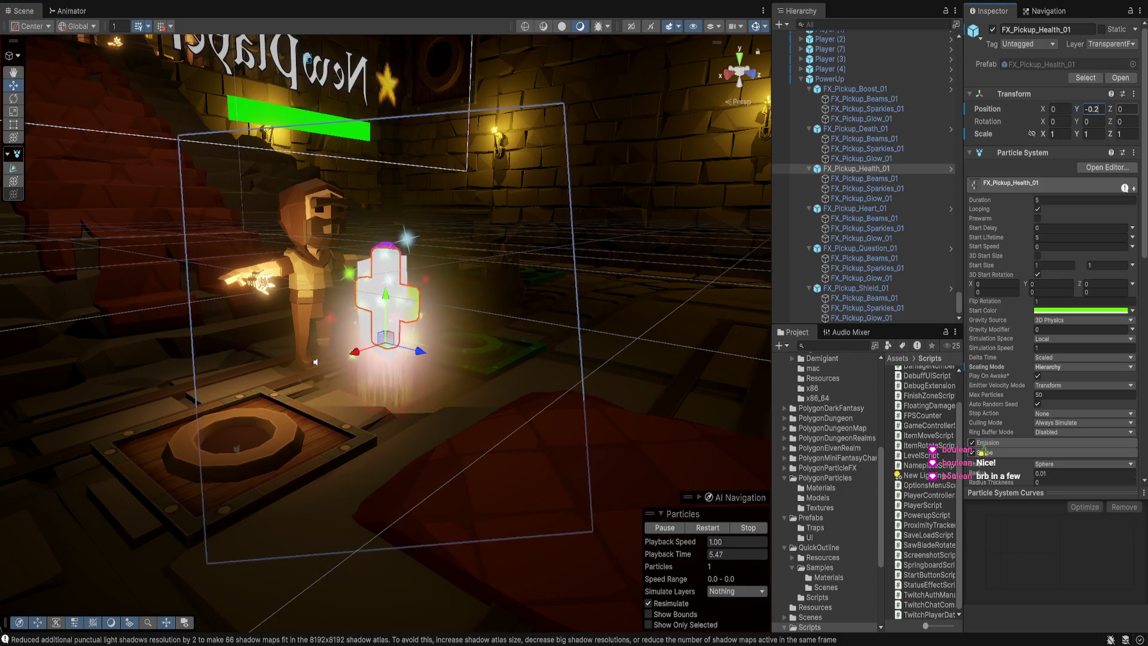
pyautogui.click(856, 129)
pyautogui.click(1096, 109)
pyautogui.write('-0.2')
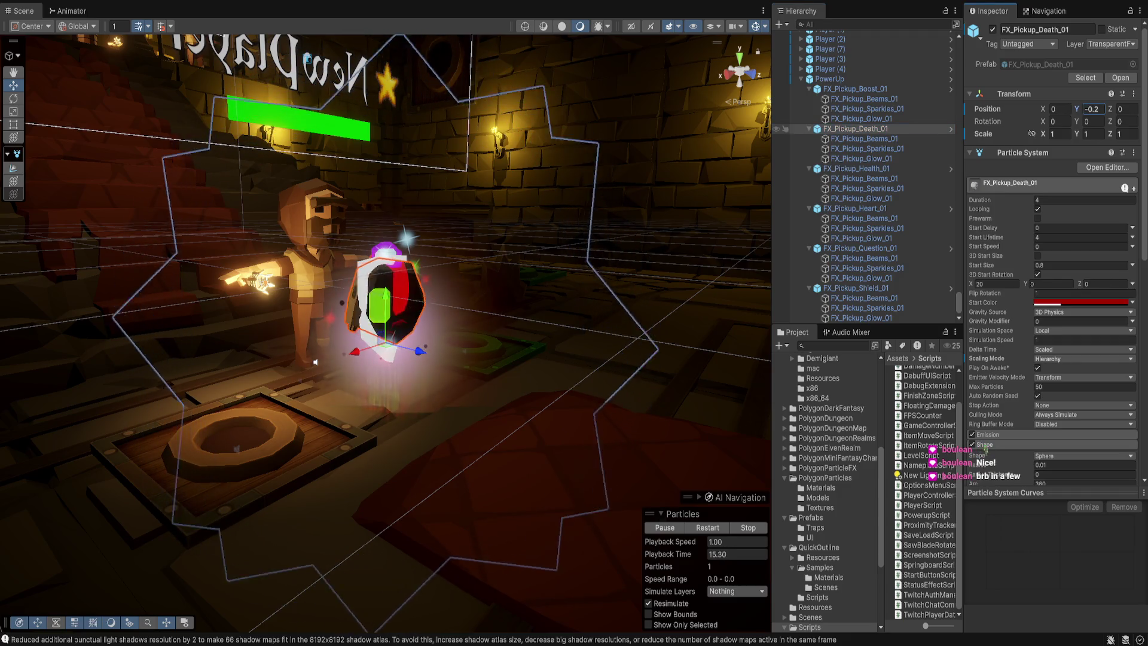
pyautogui.doubleClick(855, 89)
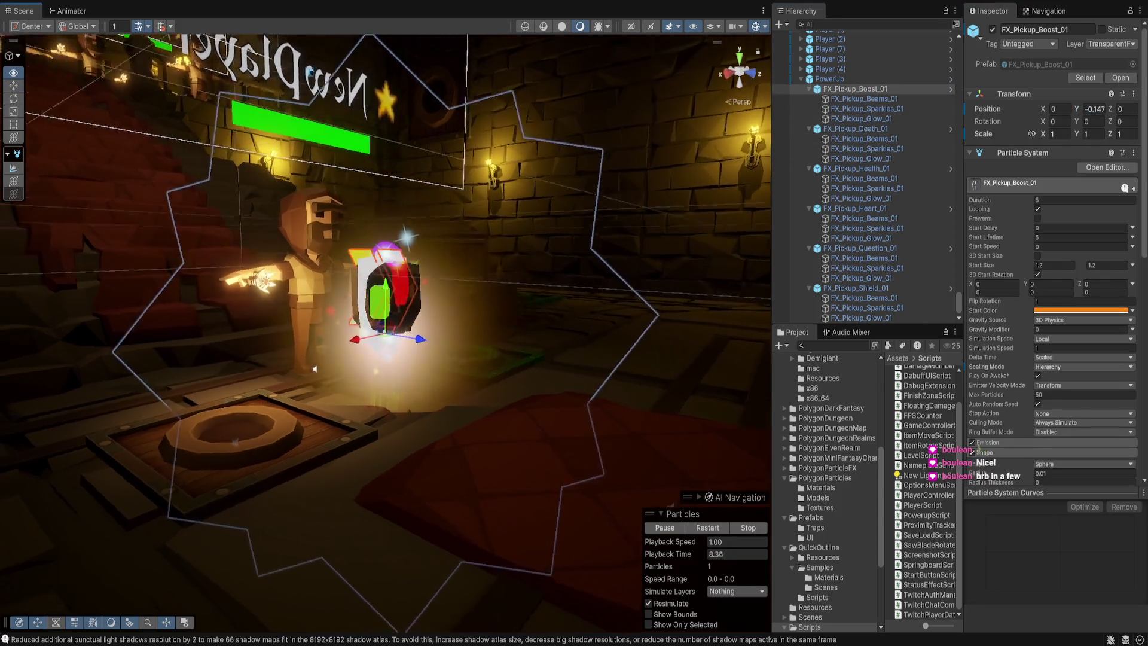
pyautogui.click(1096, 109)
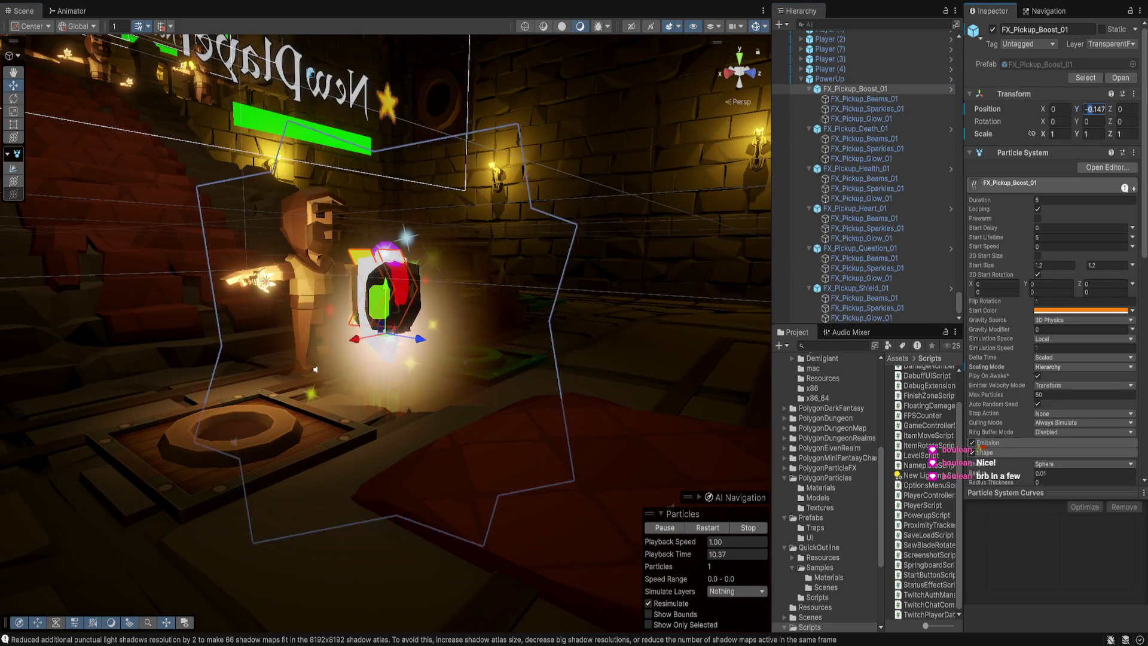
# Step: Look through the Boost effect's Rotation over Lifetime and Sub Emitters modules
pyautogui.write('-')
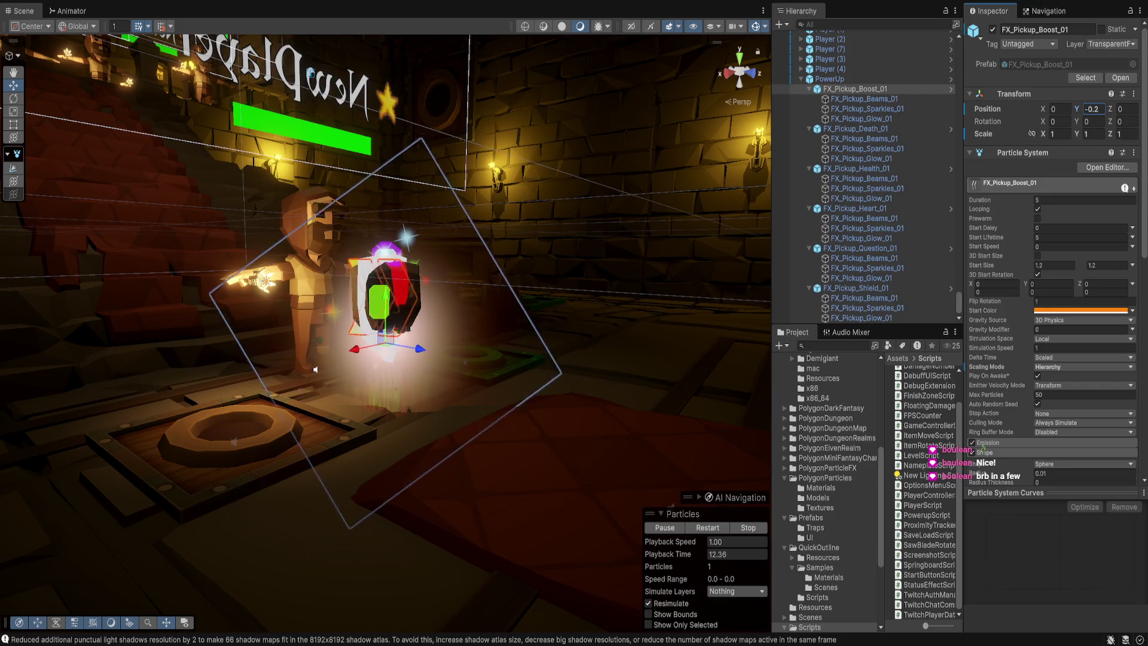
pyautogui.scroll(-5, 1053, 299)
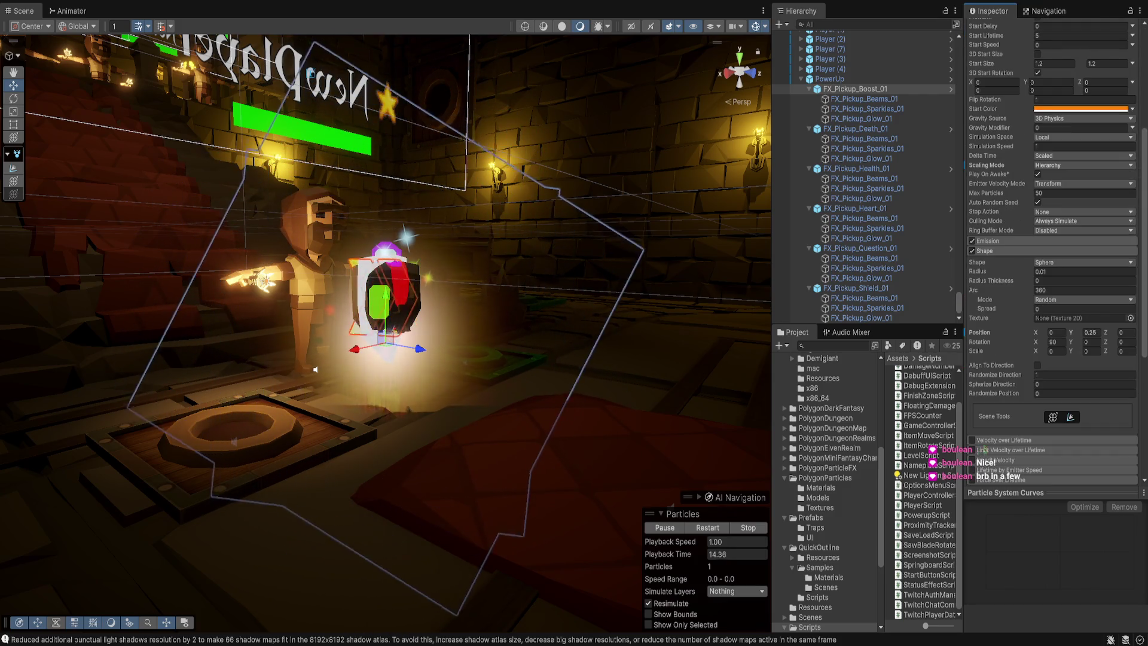
pyautogui.scroll(-5, 1053, 299)
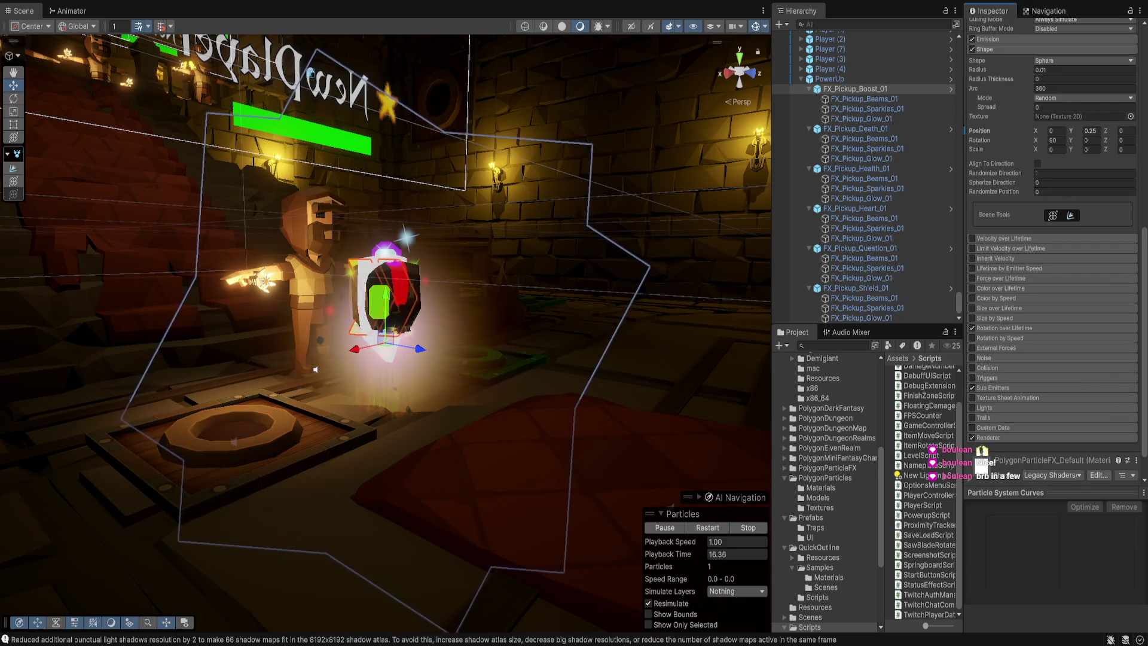
pyautogui.click(1017, 327)
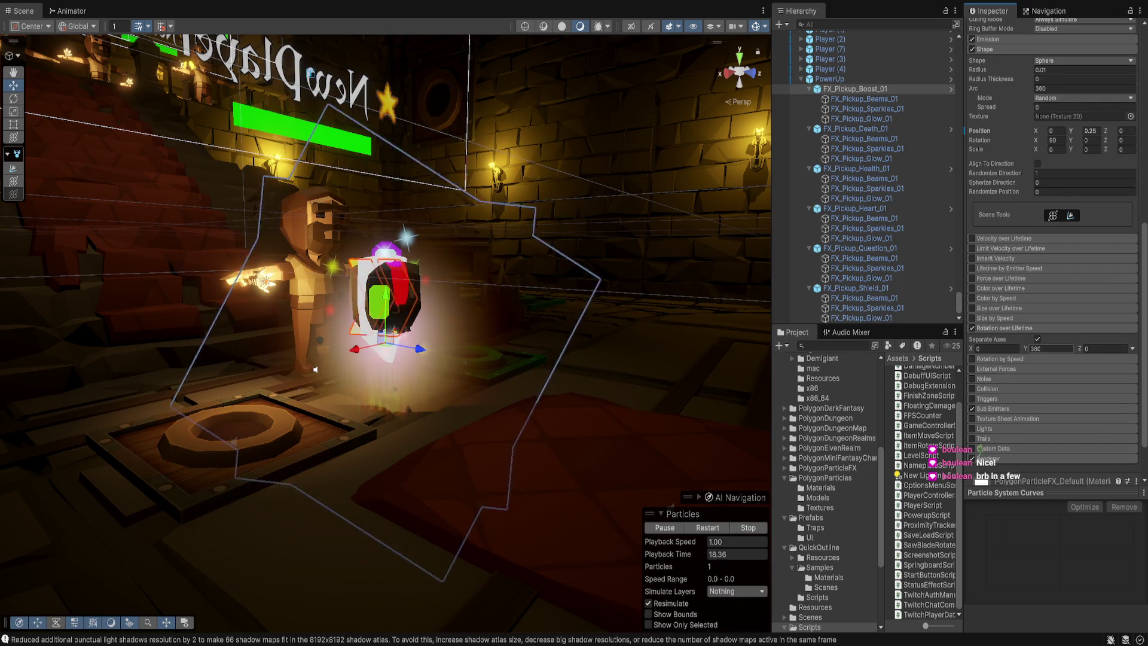
pyautogui.click(993, 408)
pyautogui.scroll(-3, 984, 450)
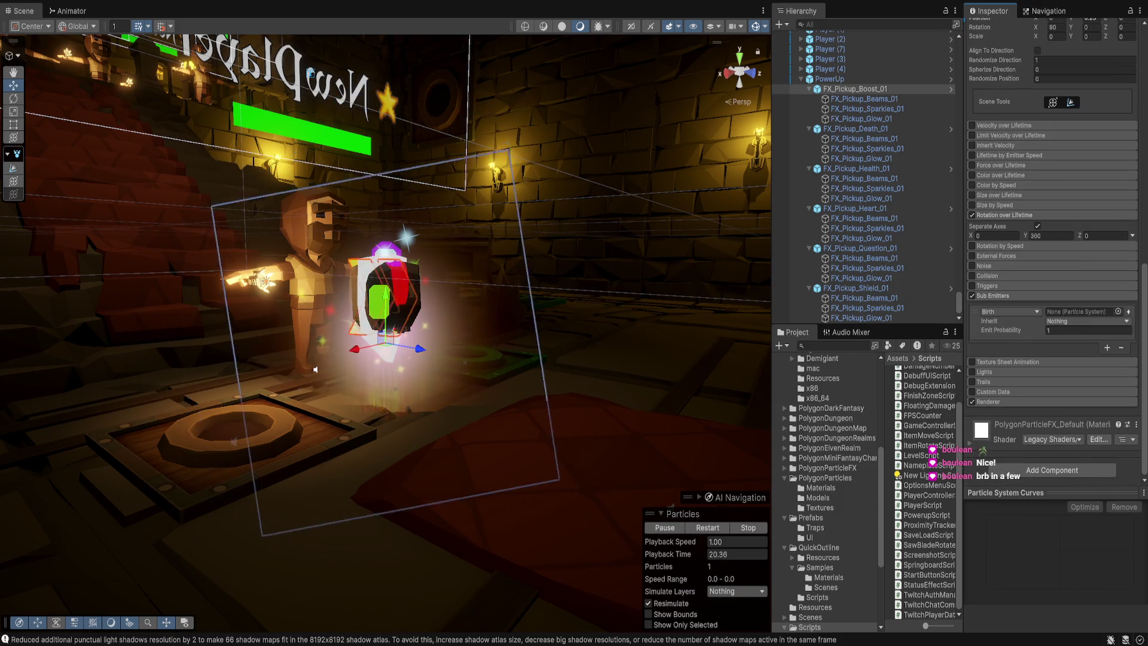
pyautogui.scroll(4, 1053, 299)
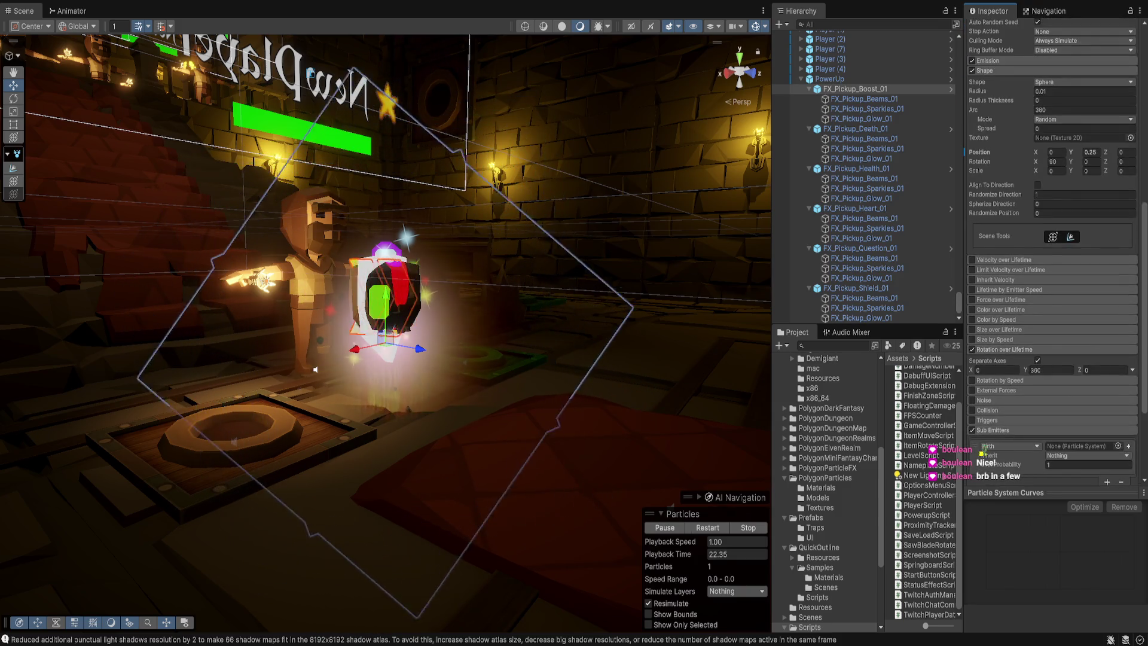
pyautogui.click(855, 89)
# Step: In the Emission module, change the burst interval from 0.010 to 0.020
pyautogui.scroll(2, 984, 449)
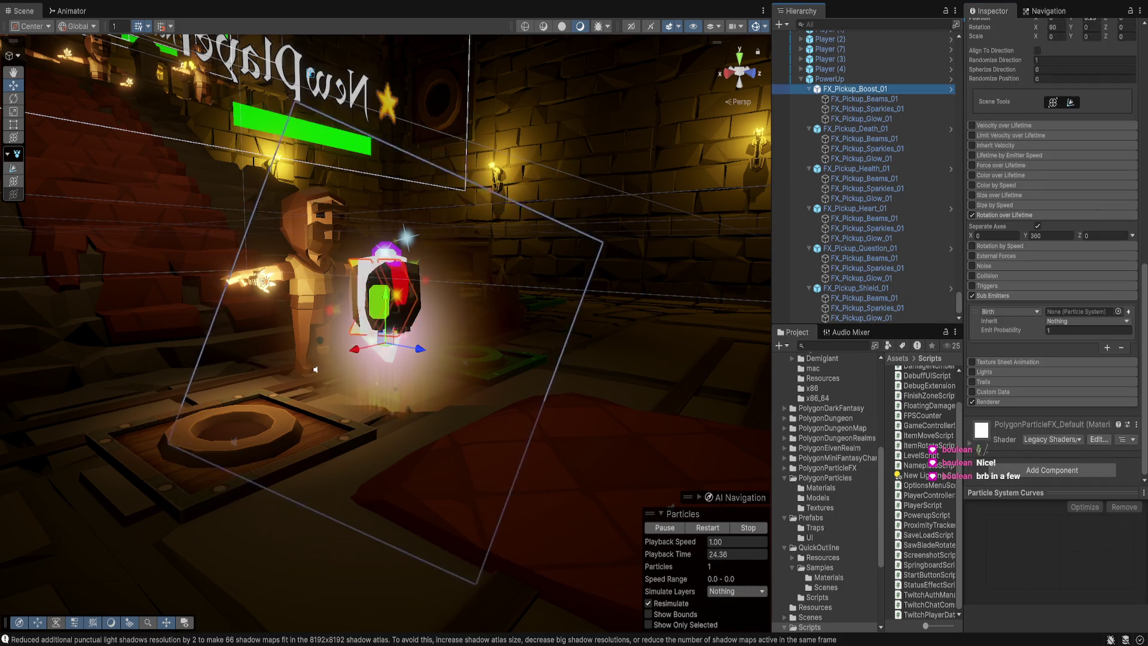
pyautogui.scroll(3, 984, 450)
pyautogui.scroll(5, 982, 450)
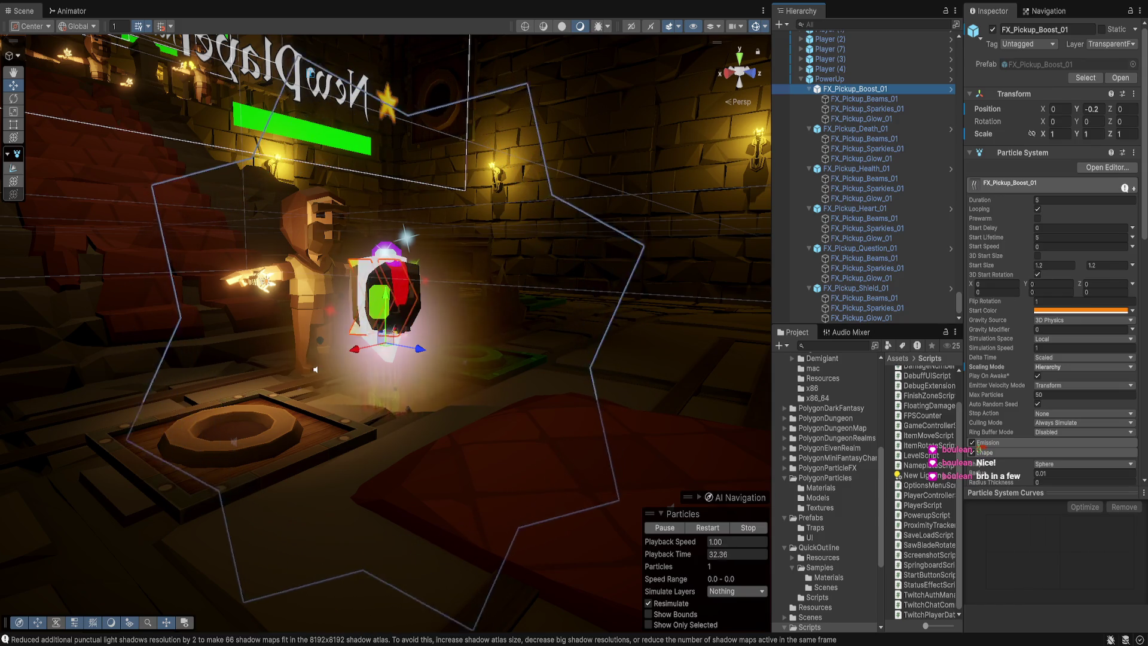
pyautogui.scroll(-4, 1053, 299)
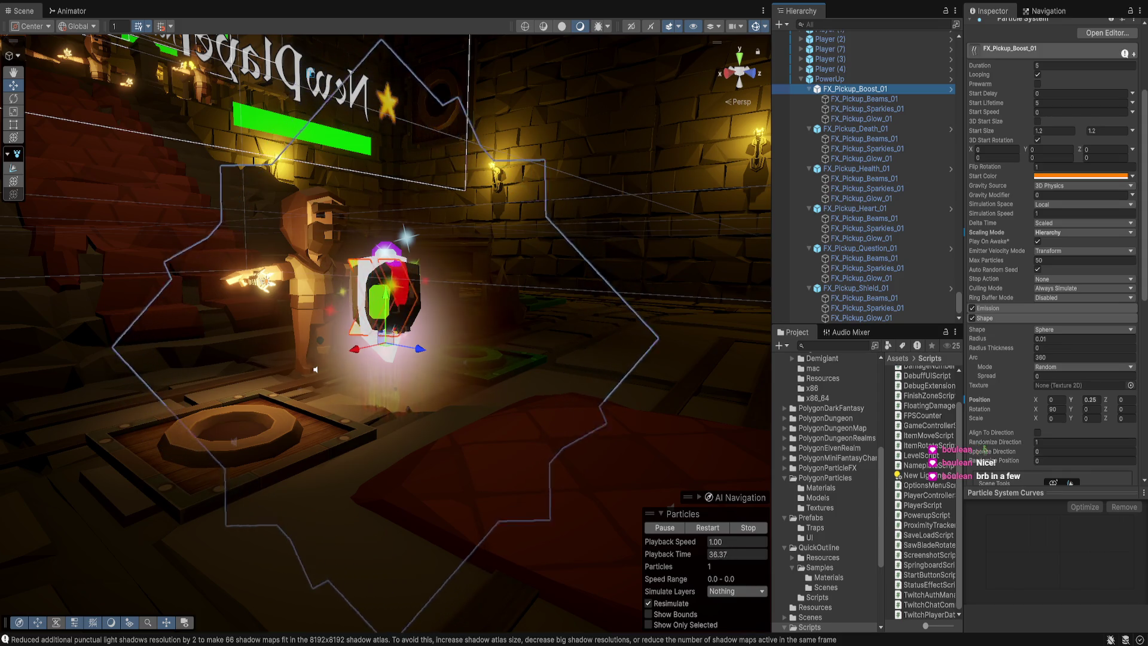
pyautogui.click(988, 308)
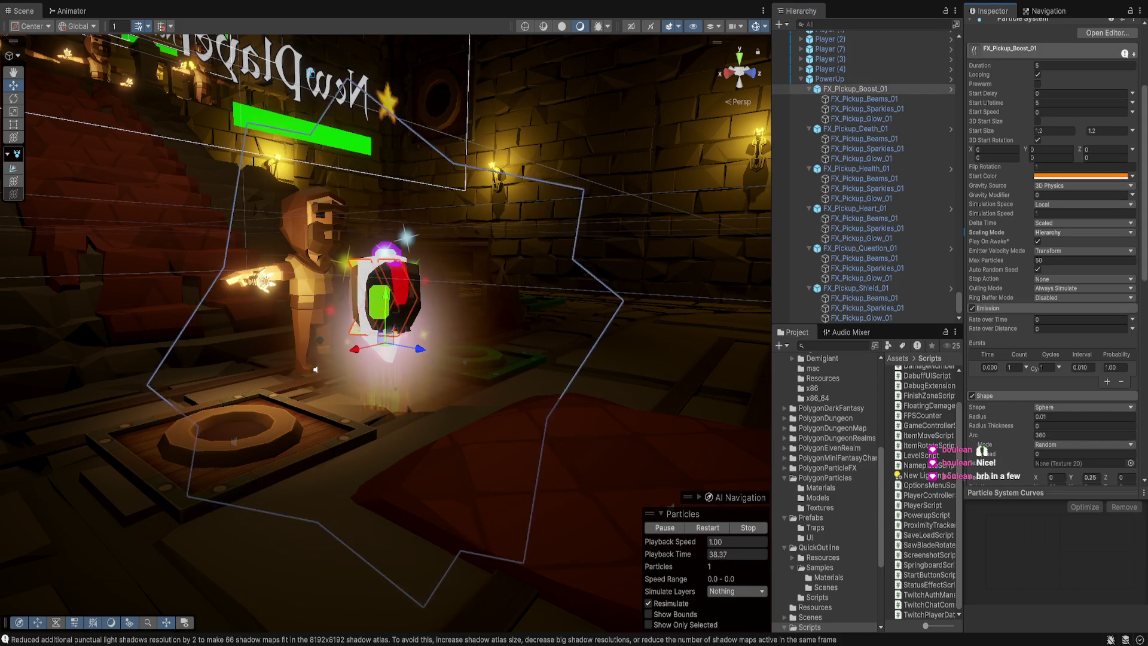
pyautogui.click(1080, 367)
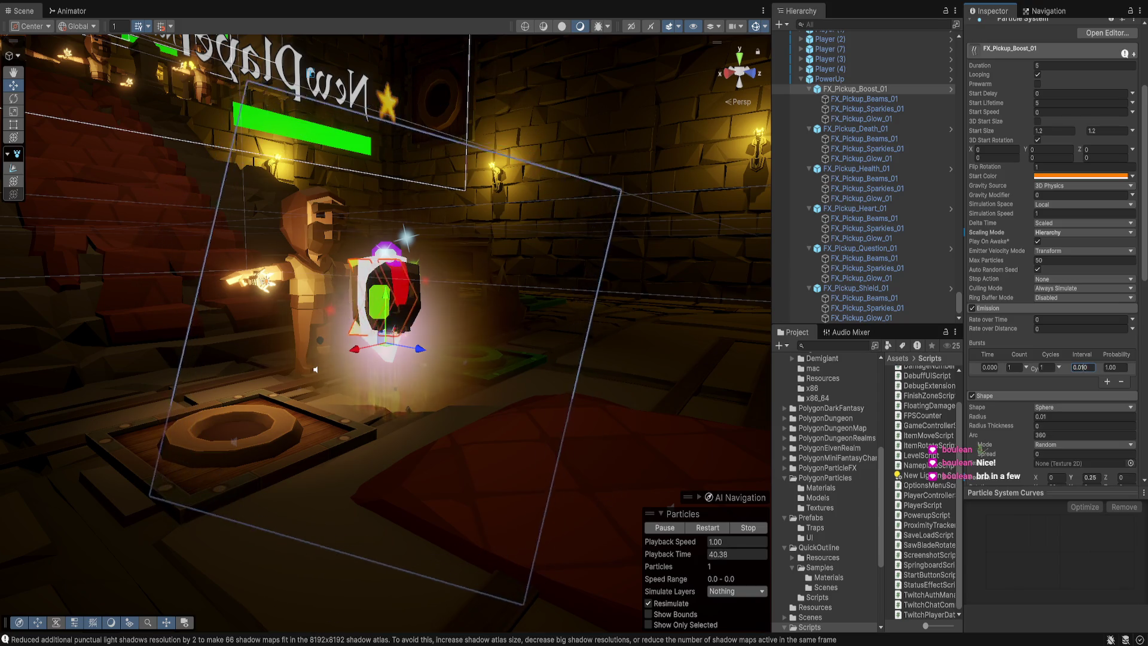
pyautogui.press('Delete')
pyautogui.write('2')
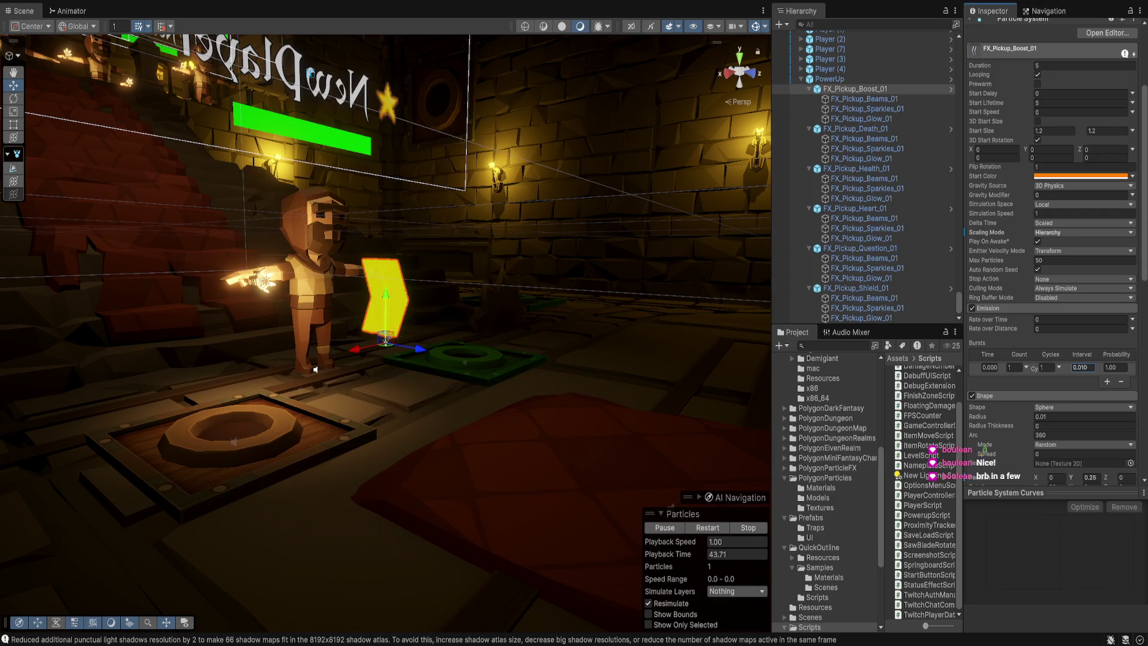
pyautogui.scroll(-10, 981, 446)
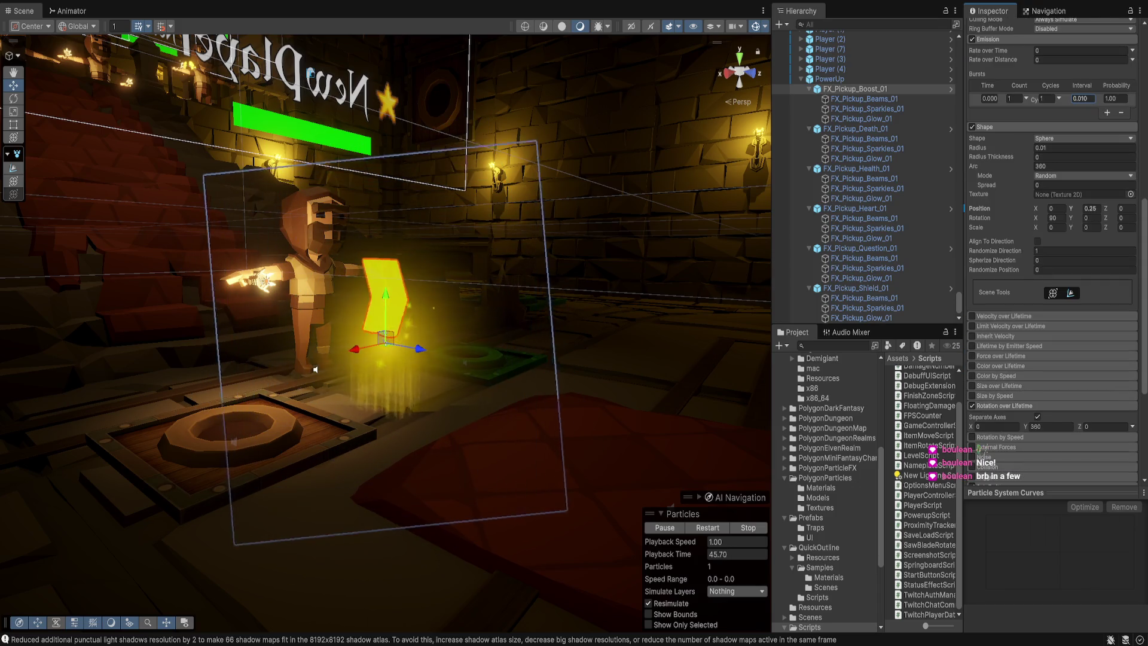
pyautogui.click(856, 89)
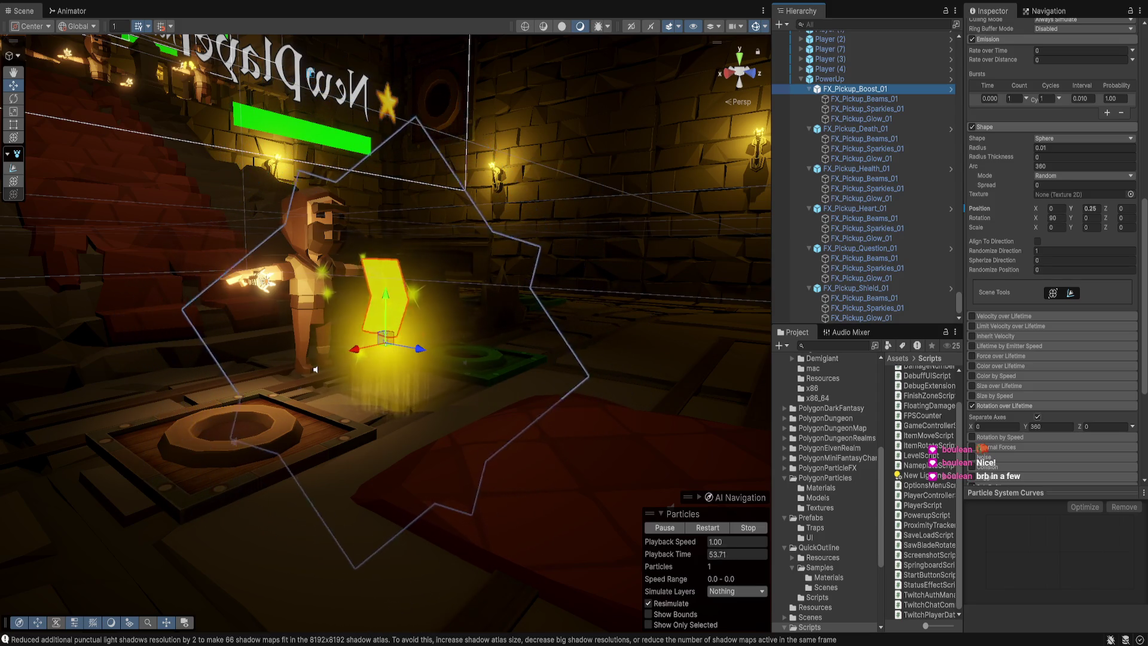
pyautogui.click(1051, 427)
pyautogui.write('180')
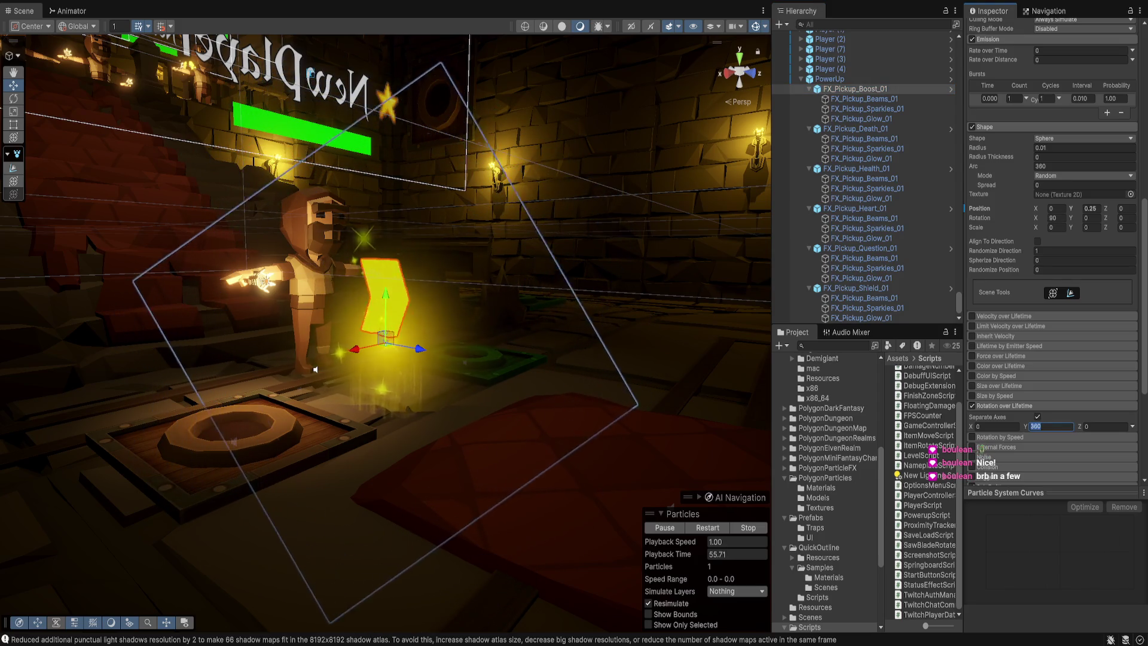
pyautogui.press('Return')
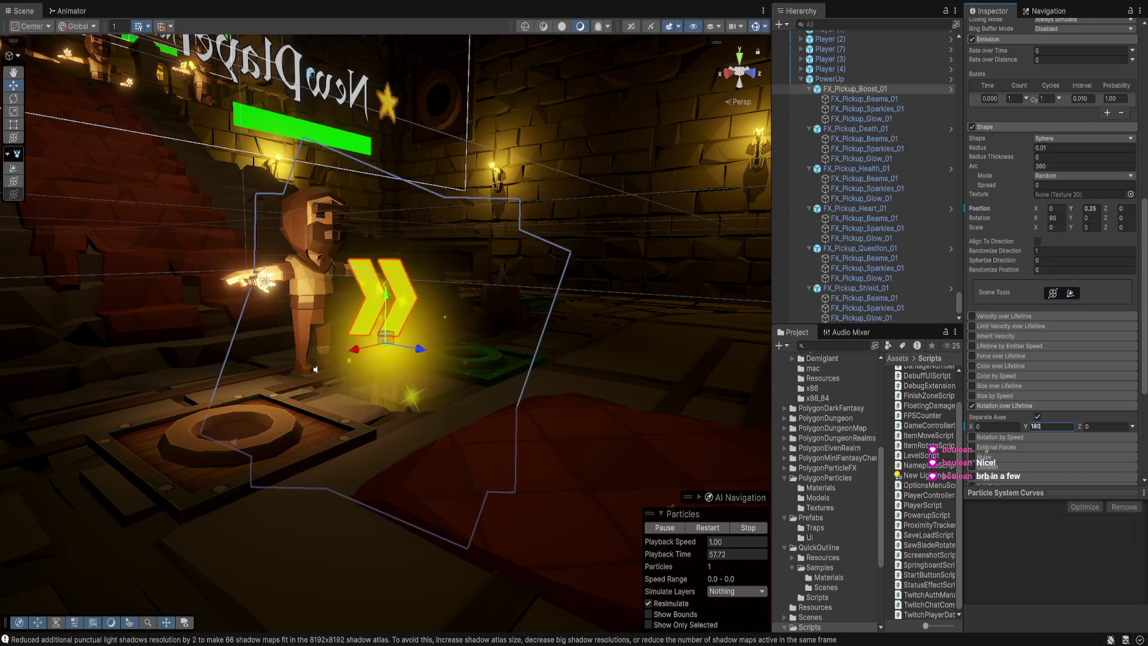
pyautogui.write('90')
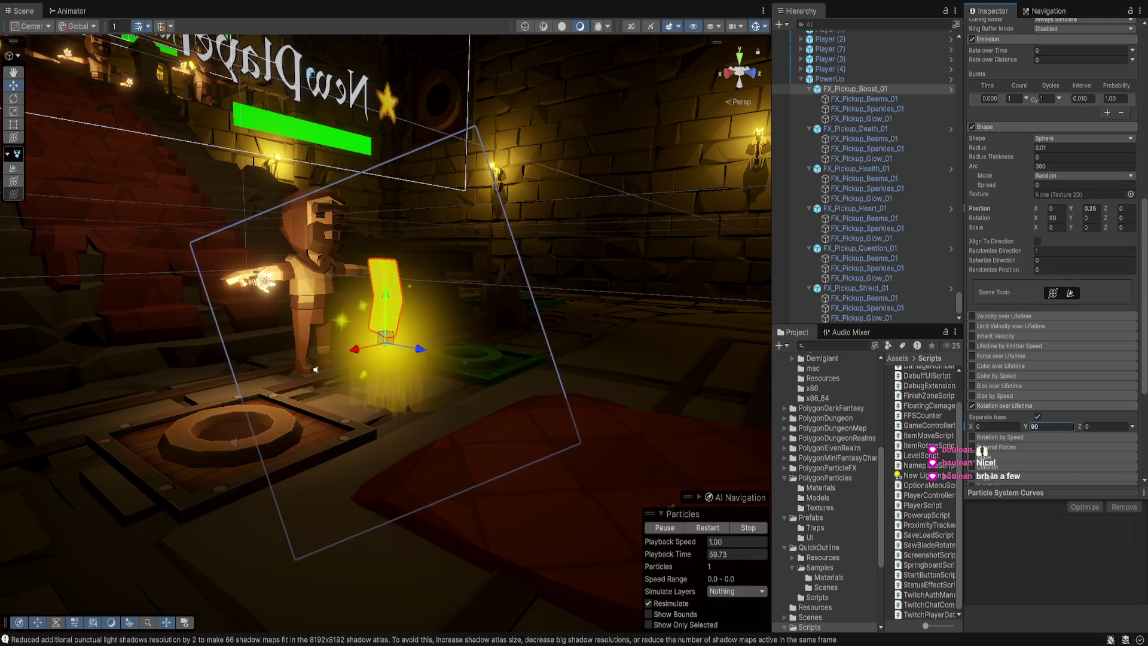
pyautogui.moveTo(383, 323)
pyautogui.mouseDown()
pyautogui.moveTo(383, 383)
pyautogui.moveTo(365, 359)
pyautogui.mouseUp()
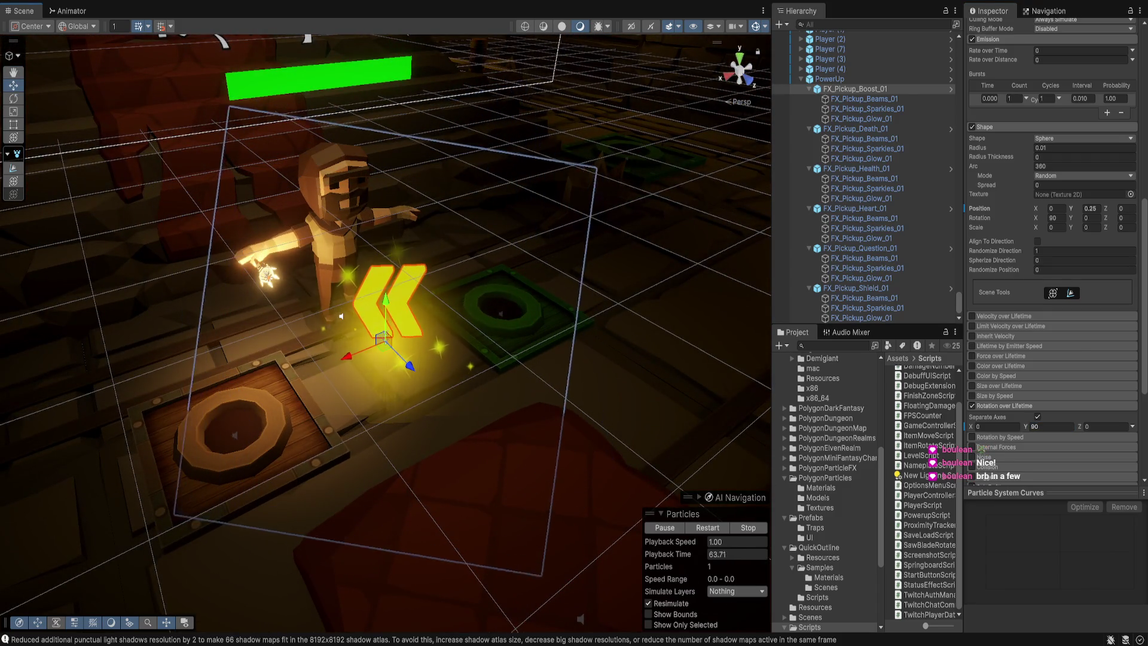
pyautogui.scroll(4, 386, 332)
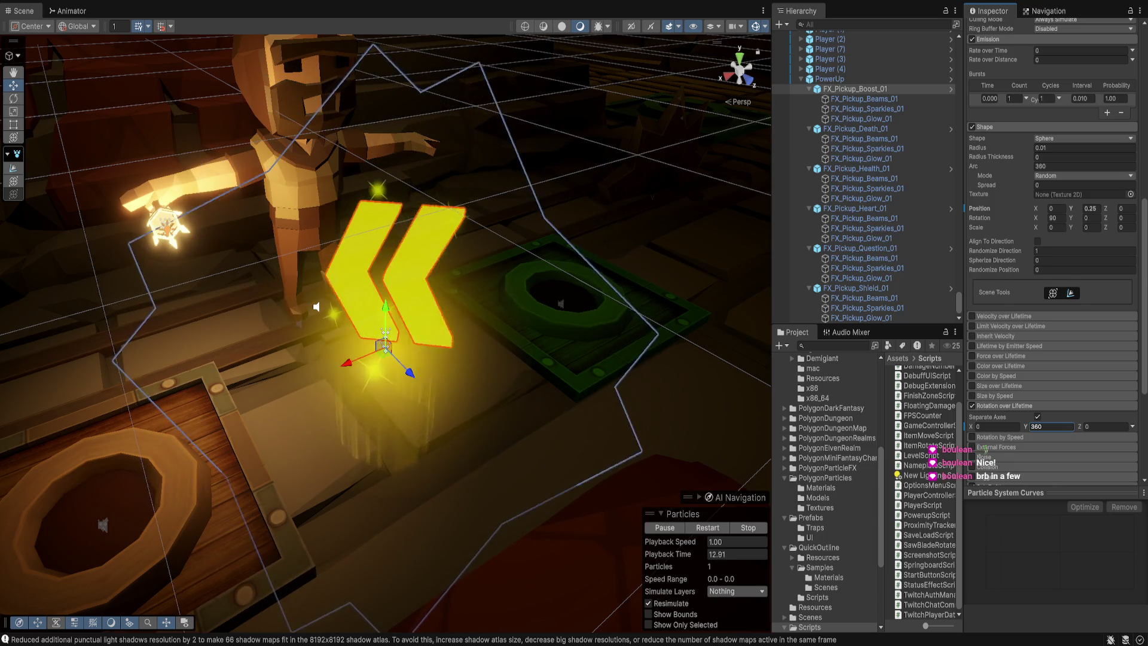
pyautogui.moveTo(316, 306); pyautogui.dragTo(219, 400)
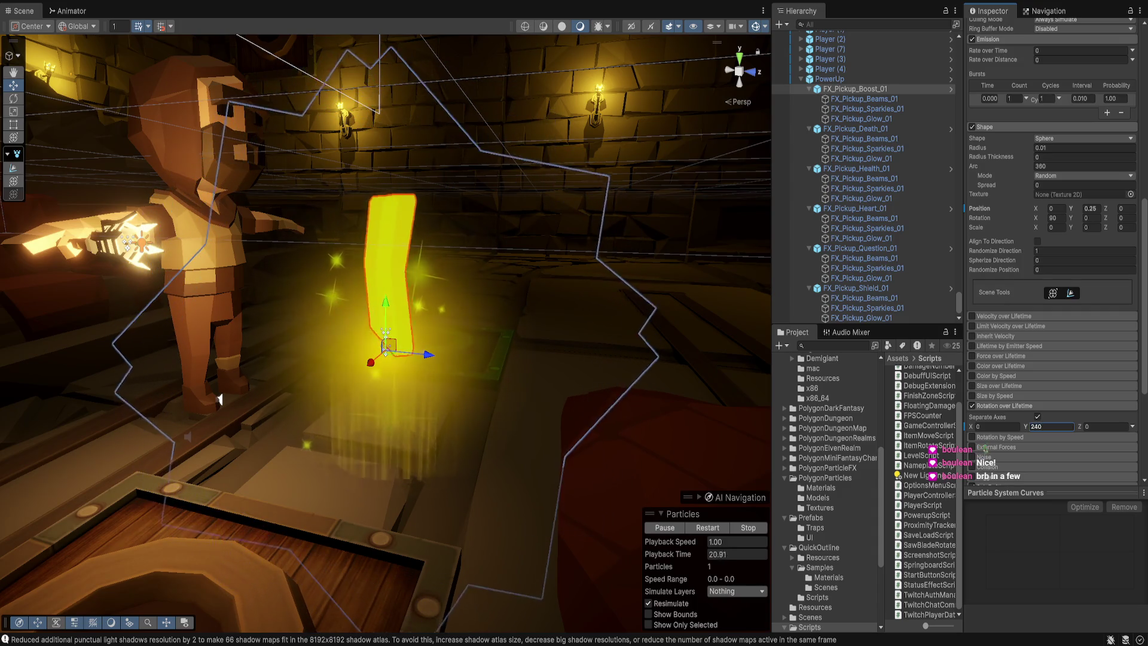
pyautogui.scroll(10, 1053, 269)
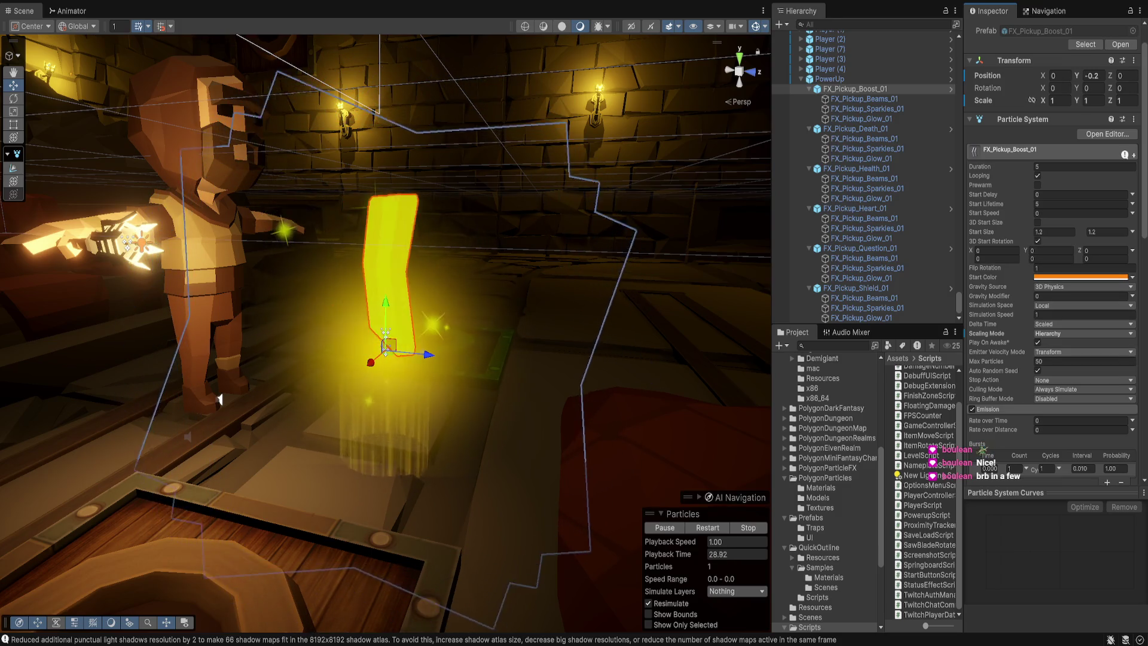
pyautogui.scroll(-6, 1052, 269)
pyautogui.scroll(-4, 986, 449)
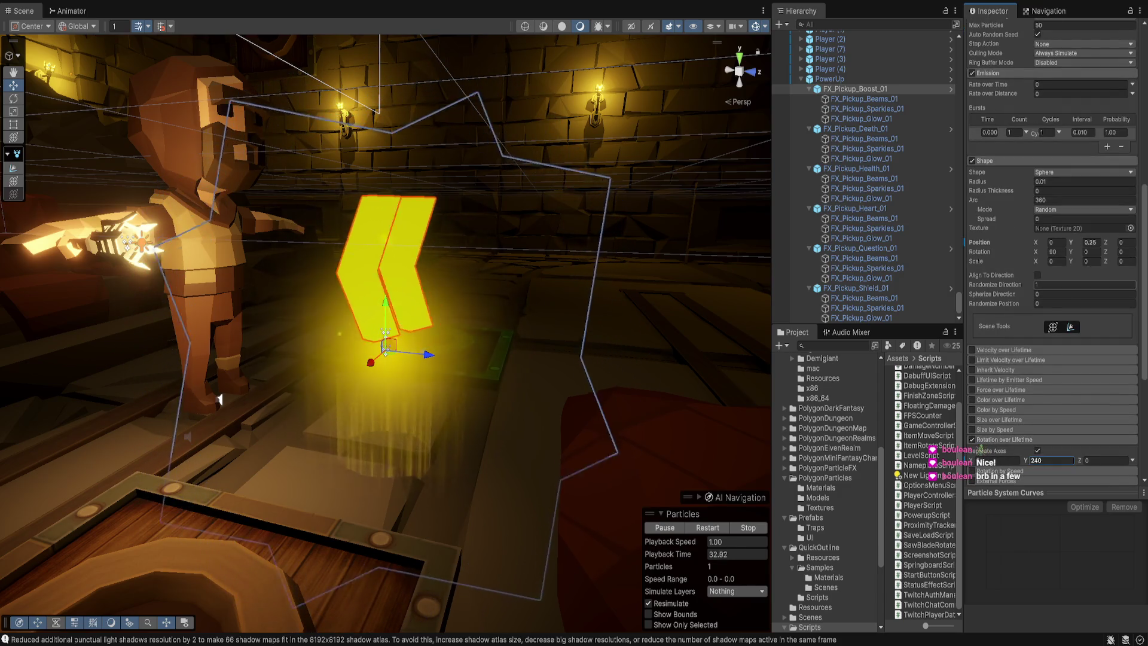
pyautogui.scroll(-2, 984, 450)
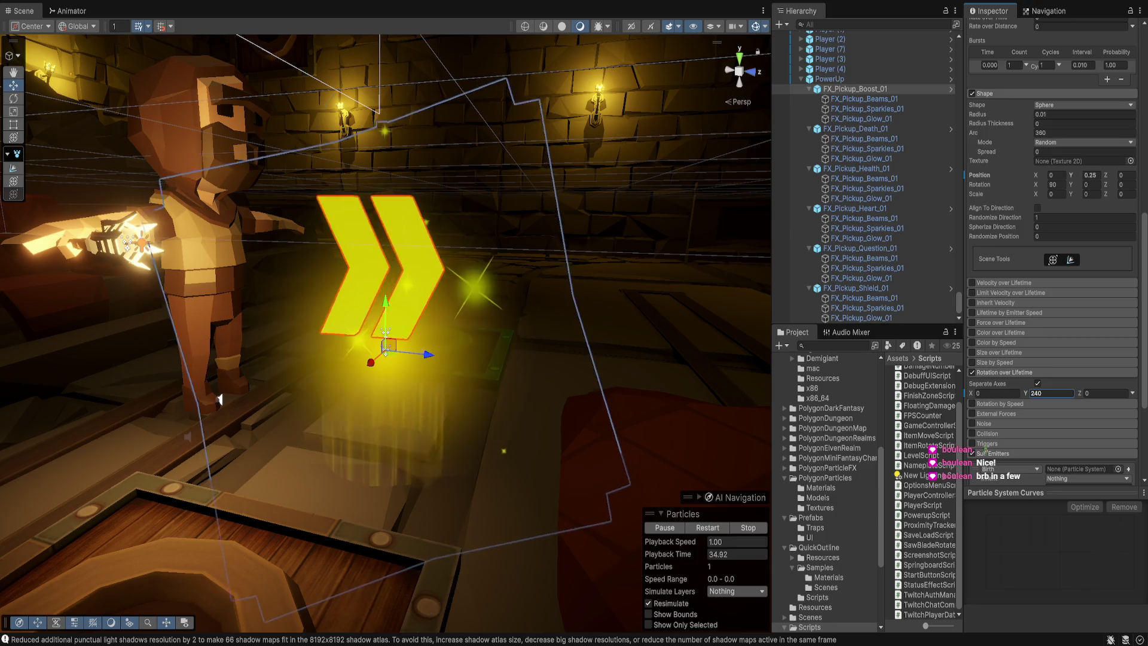
pyautogui.write('360')
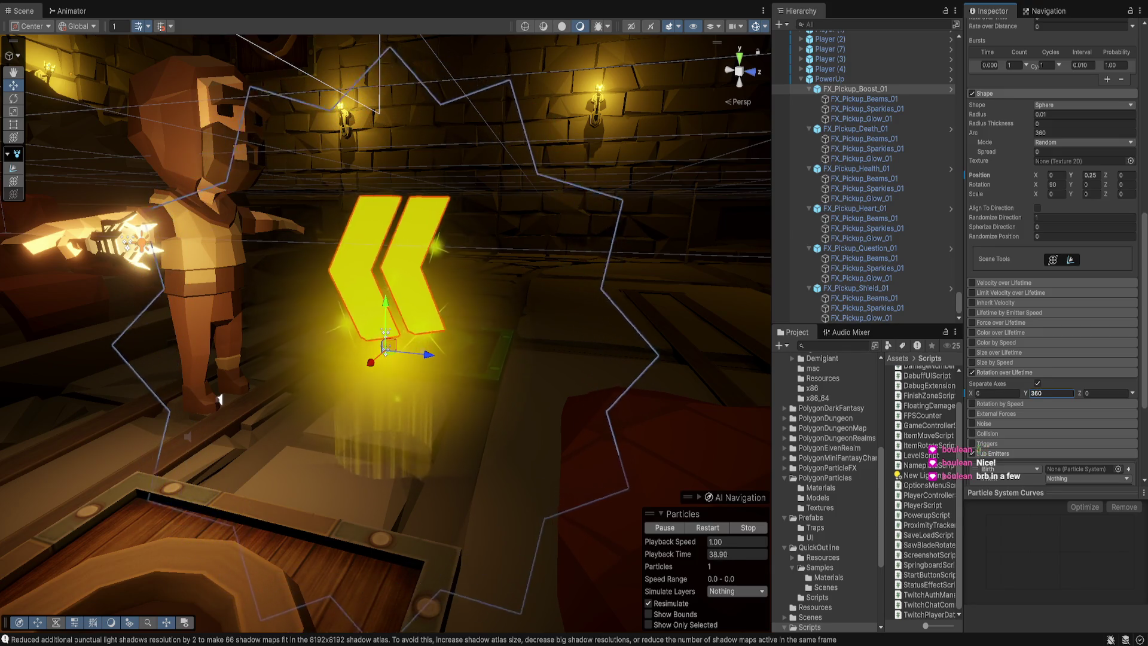
pyautogui.press('Return')
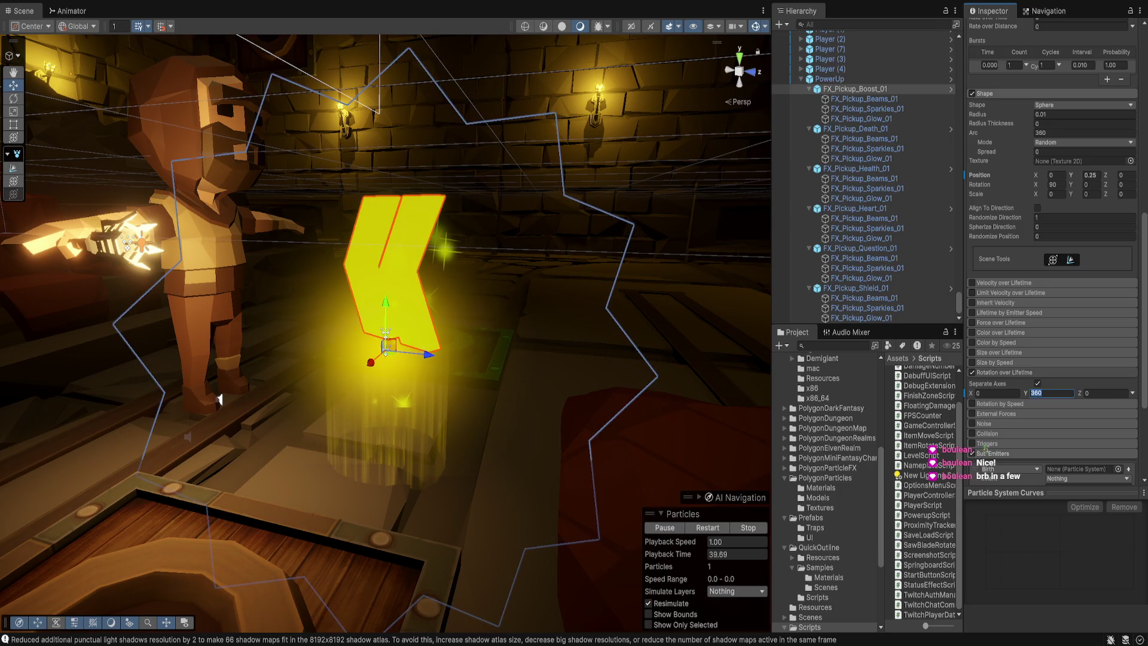
pyautogui.scroll(8, 1053, 251)
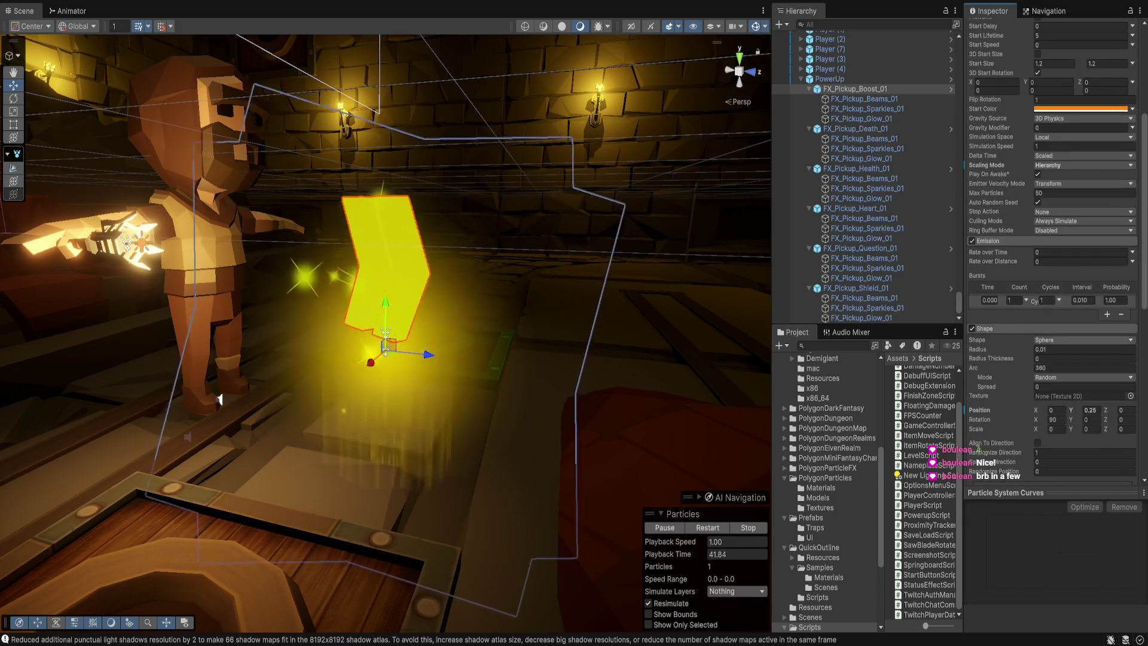
pyautogui.scroll(6, 1052, 251)
pyautogui.click(1082, 213)
pyautogui.write('-1')
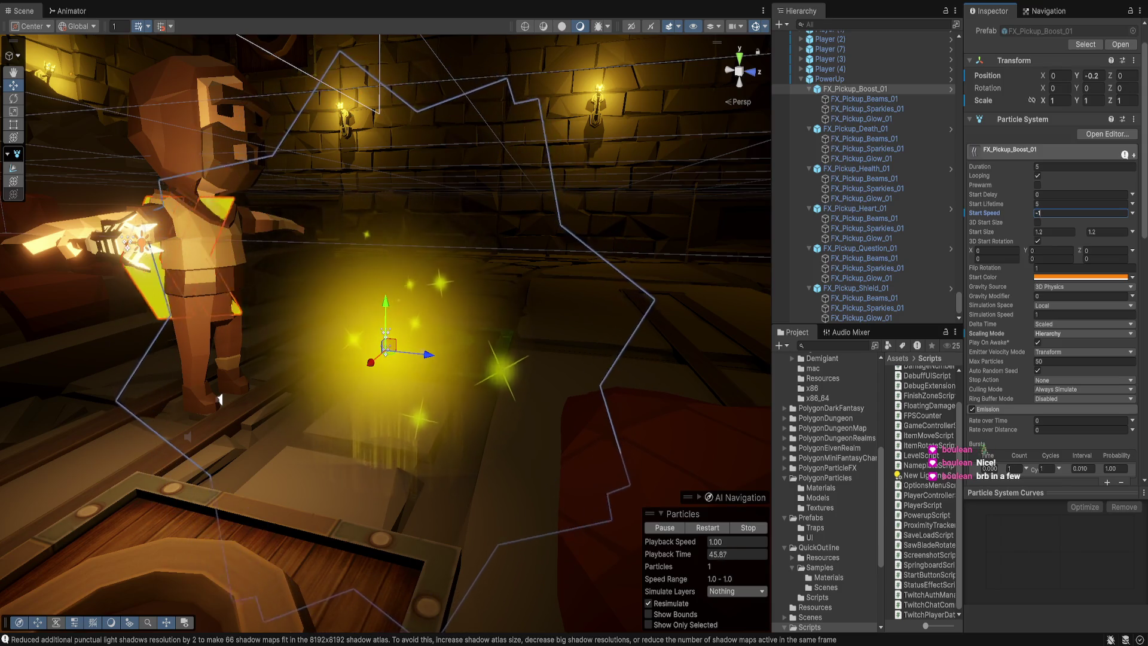
pyautogui.press('BackSpace')
pyautogui.press('BackSpace')
pyautogui.write('0')
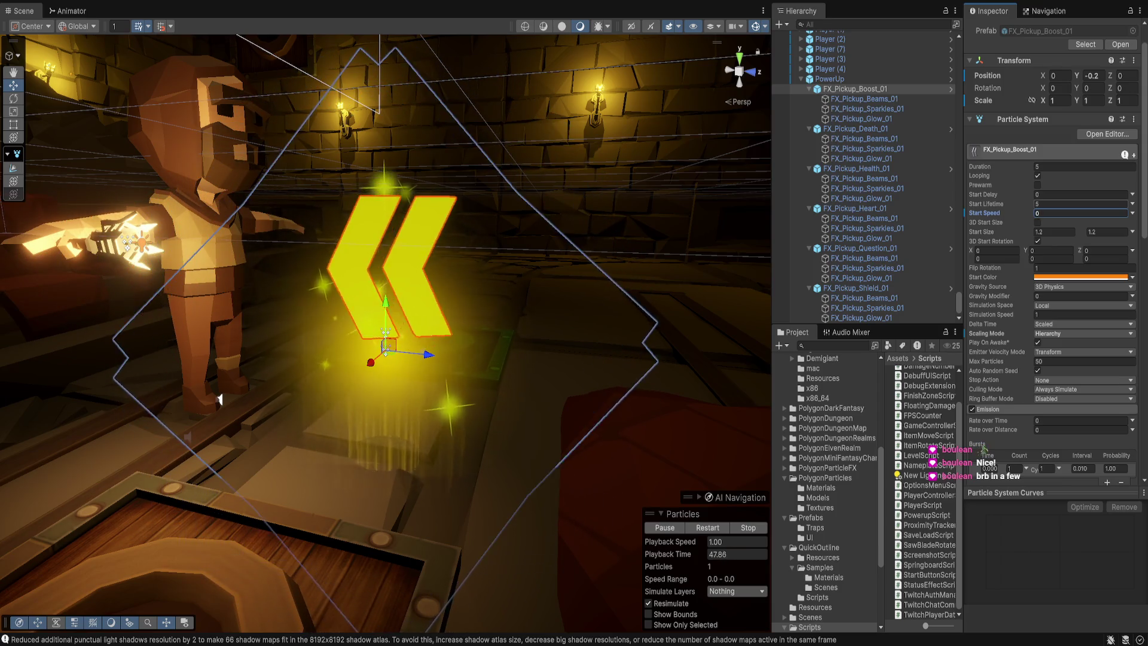
pyautogui.hotkey('shift', 'Tab')
pyautogui.write('2')
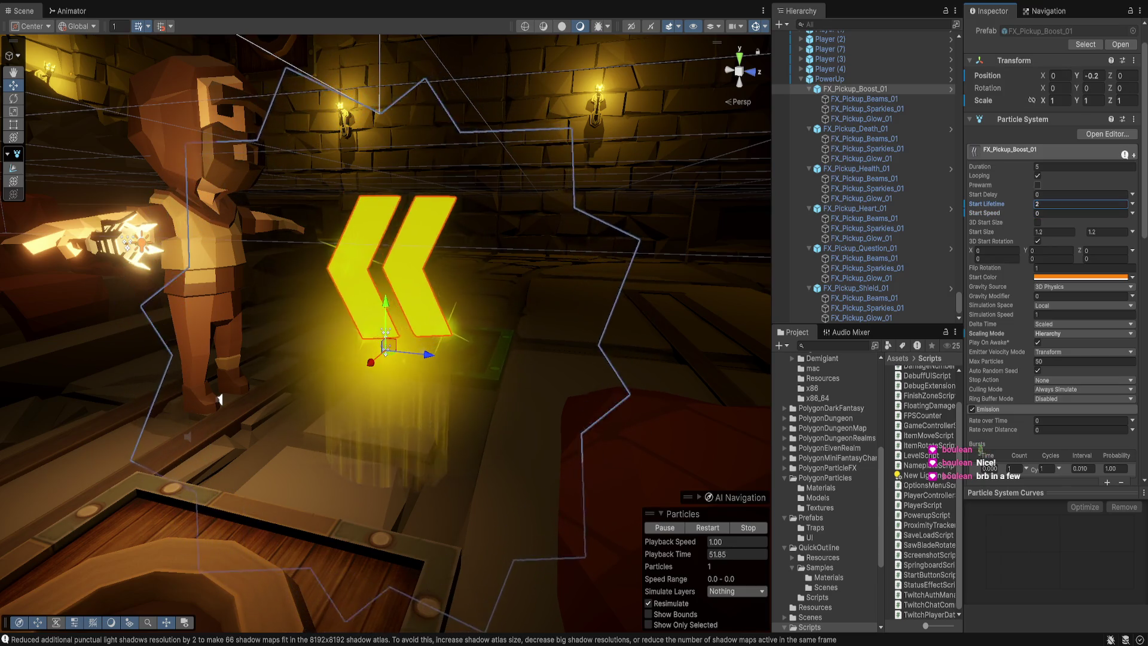
pyautogui.hotkey('shift', 'Tab')
pyautogui.hotkey('shift', 'Tab')
pyautogui.write('2')
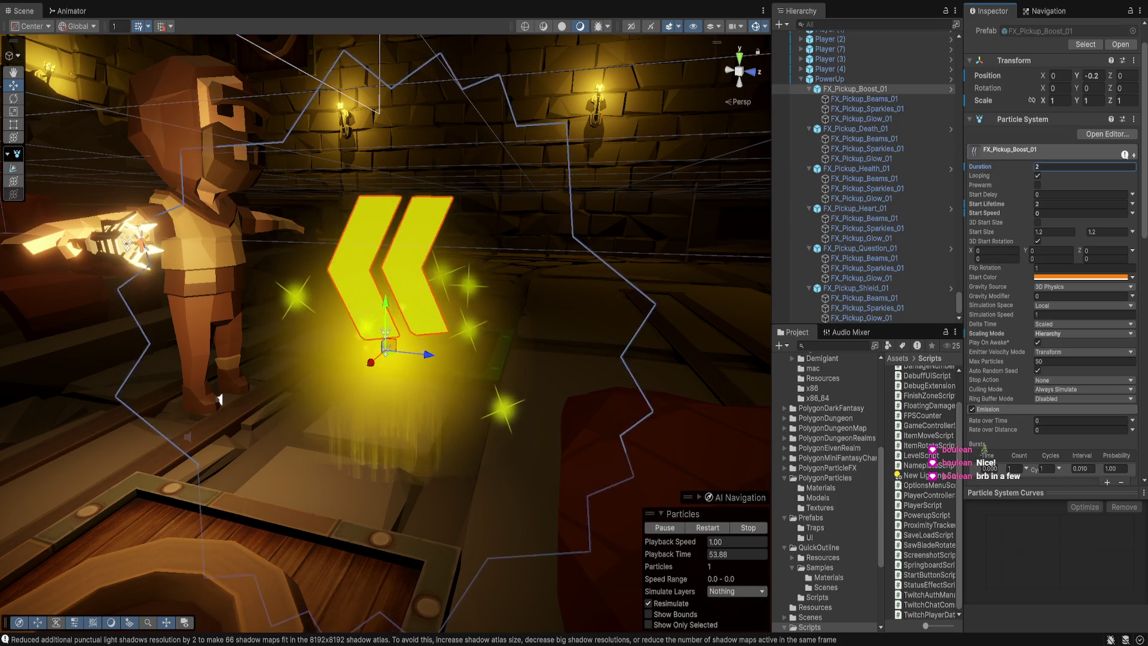
pyautogui.hotkey('ctrl', 'z')
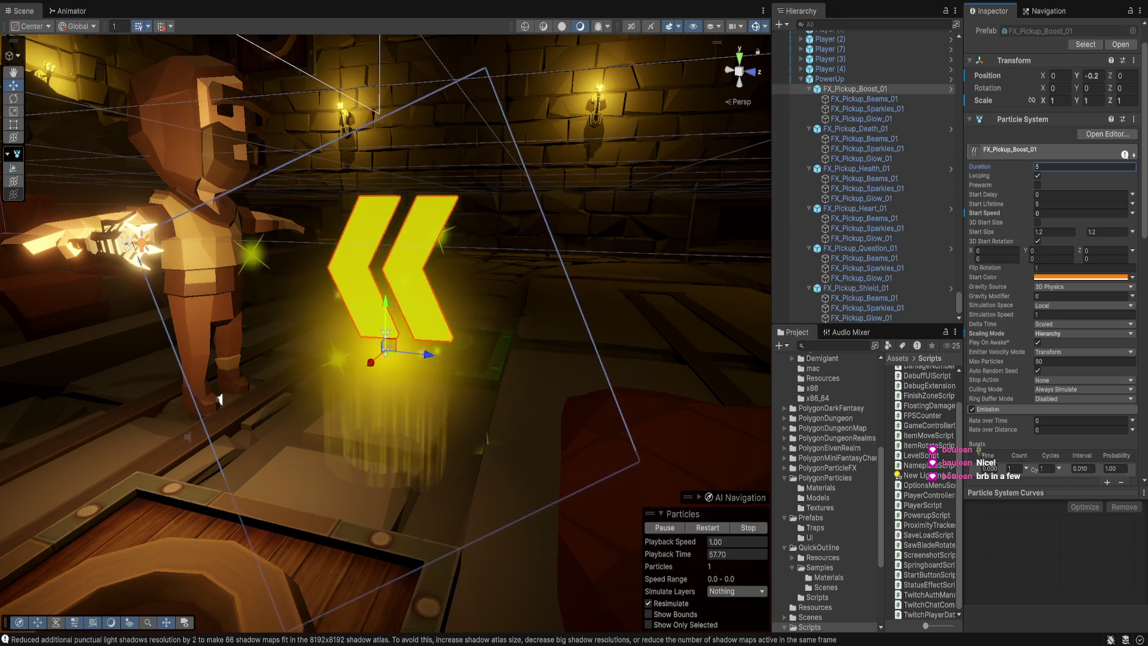
pyautogui.scroll(-5, 1052, 269)
pyautogui.scroll(-10, 1052, 269)
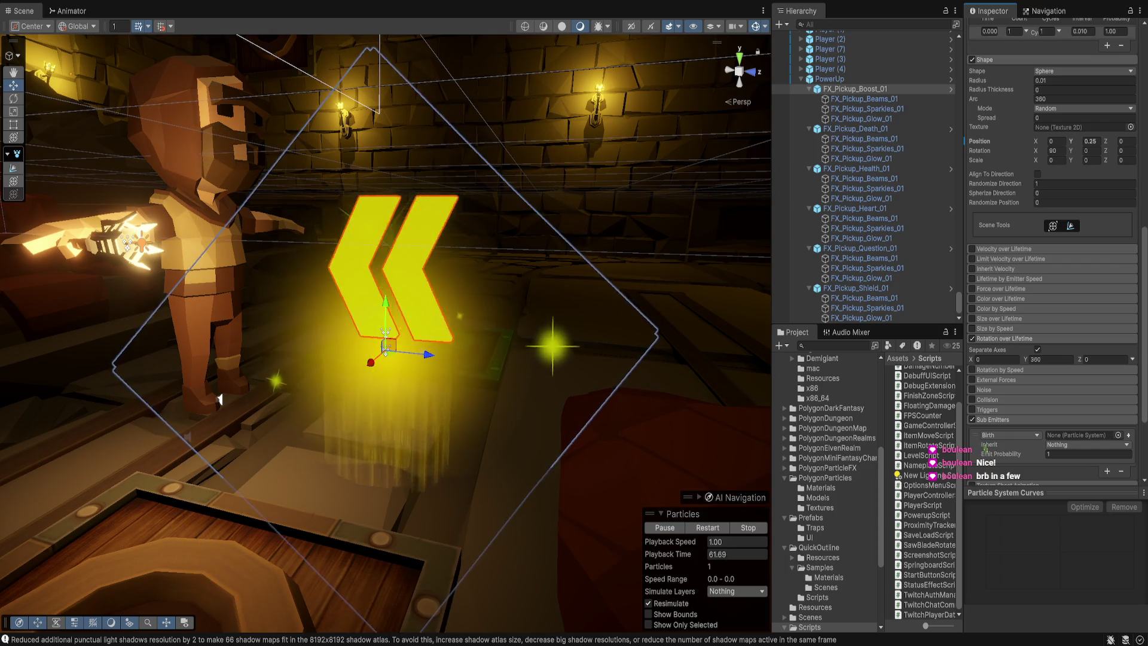
pyautogui.scroll(-3, 1053, 269)
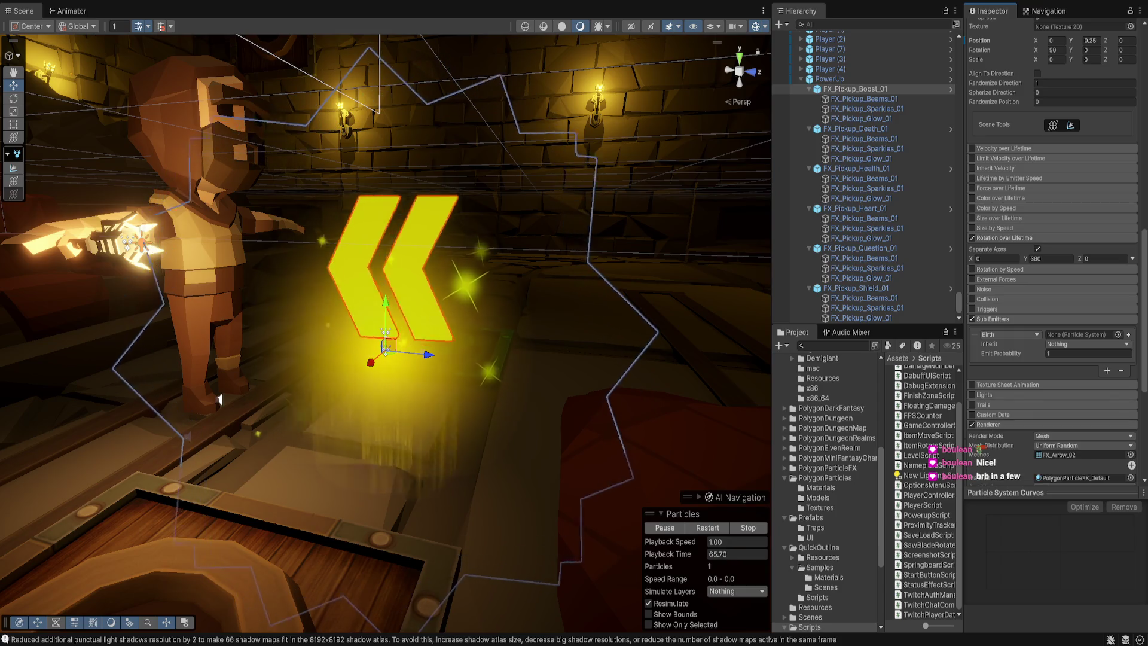
pyautogui.scroll(-4, 1053, 269)
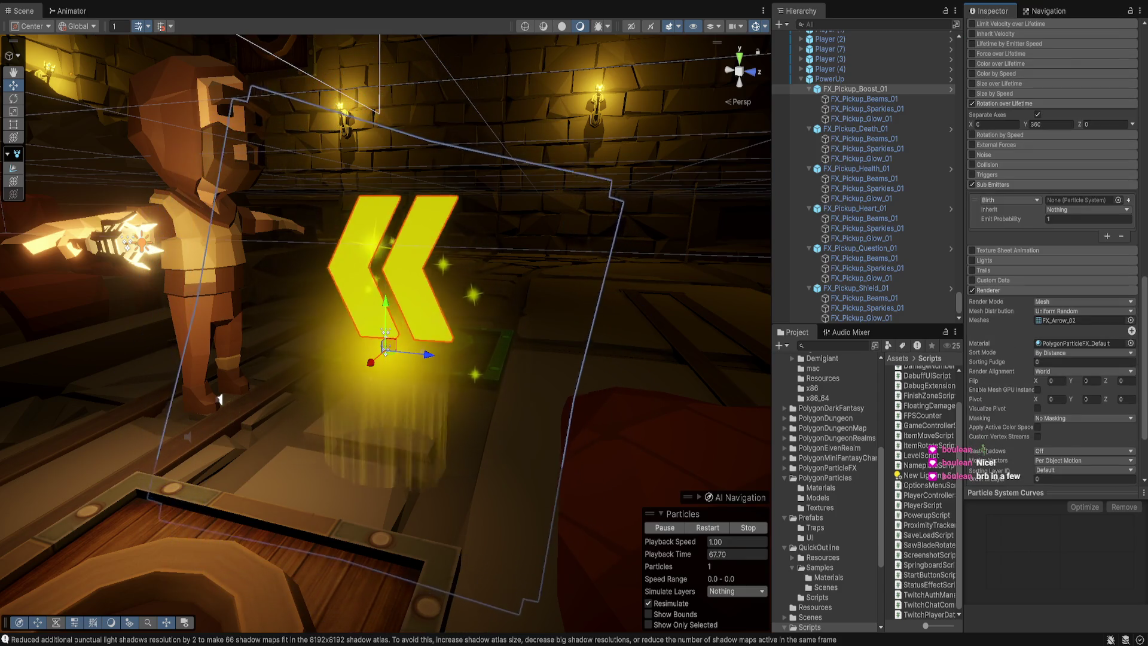
pyautogui.scroll(-3, 1053, 269)
pyautogui.scroll(10, 1053, 269)
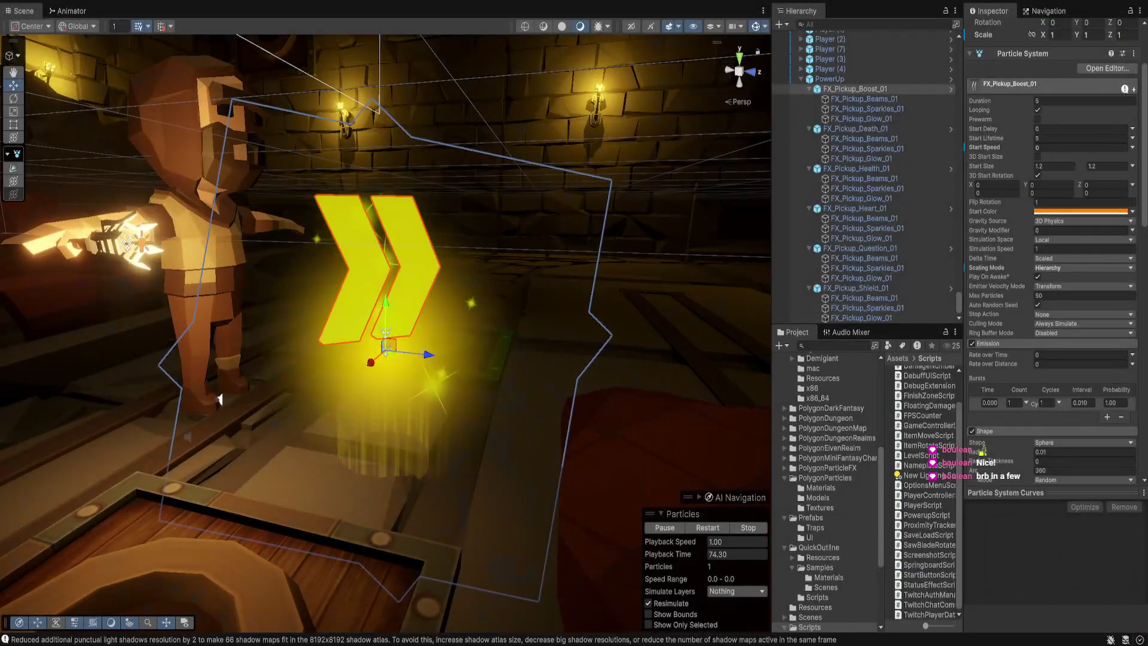
# Step: Select PowerUp, open Assets > Prefabs to inspect the PowerUp prefab, then reselect FX_Pickup_Boost_01
pyautogui.click(830, 79)
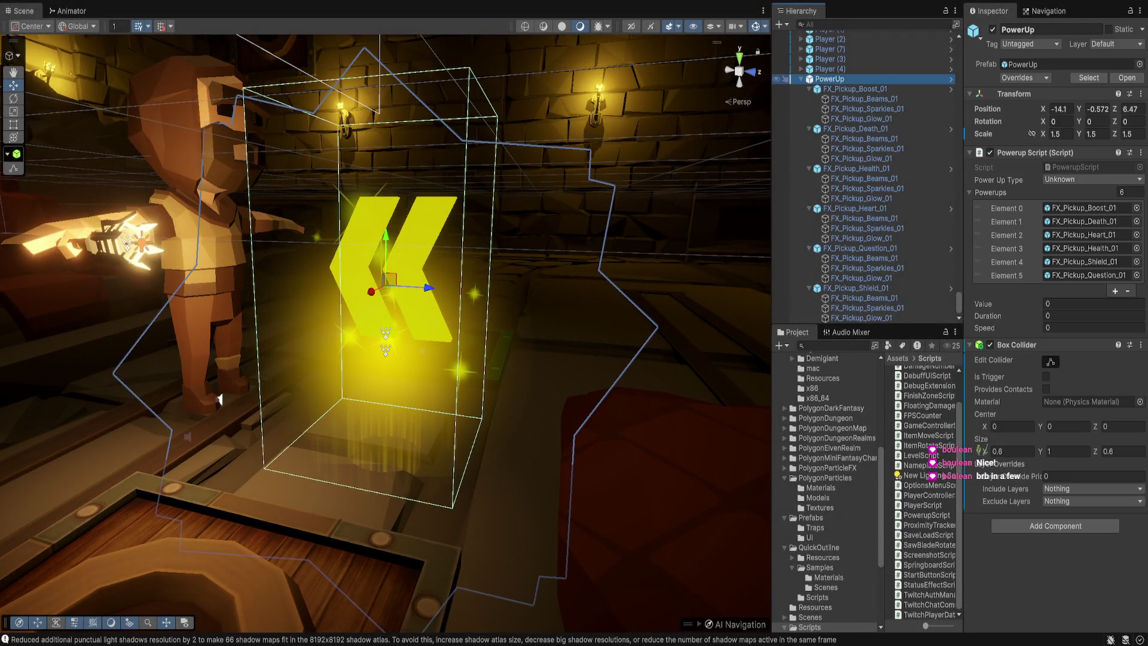
pyautogui.scroll(-5, 826, 490)
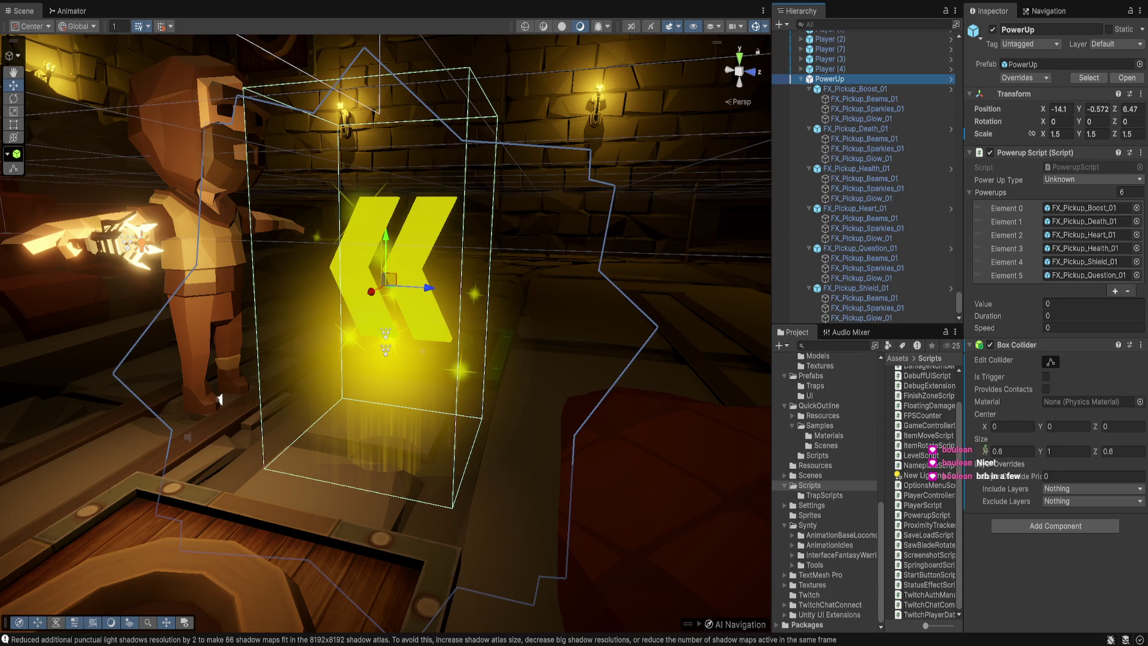
pyautogui.click(811, 375)
pyautogui.click(918, 411)
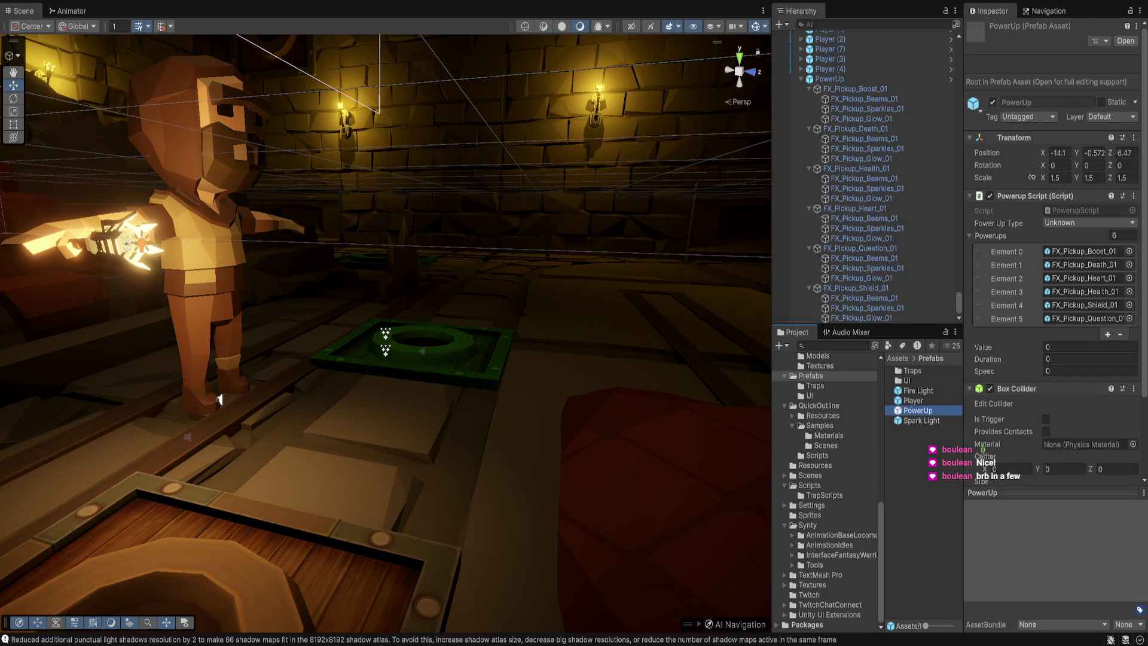
pyautogui.doubleClick(830, 79)
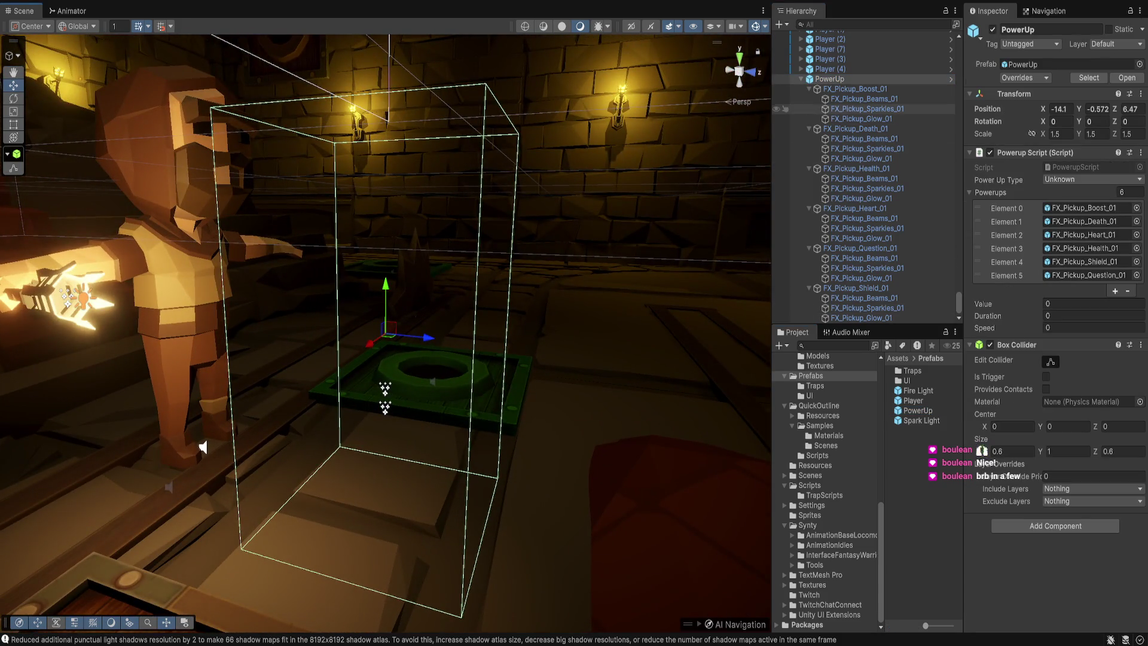
pyautogui.click(855, 88)
# Step: Frame the Boost effect and view the Death, Health, Heart, Question and Shield effects in turn
pyautogui.press('f')
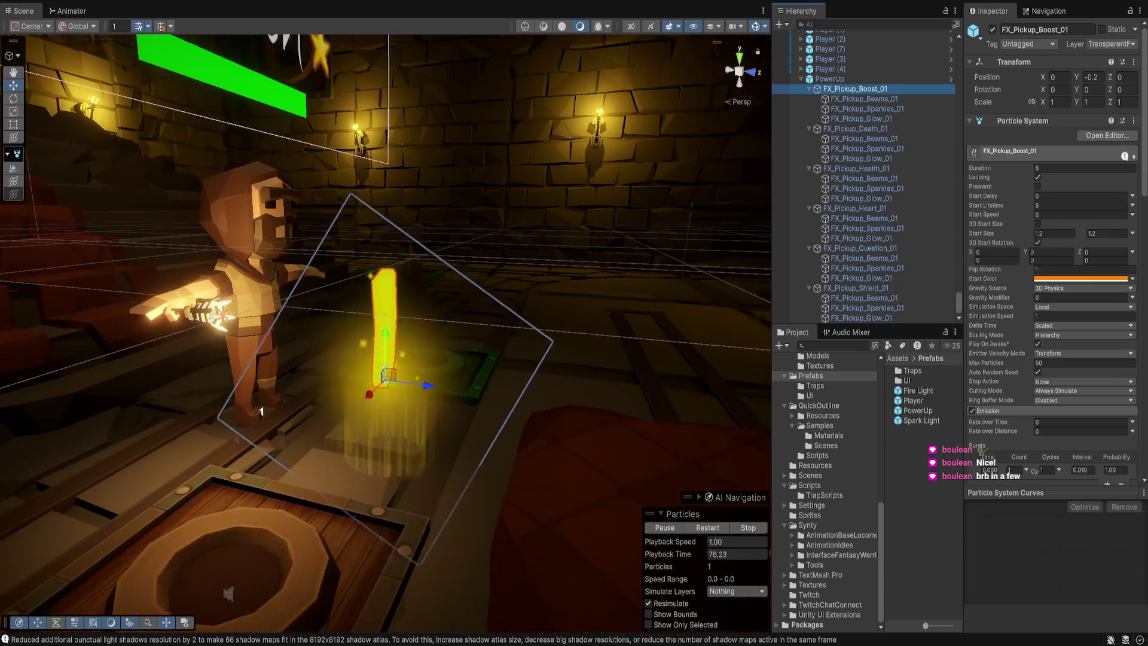
pyautogui.click(855, 129)
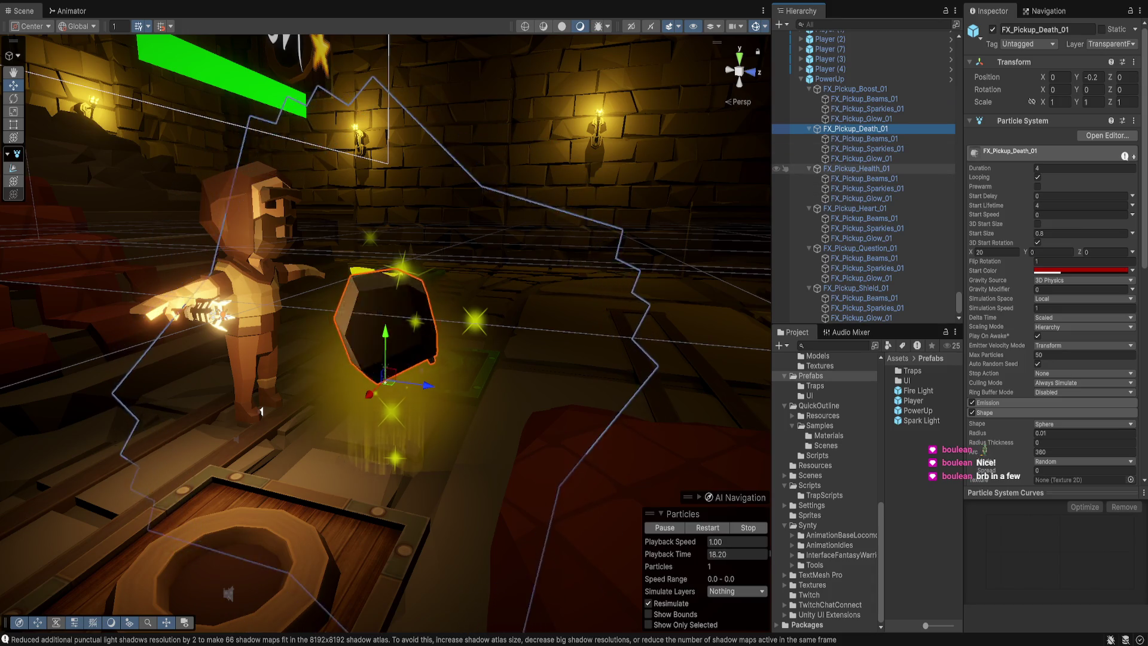
pyautogui.click(857, 168)
pyautogui.click(856, 208)
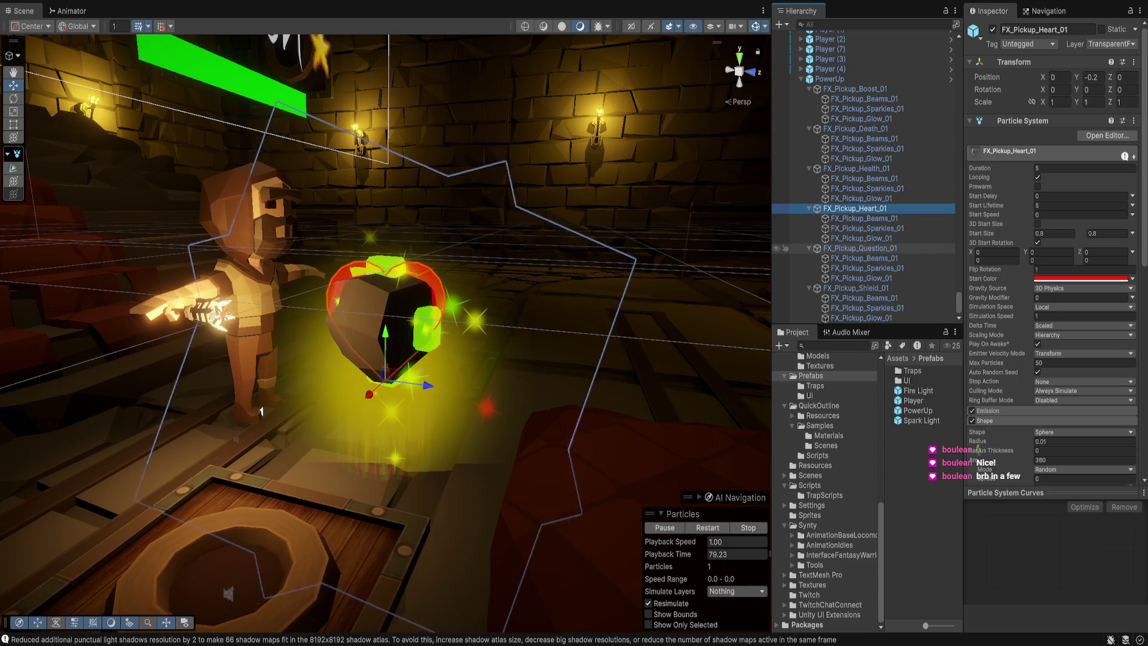
pyautogui.click(860, 248)
pyautogui.click(856, 287)
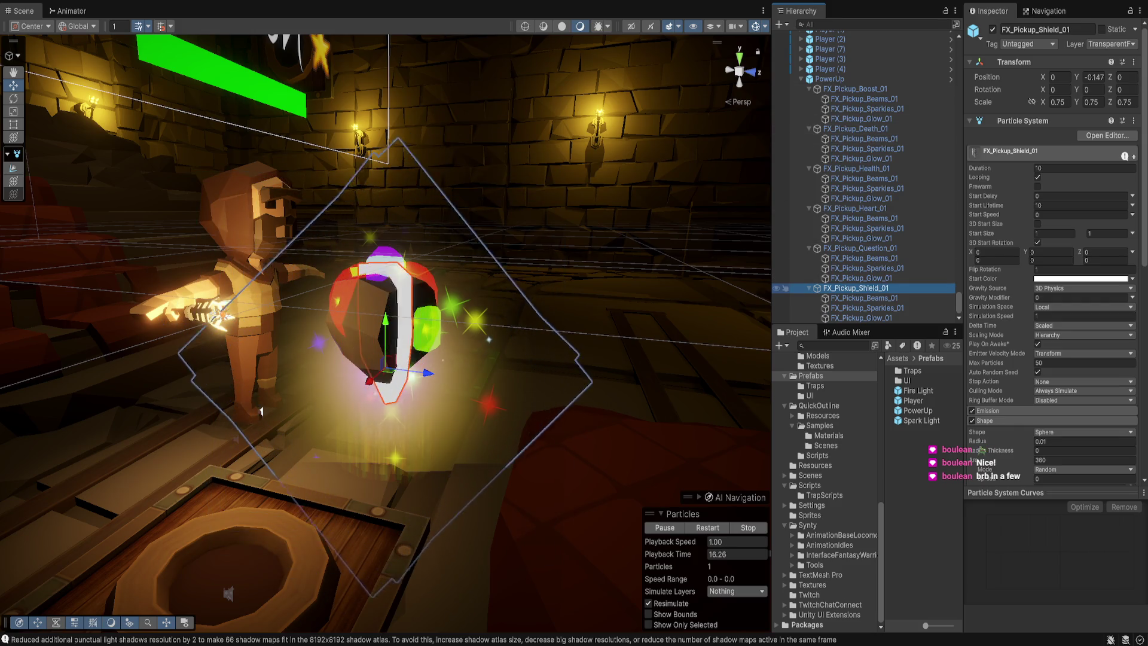
pyautogui.click(856, 88)
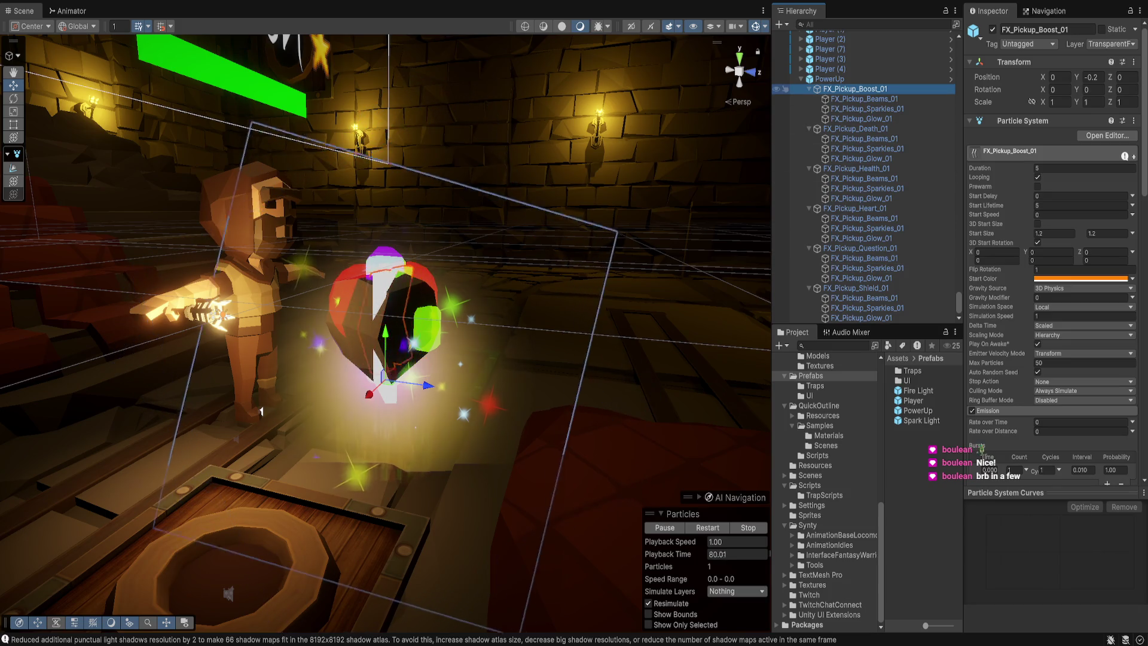
# Step: Collapse the Boost, Death, Health, Heart and Question children in the Hierarchy, leaving Shield expanded
pyautogui.click(809, 88)
pyautogui.click(810, 119)
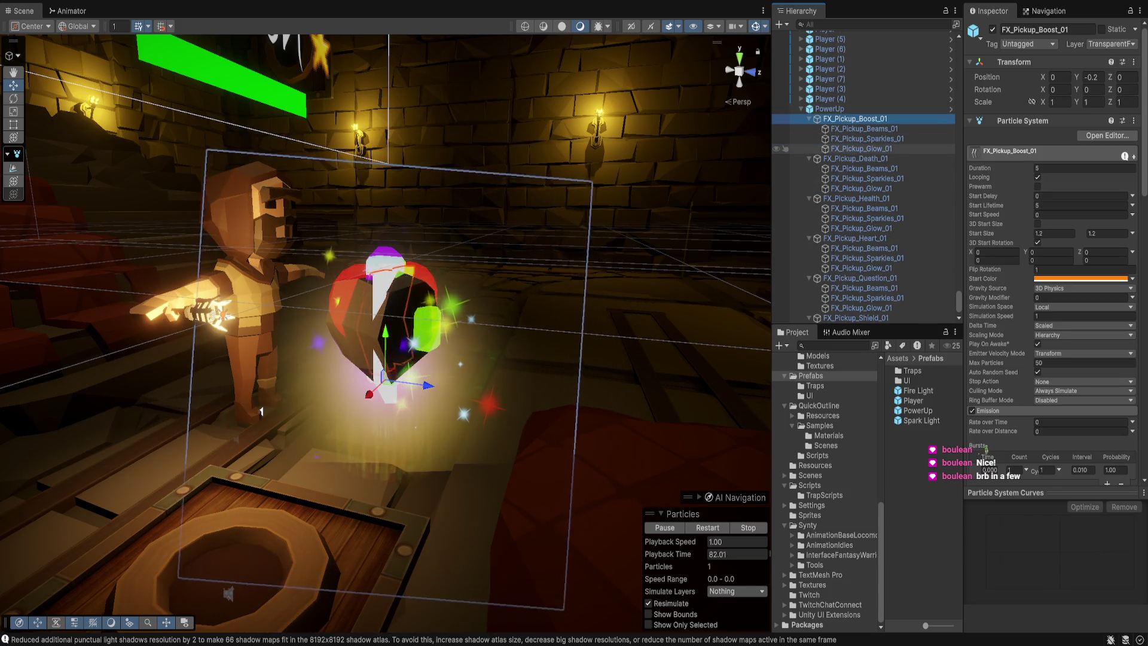
pyautogui.click(809, 159)
pyautogui.click(809, 118)
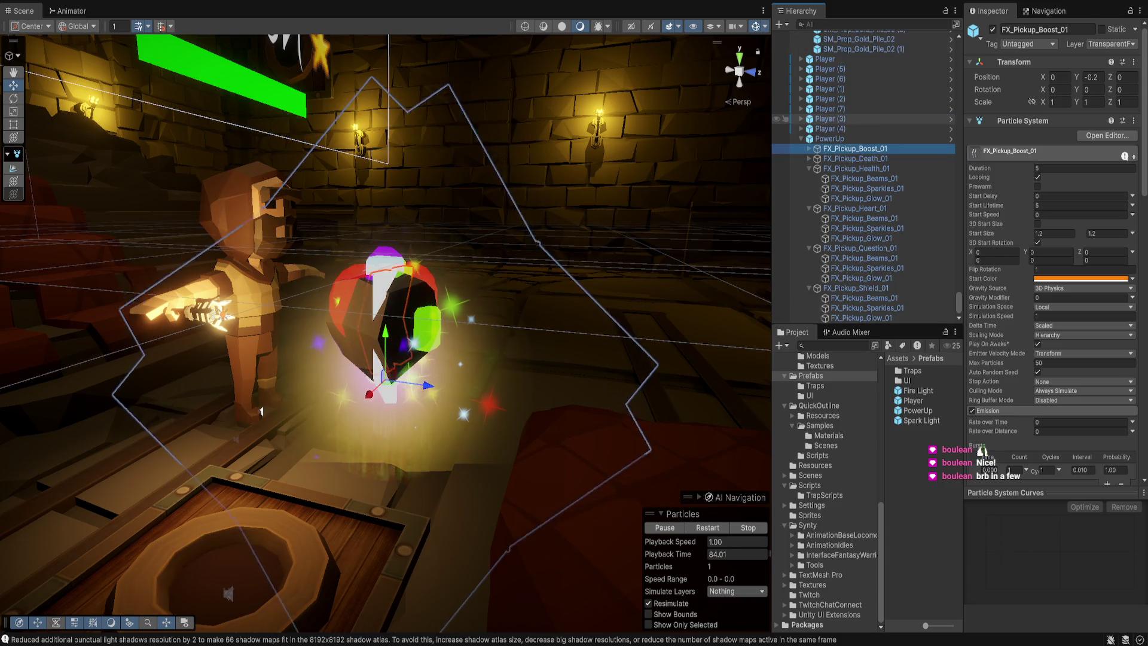
pyautogui.click(810, 168)
pyautogui.click(809, 208)
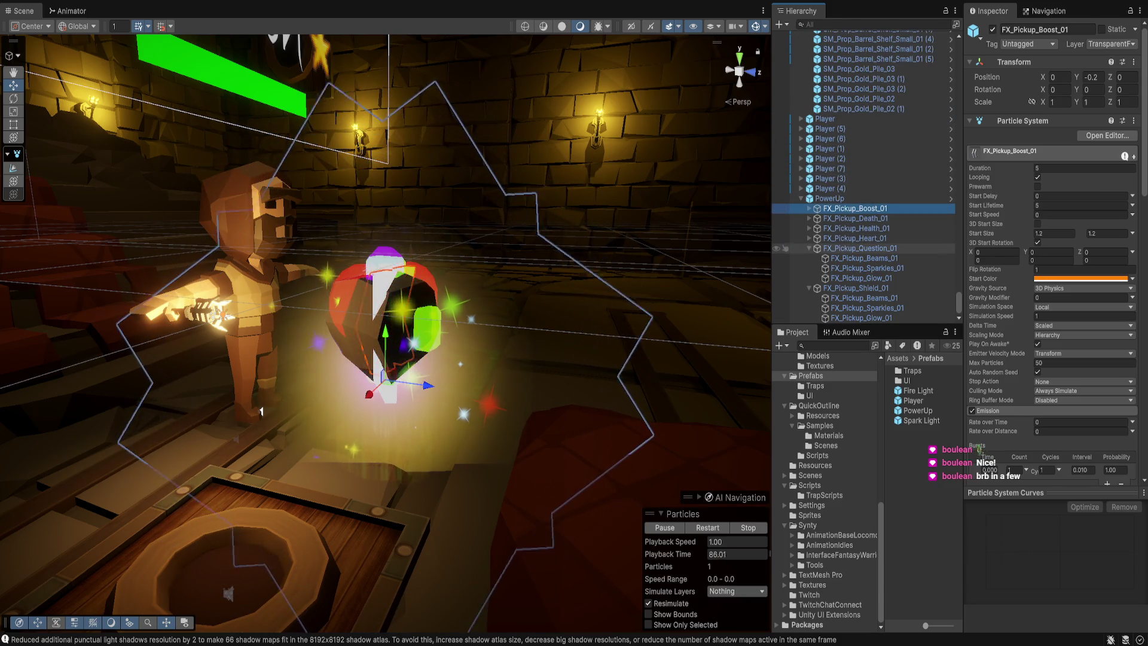
pyautogui.click(809, 248)
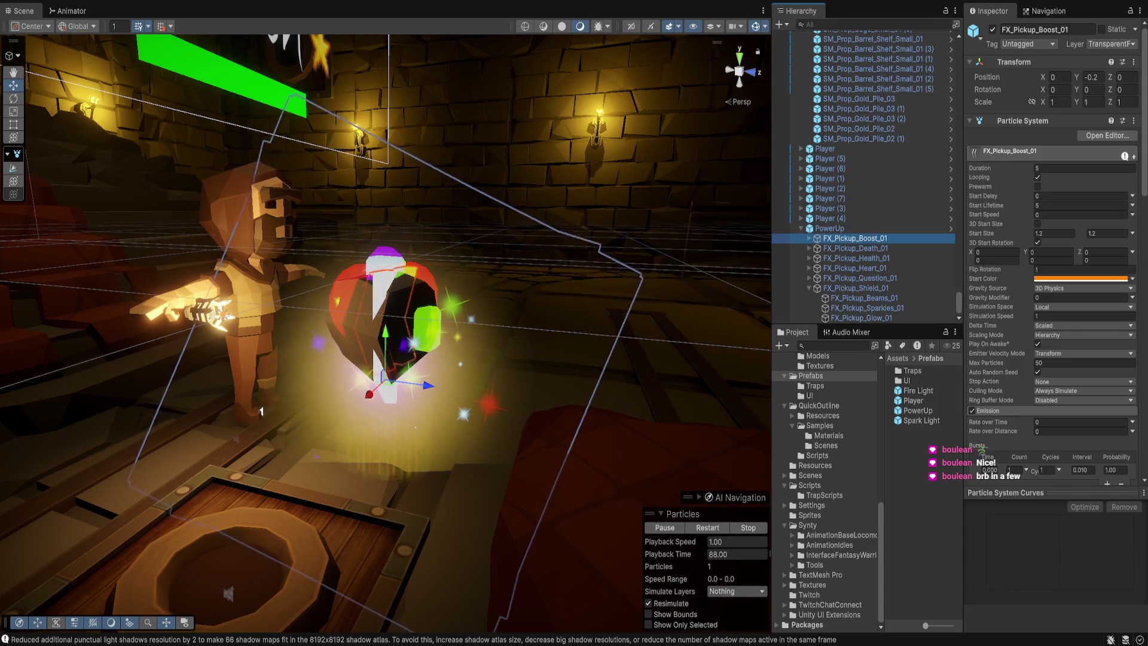
# Step: Select PowerUp, frame it with F, and orbit the Scene view around it
pyautogui.click(830, 228)
pyautogui.press('f')
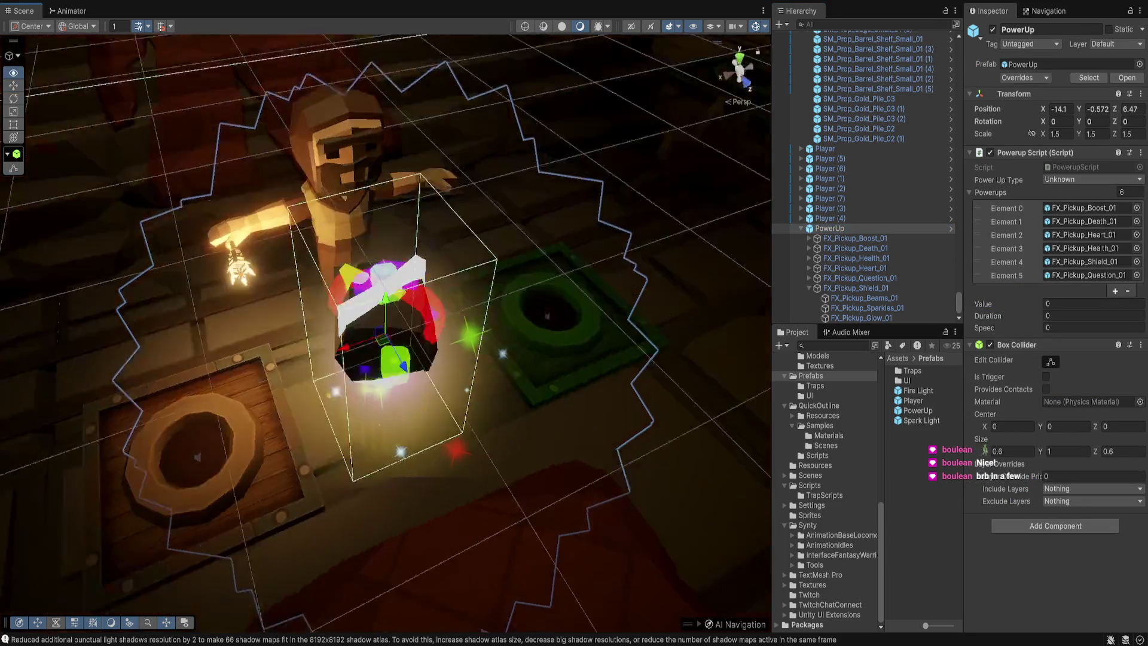
pyautogui.moveTo(406, 188); pyautogui.dragTo(412, 187)
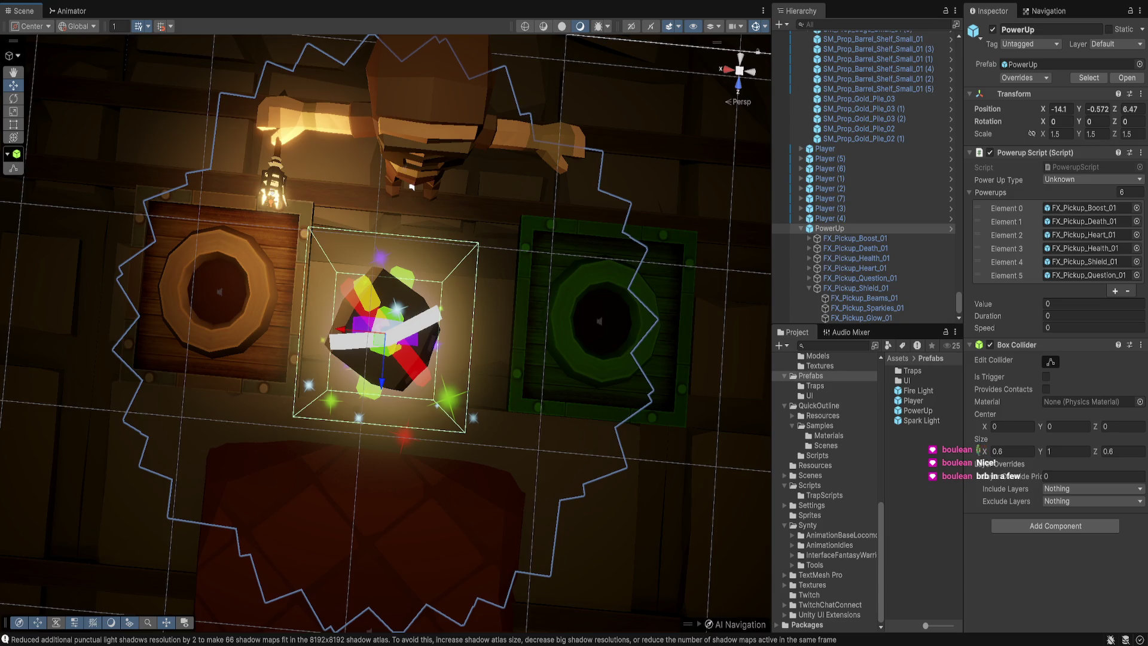
pyautogui.moveTo(412, 187)
pyautogui.mouseDown()
pyautogui.moveTo(443, 131)
pyautogui.moveTo(416, 287)
pyautogui.mouseUp()
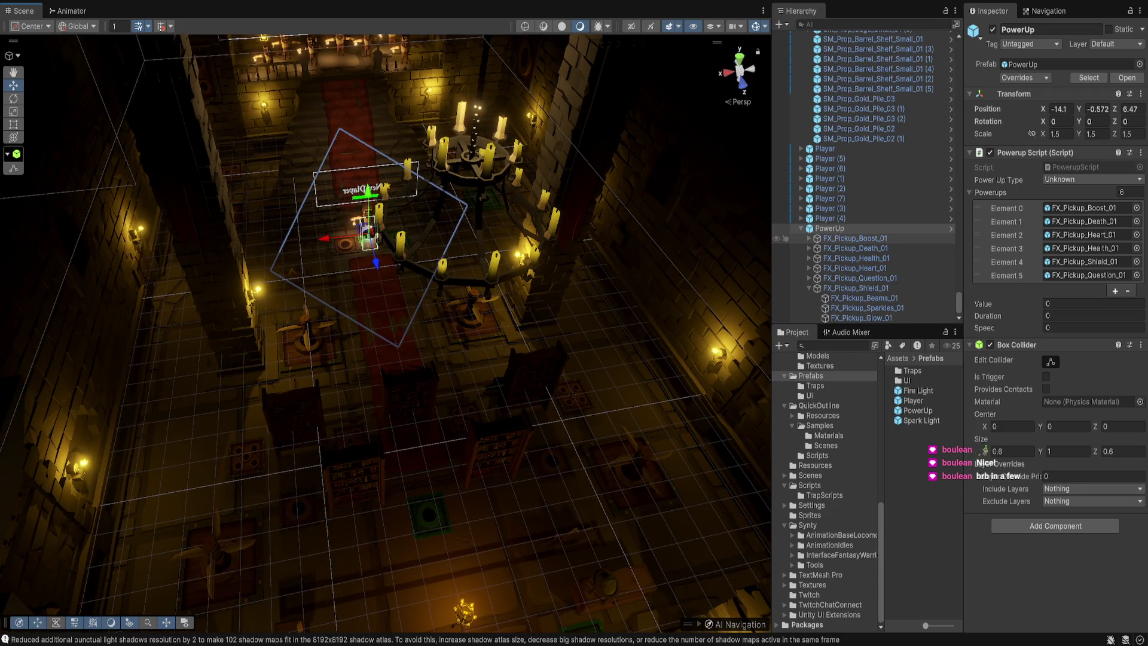
# Step: Inspect the Boost, Death and Health effects' particle settings, framing the Death effect
pyautogui.click(855, 238)
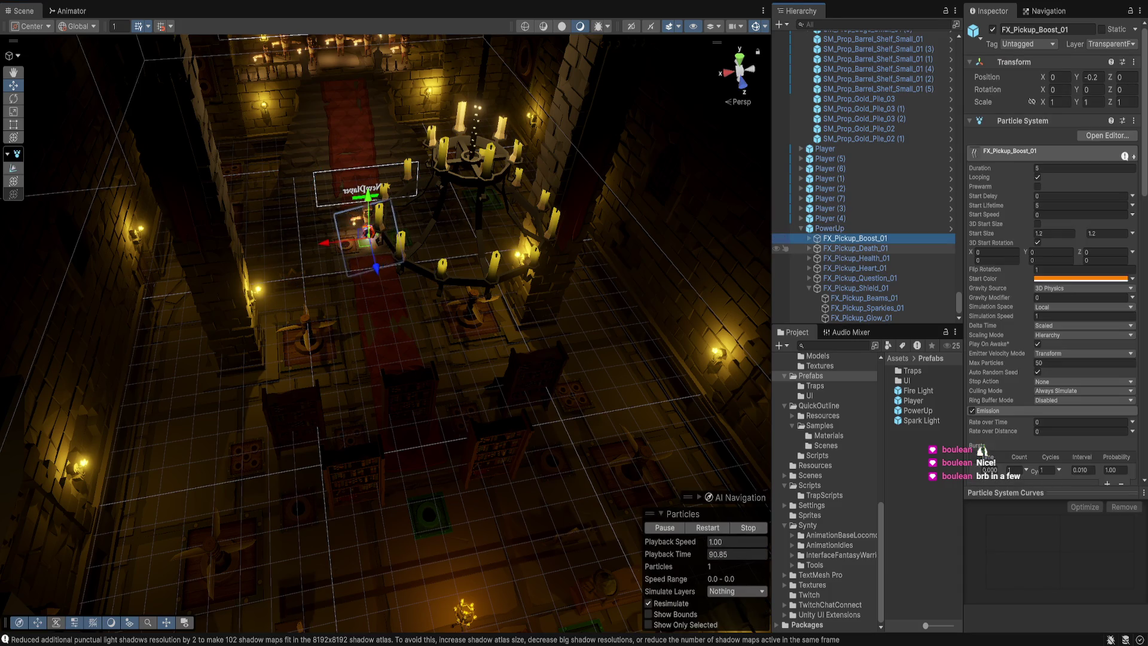
pyautogui.click(855, 248)
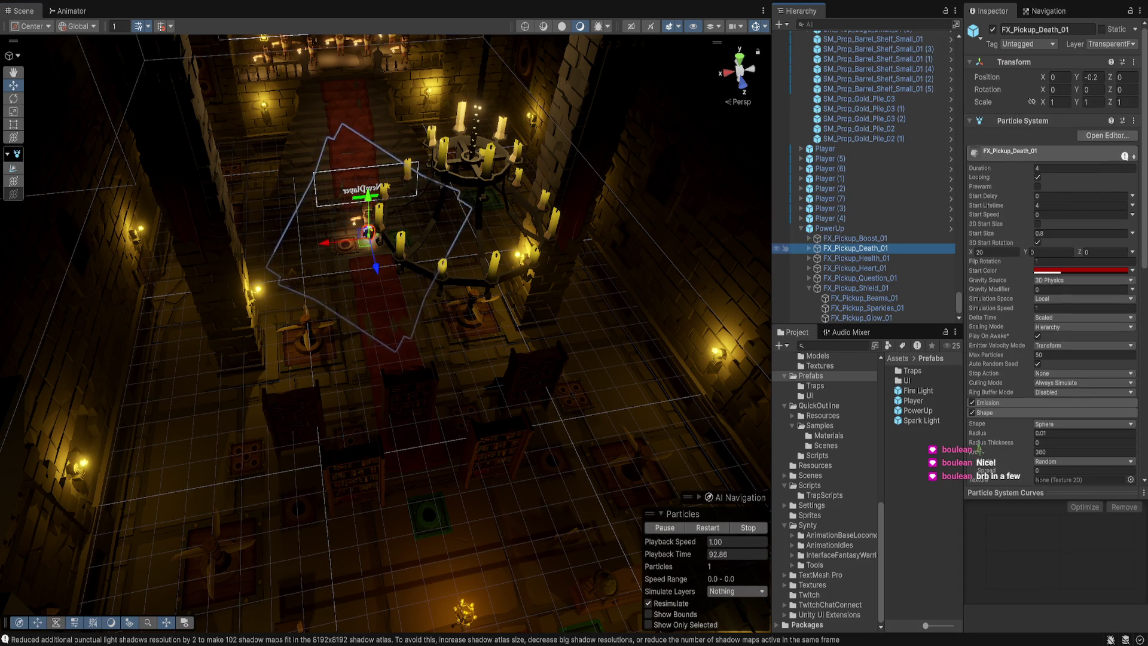
pyautogui.press('f')
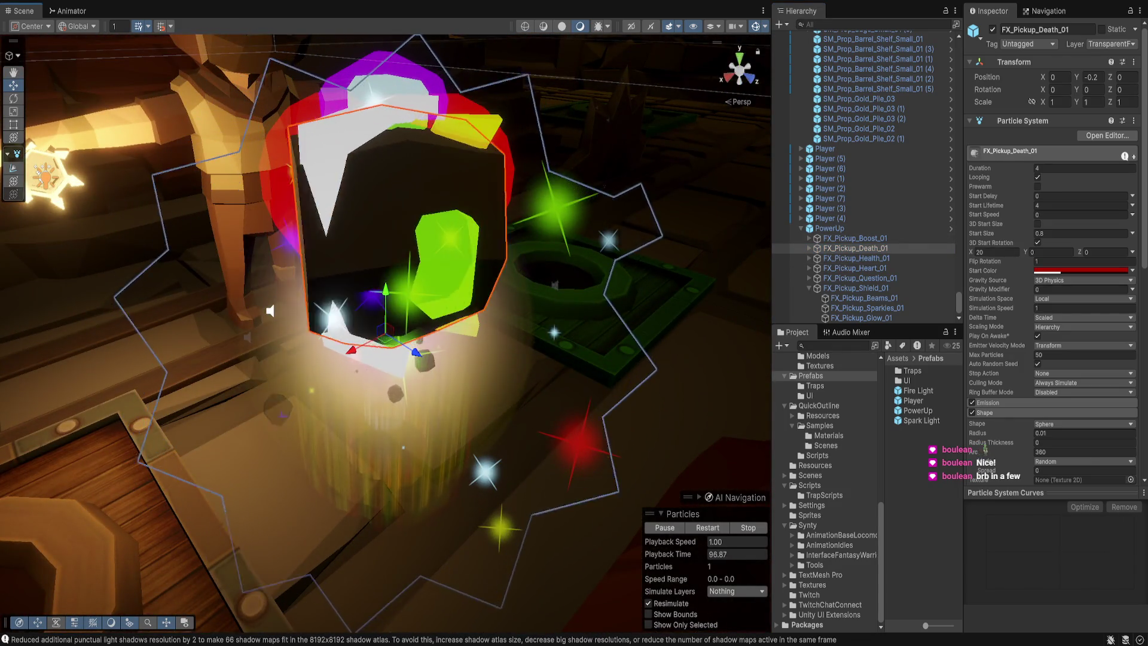
pyautogui.click(857, 257)
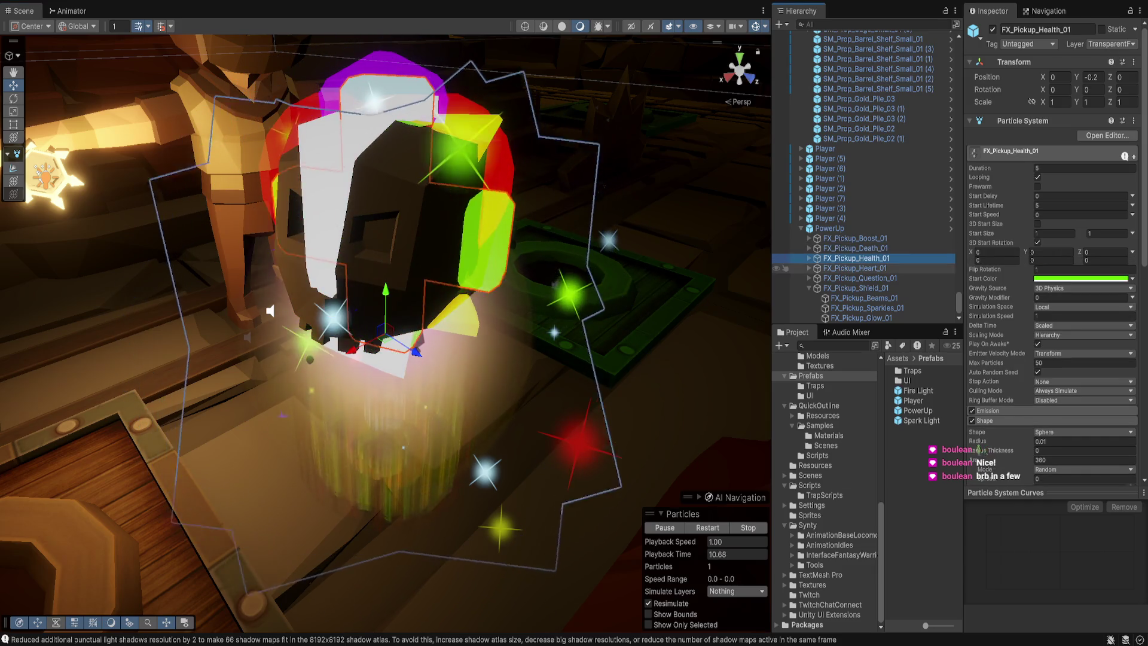
pyautogui.press('Down')
pyautogui.press('Down')
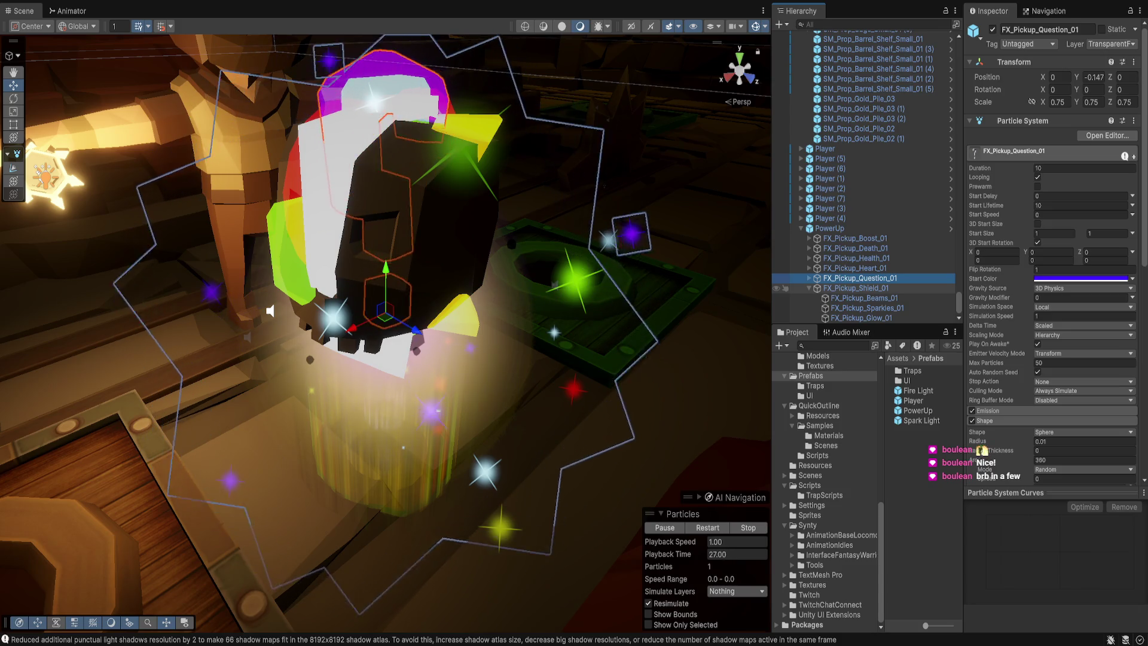
pyautogui.click(855, 238)
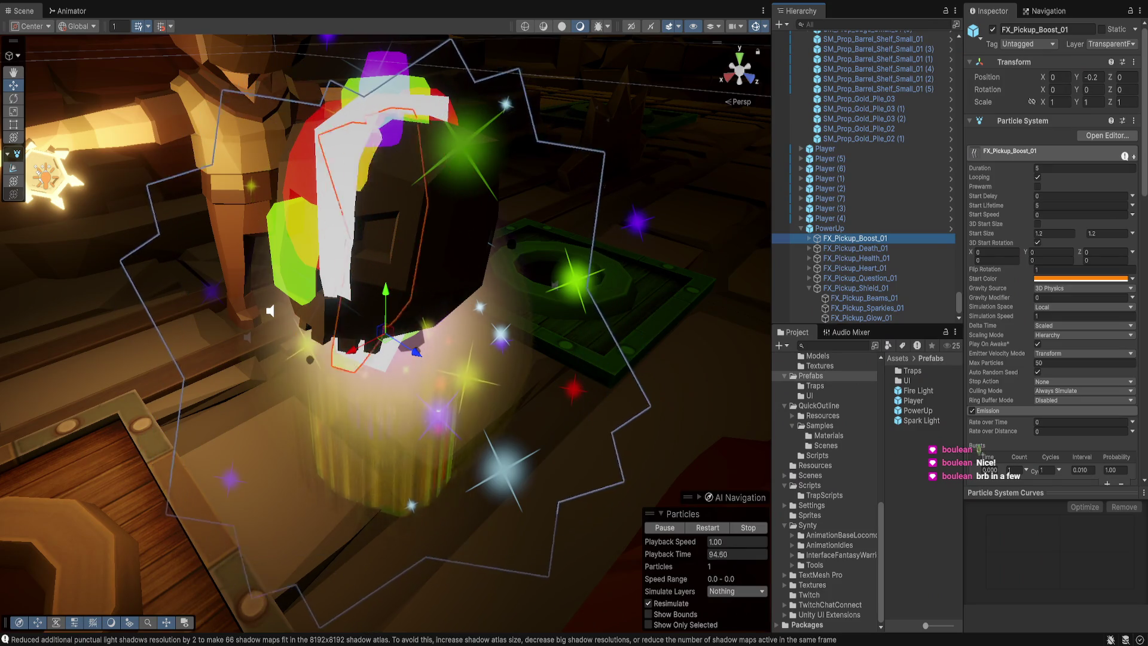
# Step: Check FX_Pickup_Shield_01, then select the five other effects, Boost through Question
pyautogui.click(855, 287)
pyautogui.click(856, 238)
pyautogui.keyDown('shift'); pyautogui.click(860, 278); pyautogui.keyUp('shift')
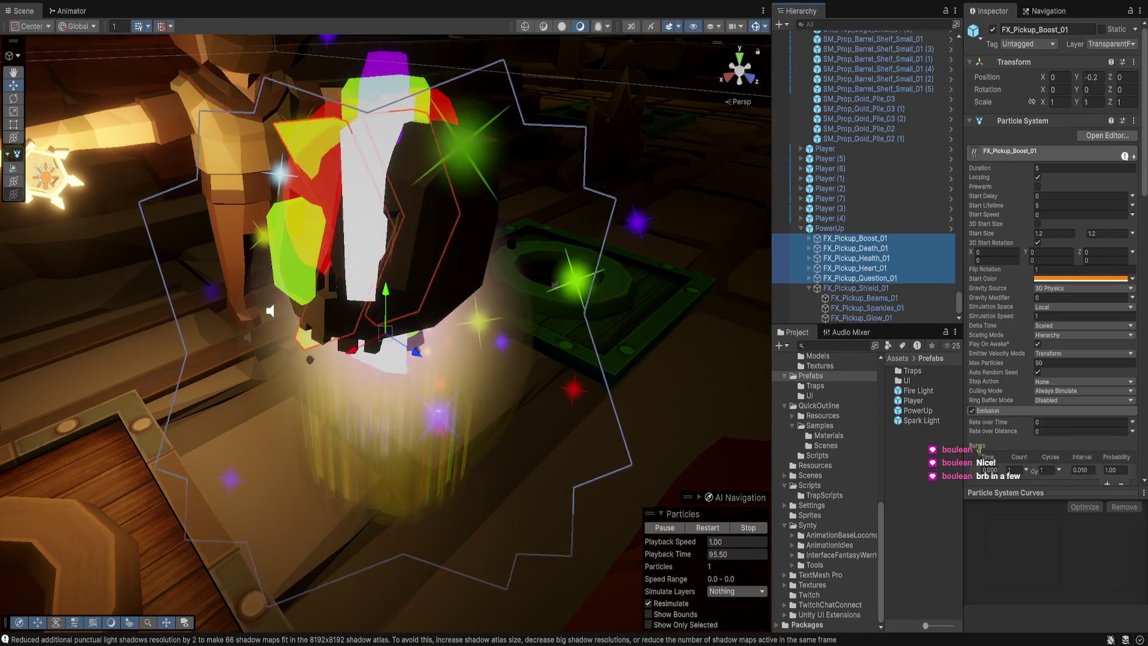
# Step: Deactivate the five non-shield pickup effects with Alt+Shift+A
pyautogui.hotkey('alt', 'shift', 'a')
pyautogui.press('Down')
pyautogui.press('Down')
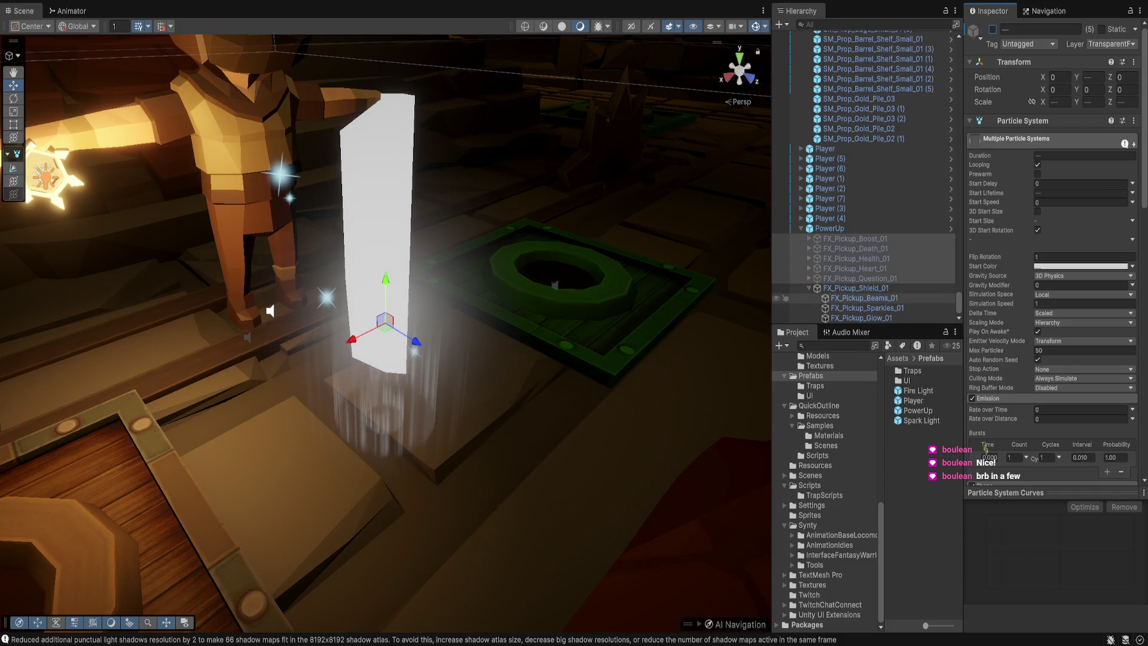
pyautogui.press('Up')
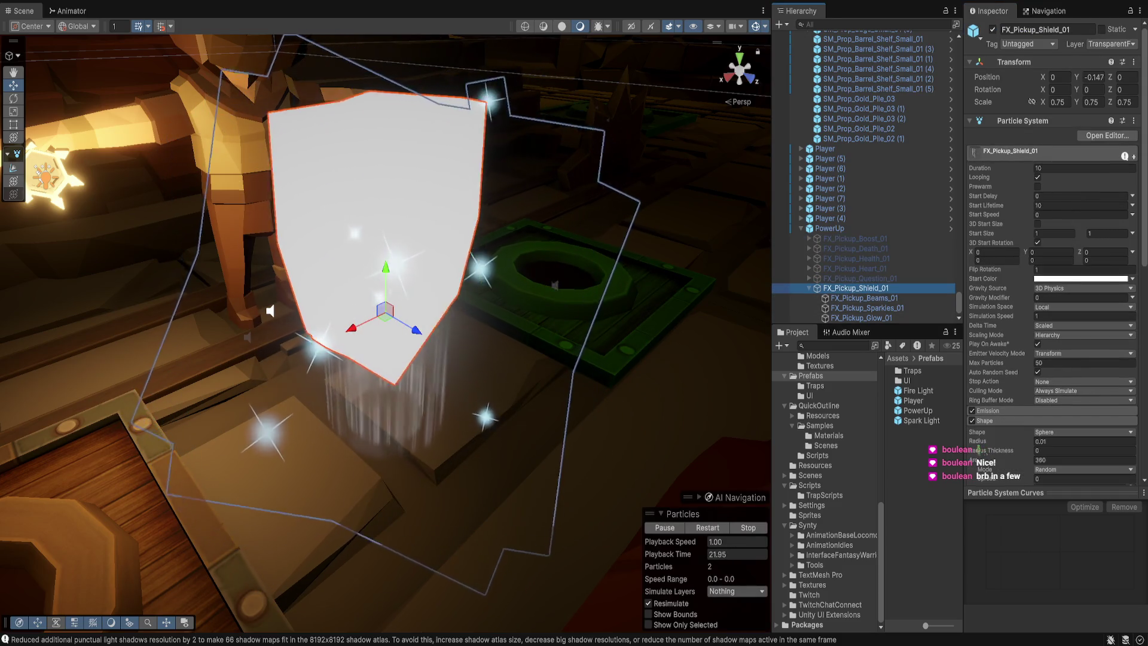
# Step: Orbit closer to FX_Pickup_Shield_01, restart its simulation, and switch its Start Color to cyan
pyautogui.moveTo(385, 359); pyautogui.dragTo(395, 323)
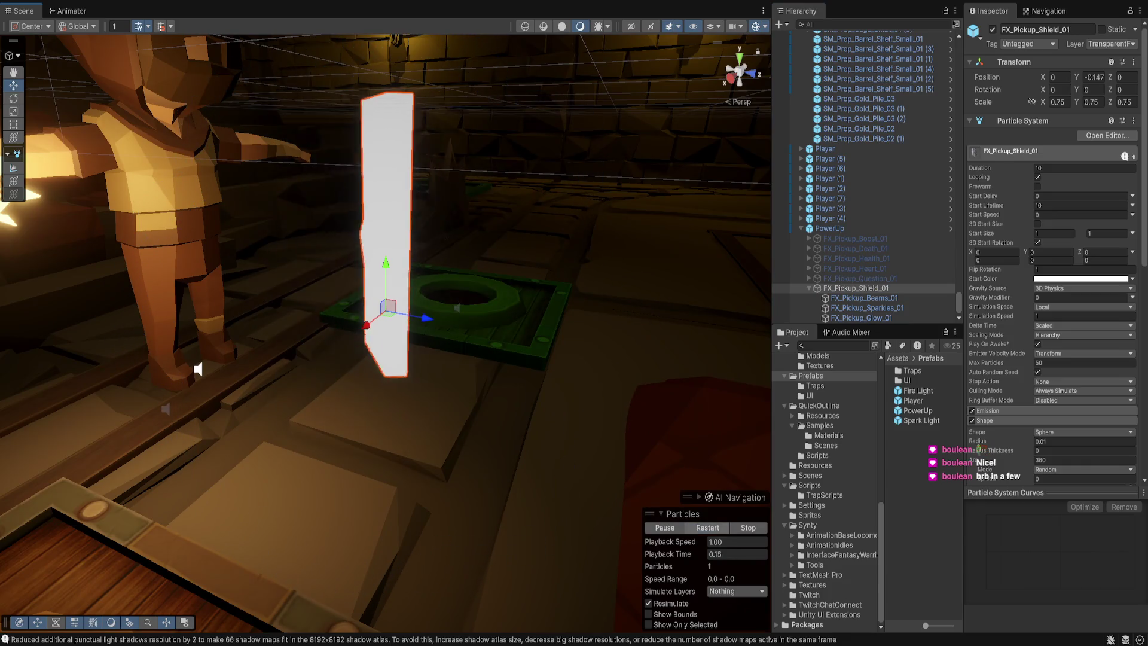
pyautogui.scroll(3, 386, 333)
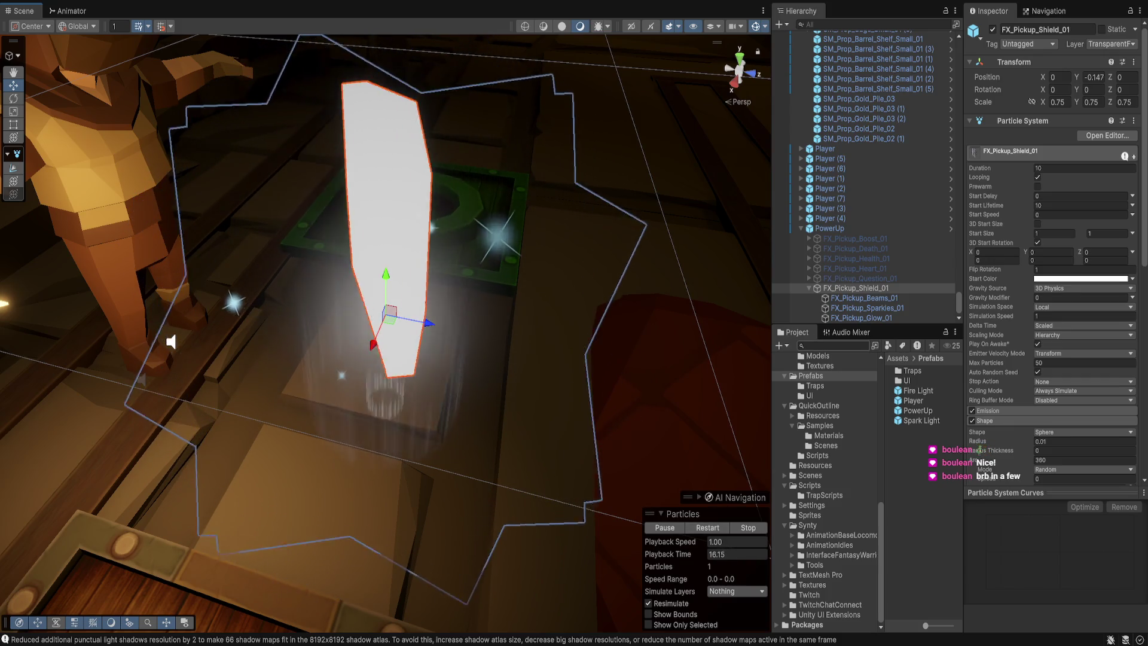
pyautogui.click(855, 288)
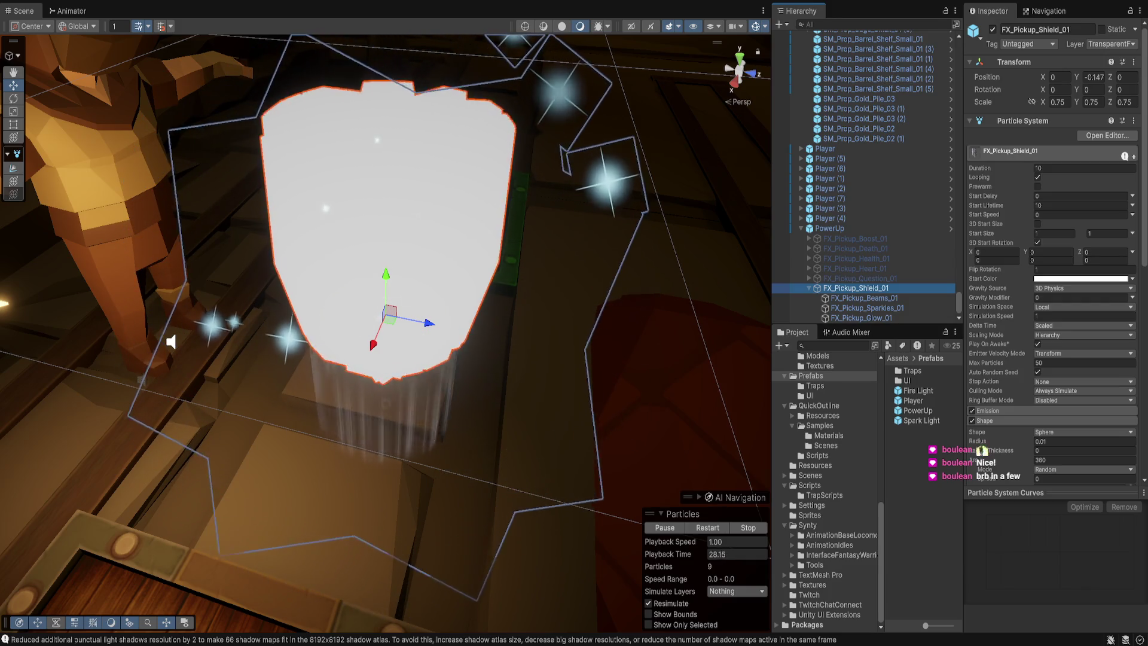
pyautogui.click(389, 239)
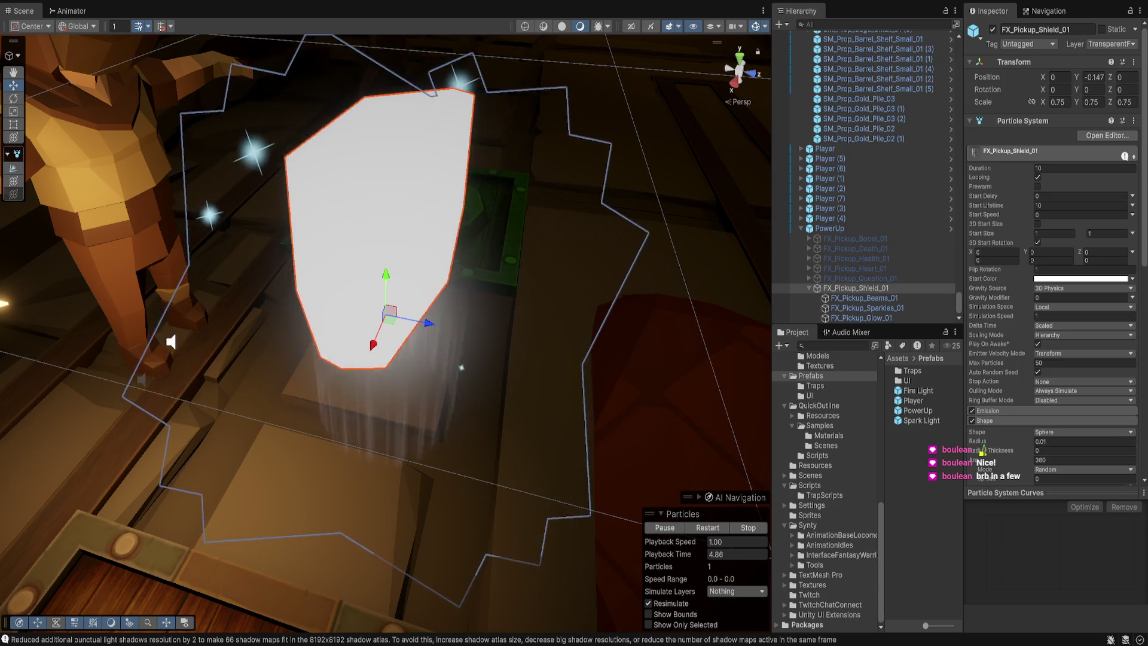
pyautogui.hotkey('ctrl', 'z')
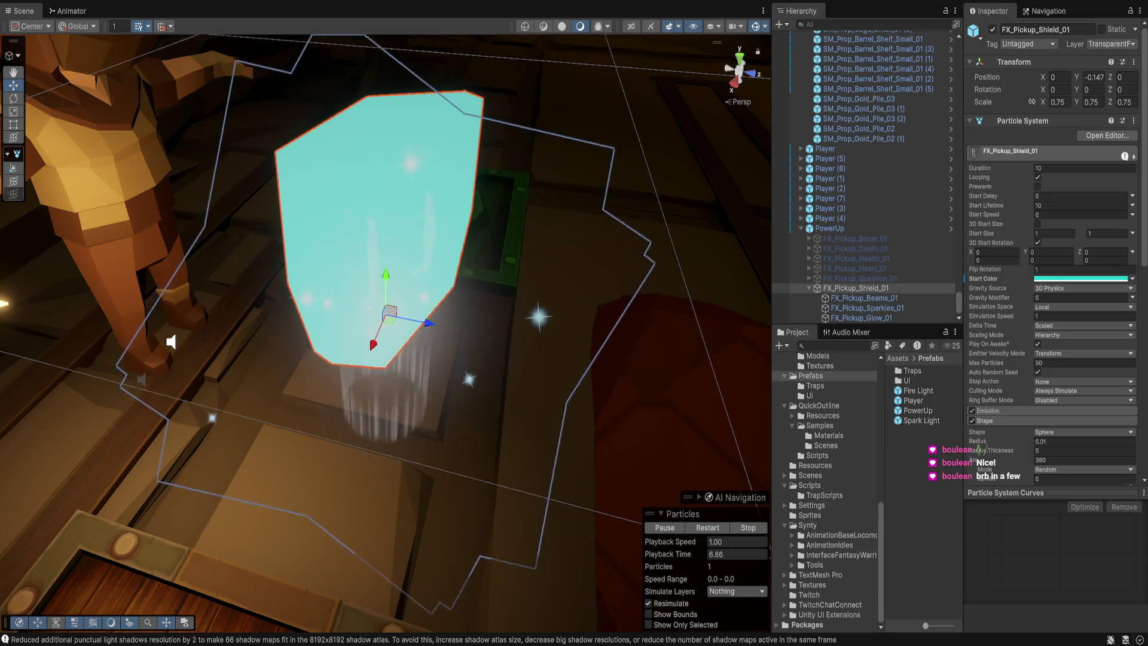
# Step: Try the shield's Start Color as cyan, white and blue, then settle on a blue-violet
pyautogui.hotkey('ctrl', 'z')
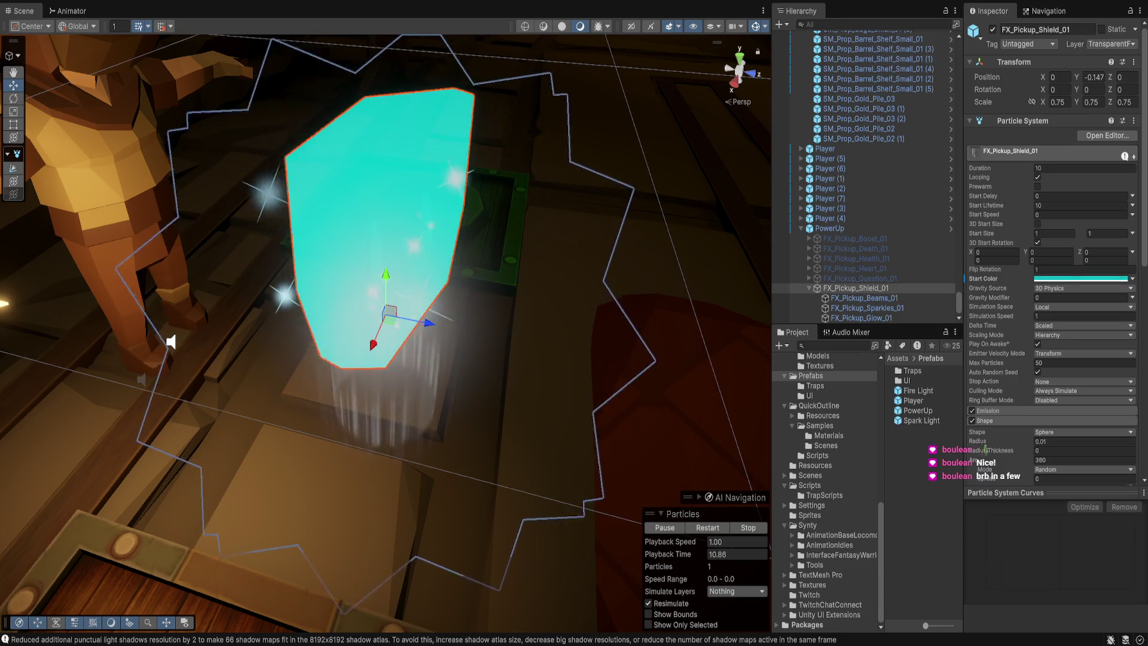
pyautogui.hotkey('ctrl', 'z')
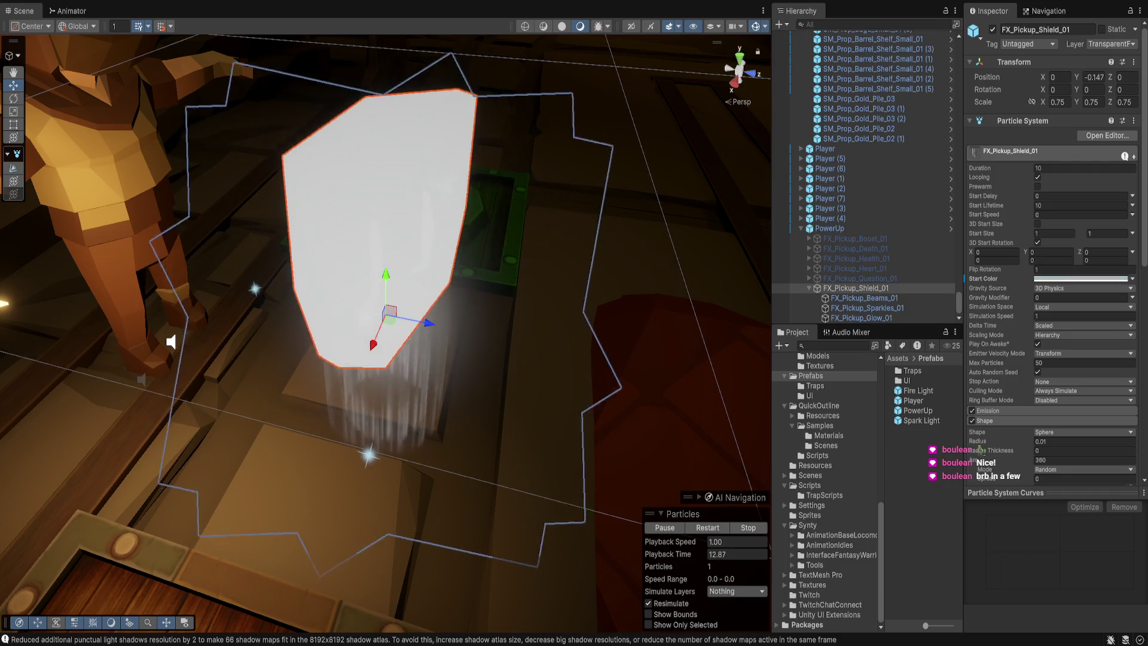
pyautogui.hotkey('ctrl', 'y')
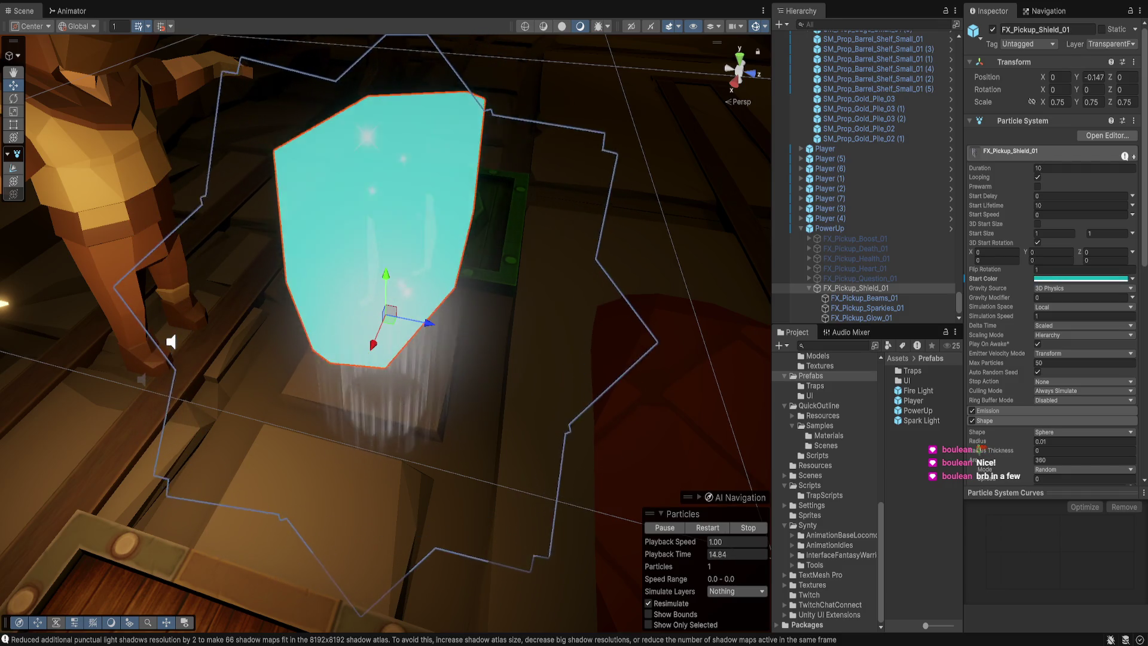
pyautogui.hotkey('ctrl', 'y')
pyautogui.hotkey('ctrl', 'z')
pyautogui.hotkey('ctrl', 'z')
pyautogui.hotkey('ctrl', 'y')
pyautogui.hotkey('ctrl', 'y')
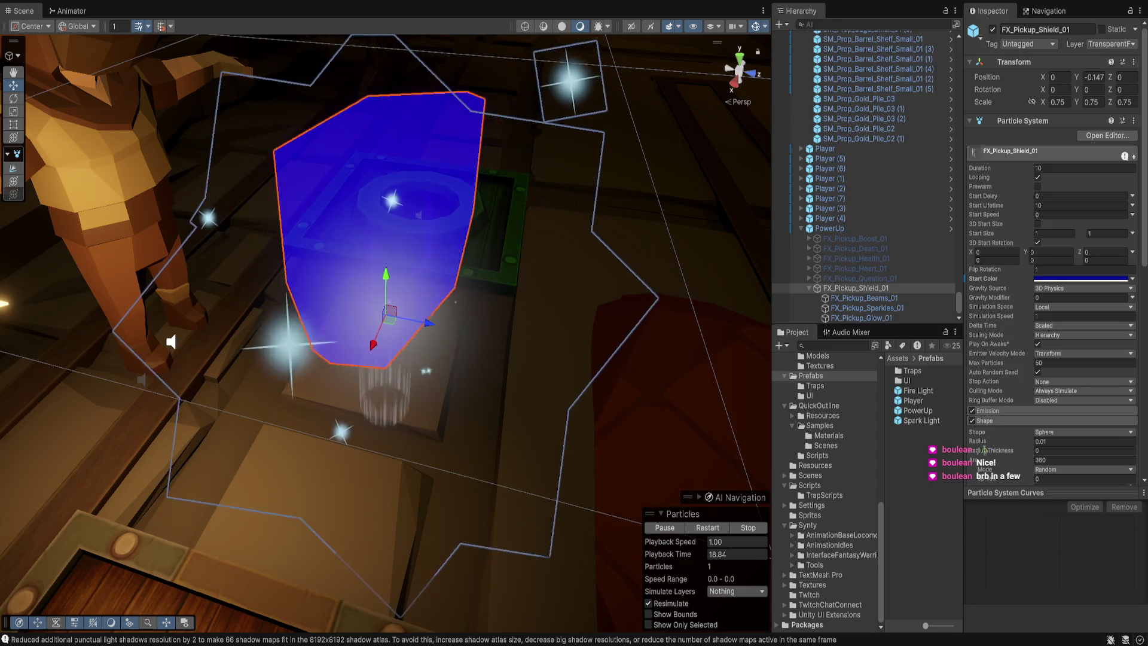
pyautogui.hotkey('ctrl', 'z')
pyautogui.hotkey('ctrl', 'z')
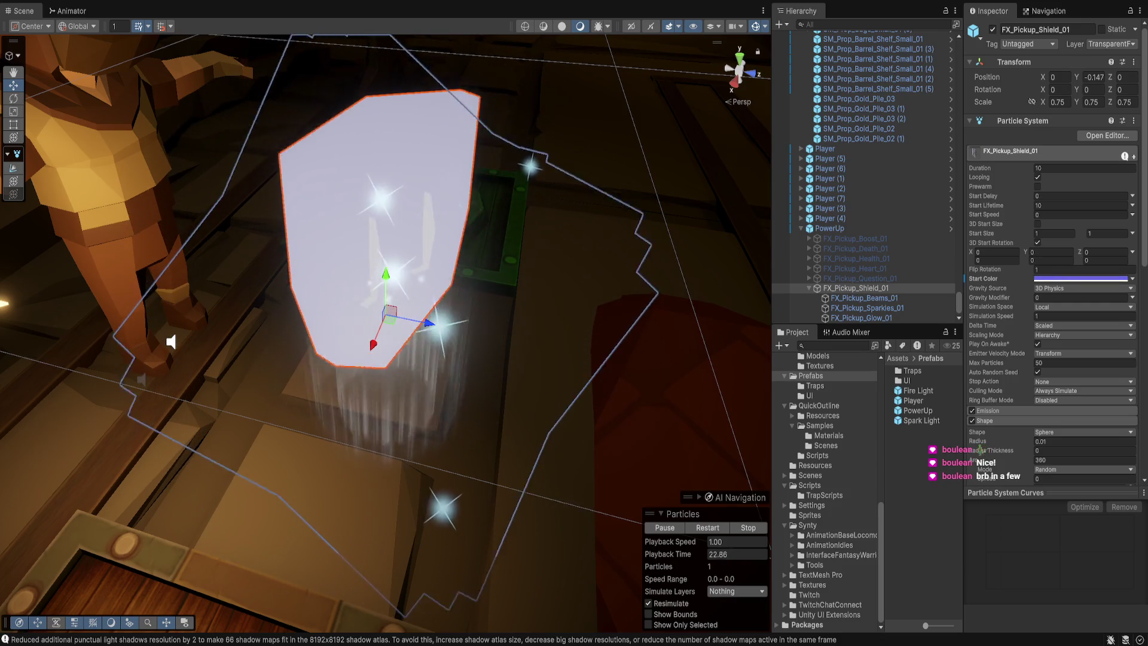
pyautogui.hotkey('ctrl', 'z')
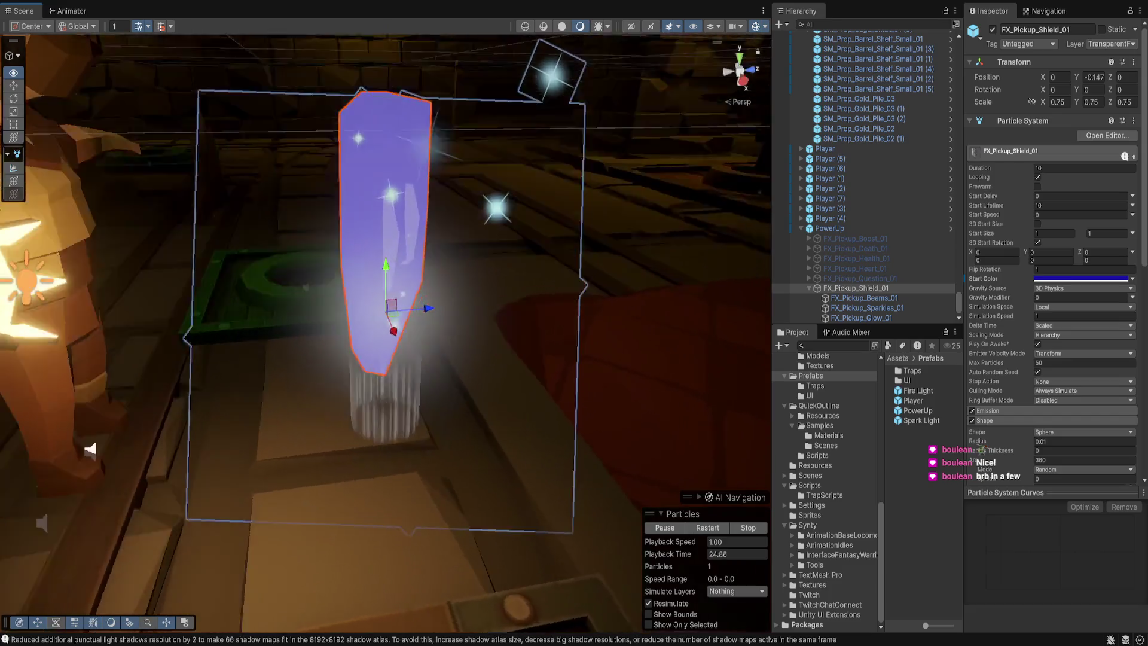
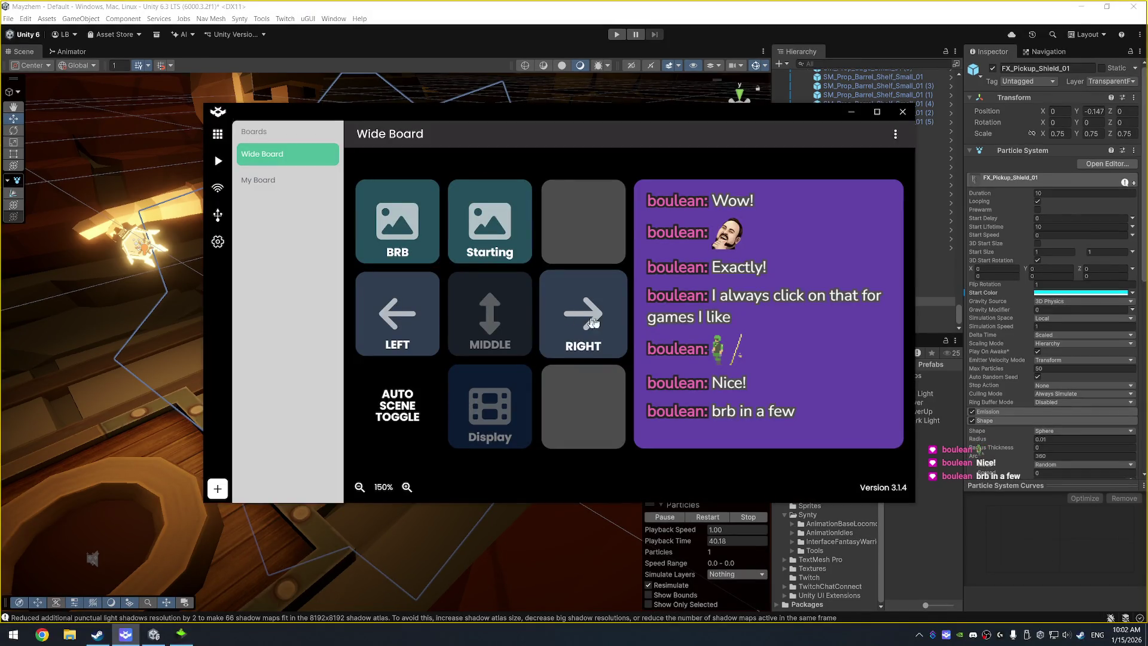
# Step: Start a new button on the Wide Board and look at its image and background options
pyautogui.moveTo(532, 111); pyautogui.dragTo(515, 106)
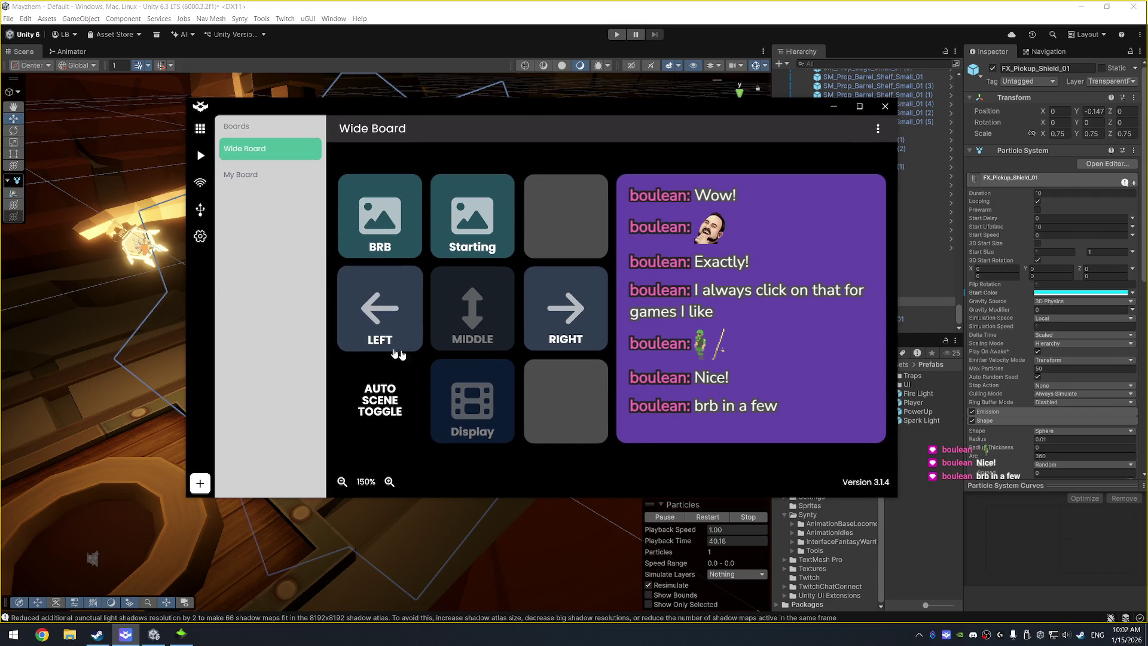
pyautogui.click(571, 401)
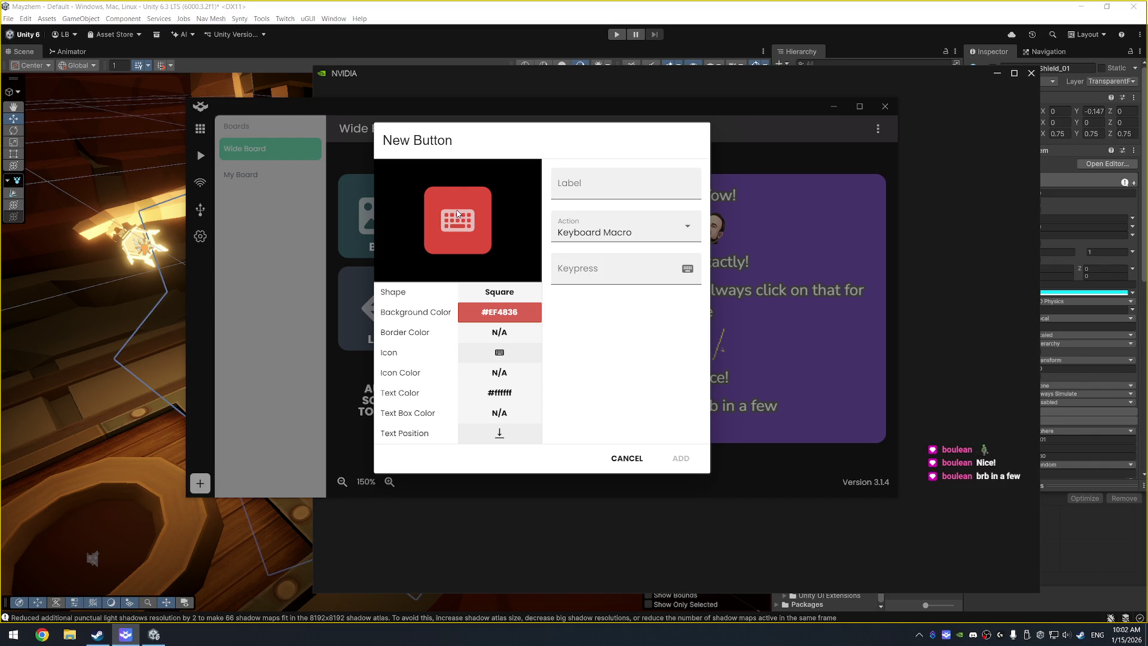
pyautogui.click(458, 213)
pyautogui.click(686, 402)
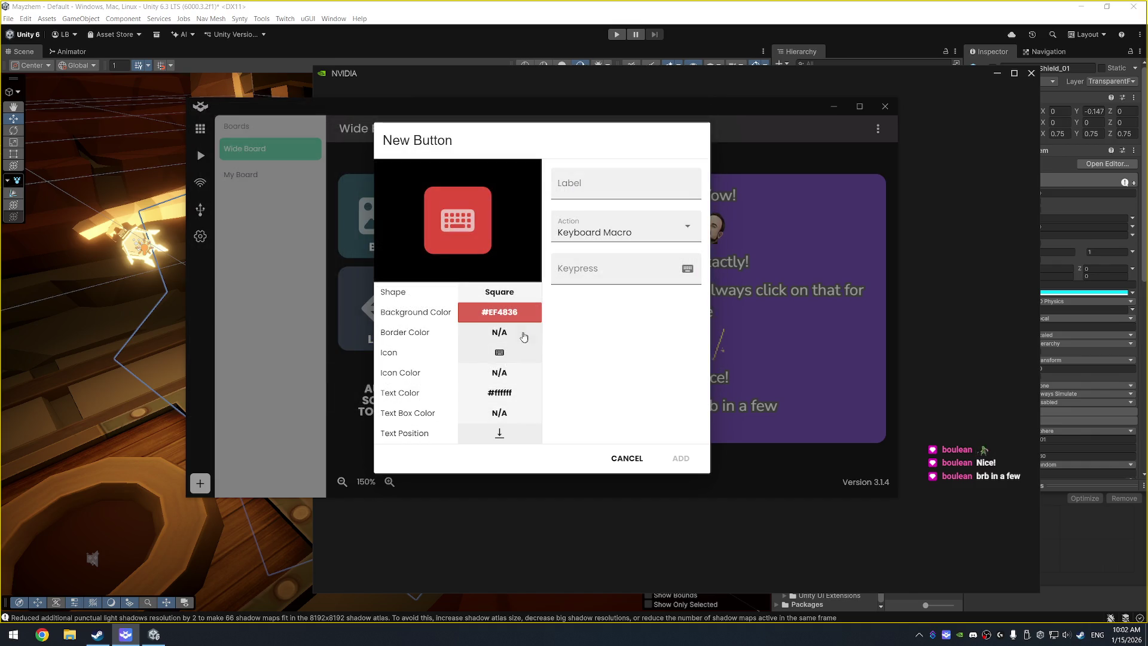
pyautogui.click(500, 293)
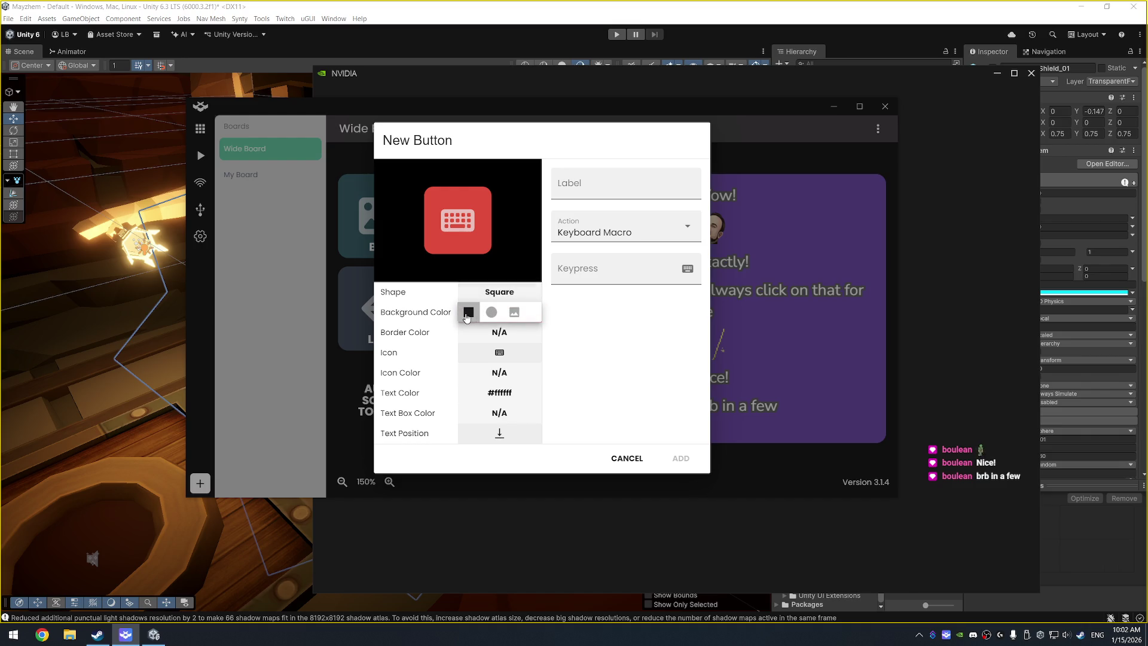
# Step: Give the new button a microphone icon found by searching 'mic'
pyautogui.click(495, 353)
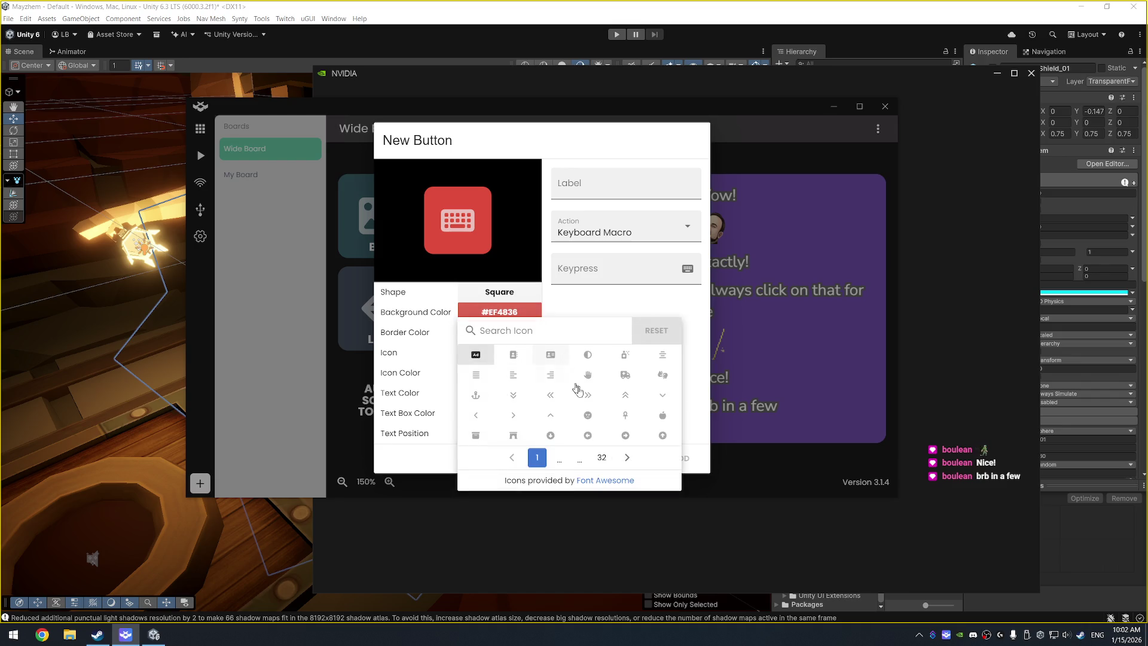
pyautogui.click(628, 458)
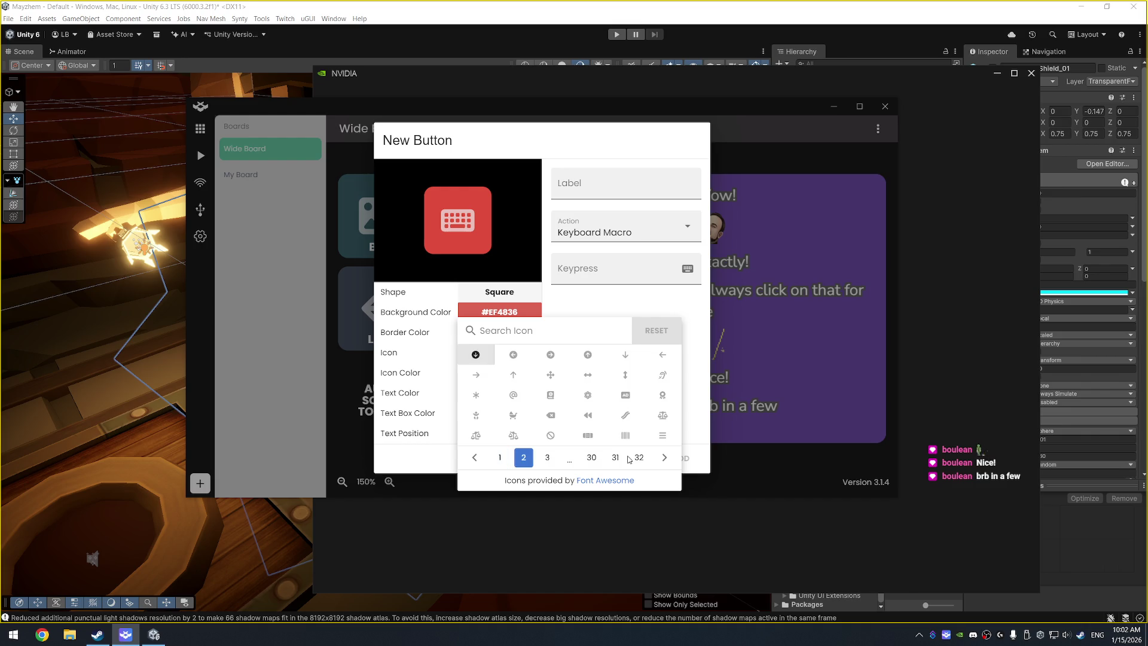
pyautogui.write('mic')
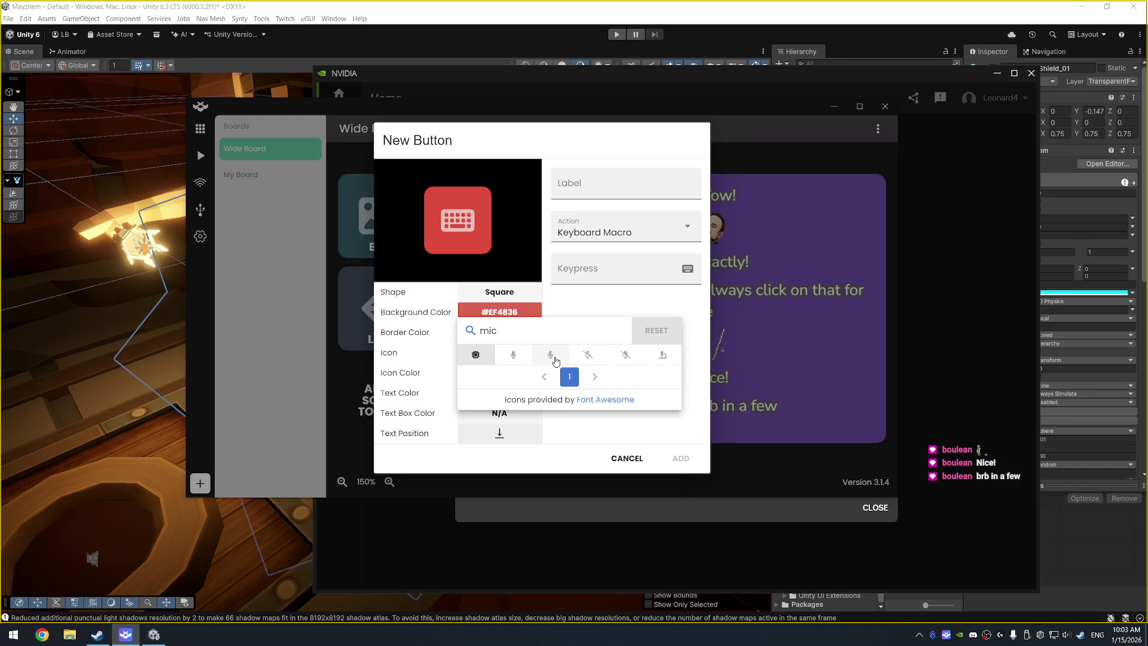
pyautogui.click(514, 357)
pyautogui.click(697, 314)
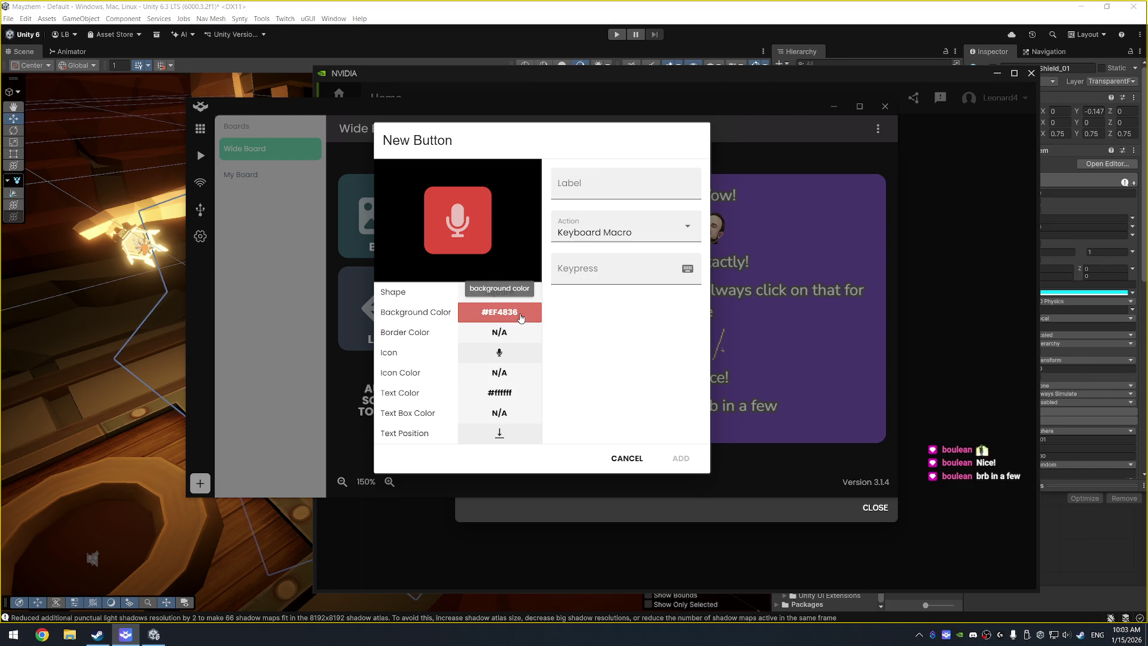
pyautogui.tripleClick(681, 221)
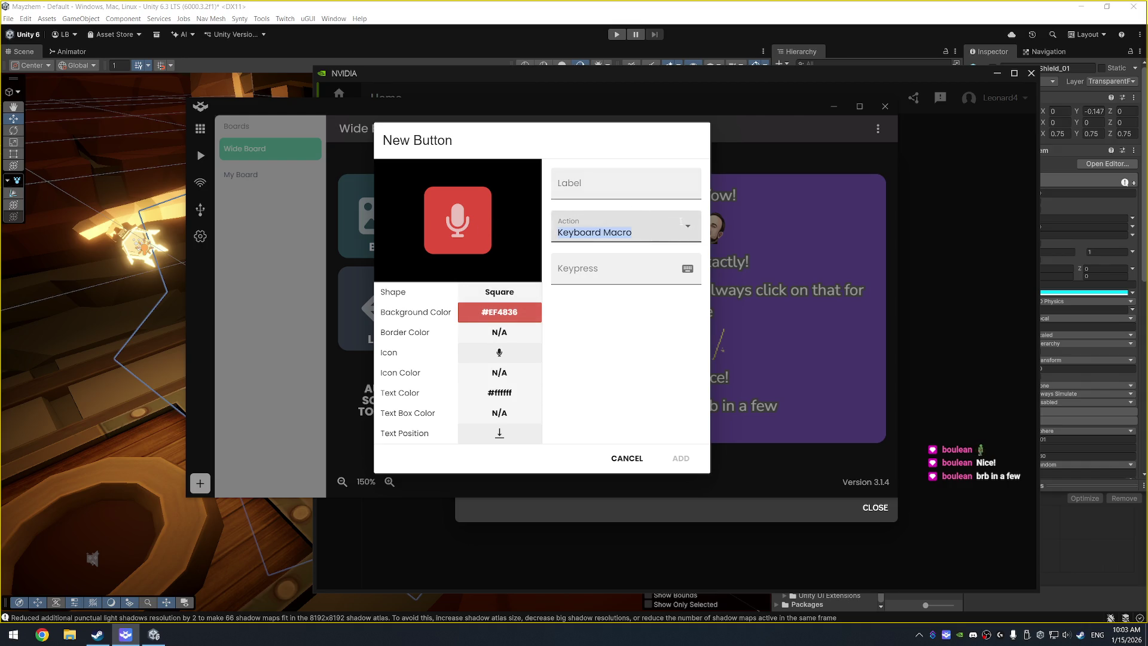
# Step: Set the button action to OBS Audio Source Control with Toggle Mute
pyautogui.click(682, 221)
pyautogui.scroll(-2, 635, 335)
pyautogui.scroll(-5, 635, 342)
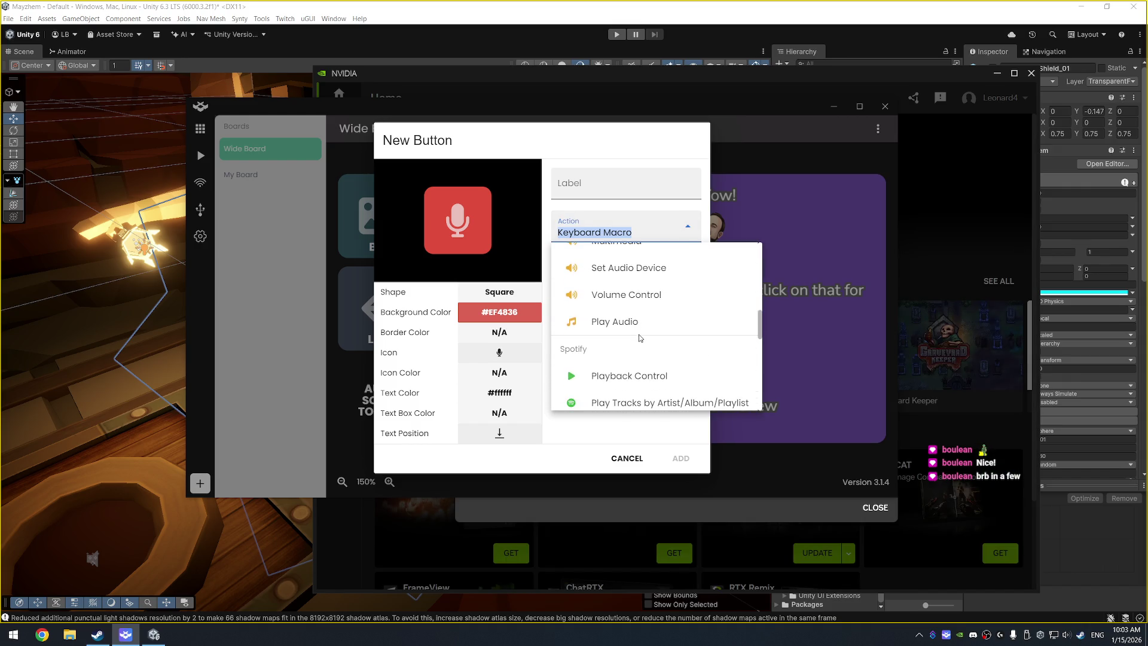
pyautogui.scroll(-5, 629, 346)
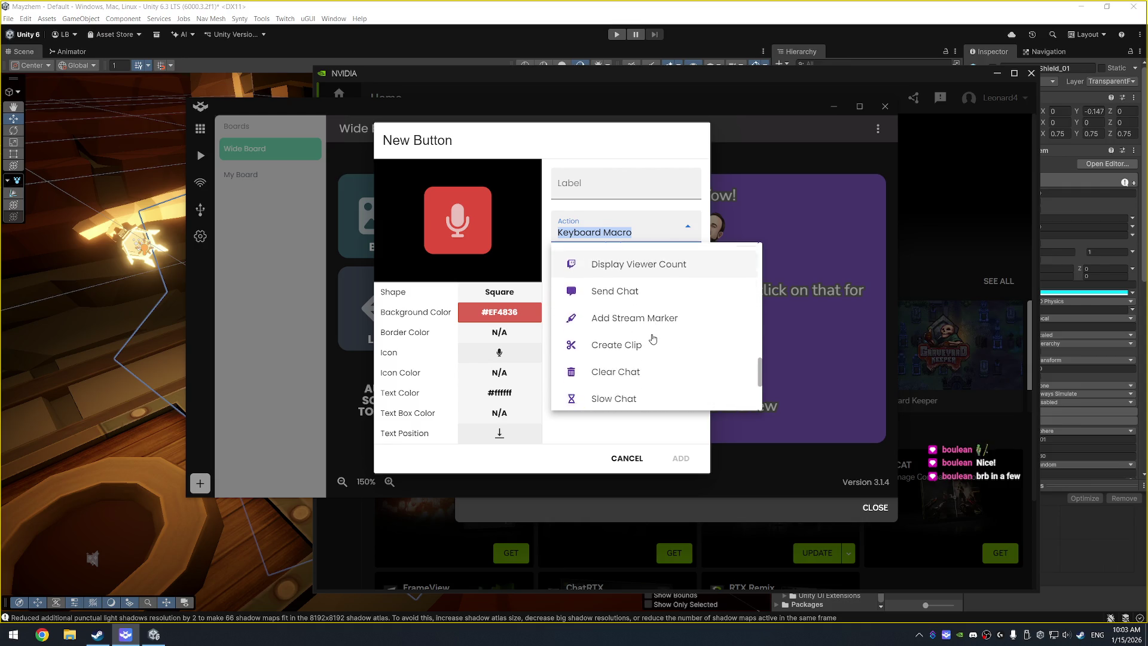
pyautogui.scroll(-3, 653, 339)
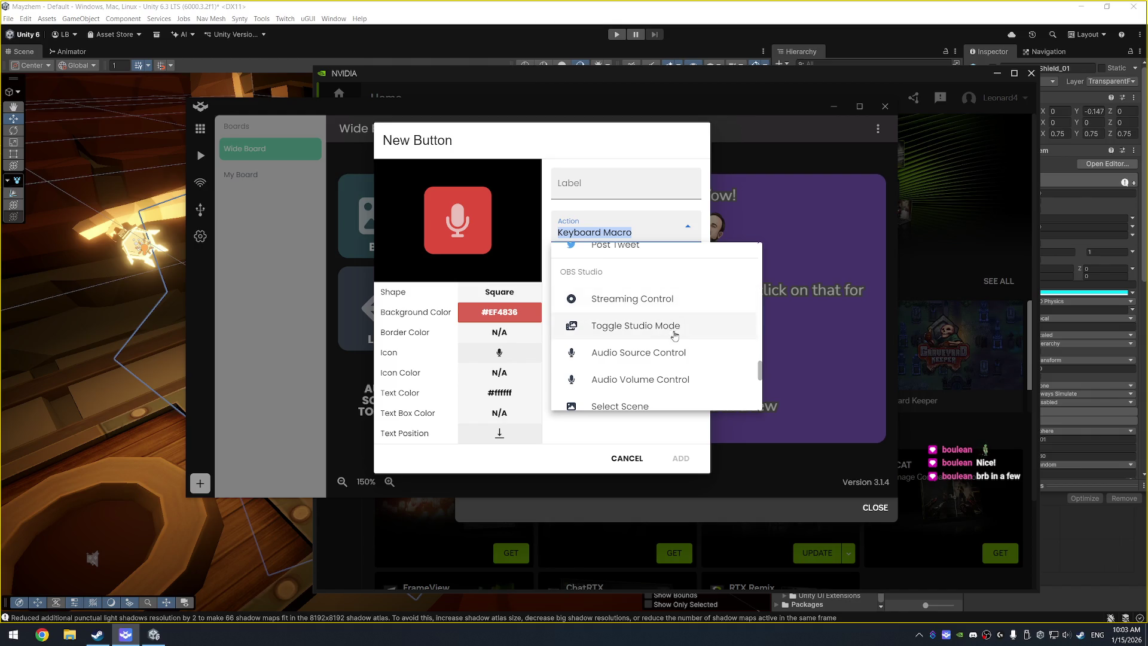
pyautogui.click(658, 352)
pyautogui.click(681, 312)
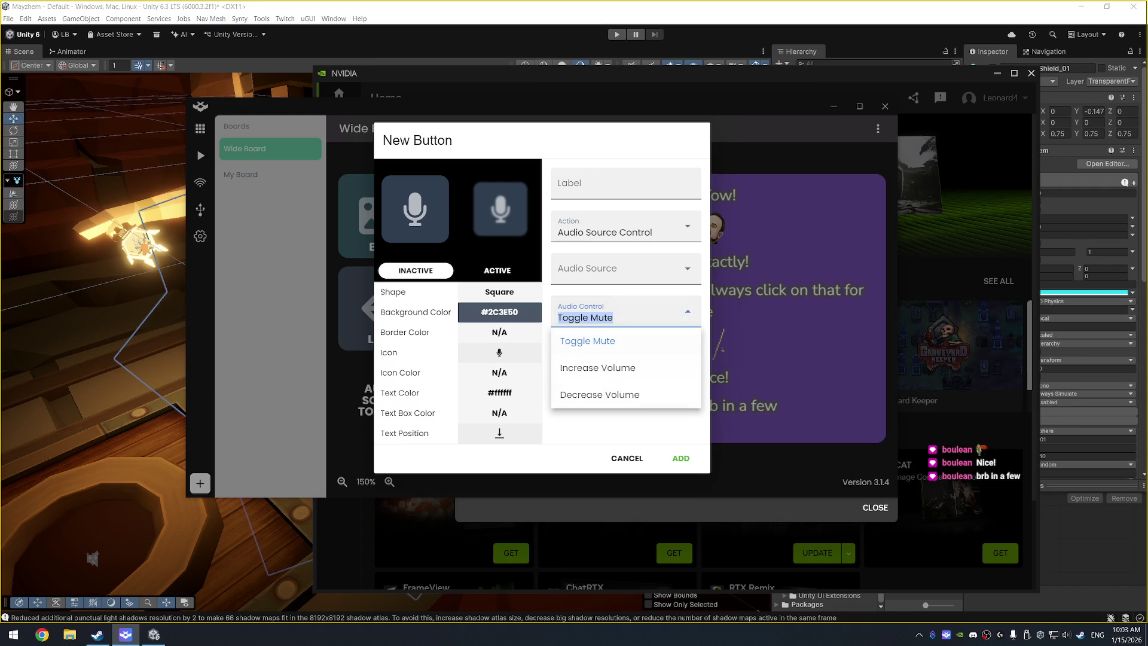
pyautogui.click(624, 346)
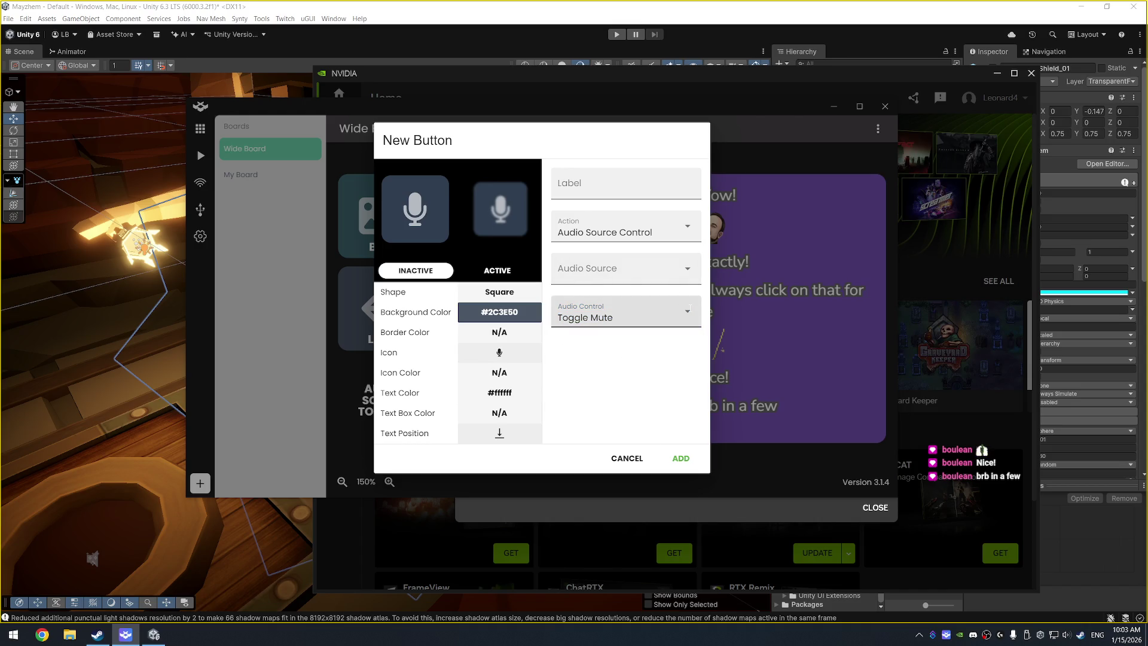
# Step: Choose Mic/Aux as the button's audio source
pyautogui.click(688, 272)
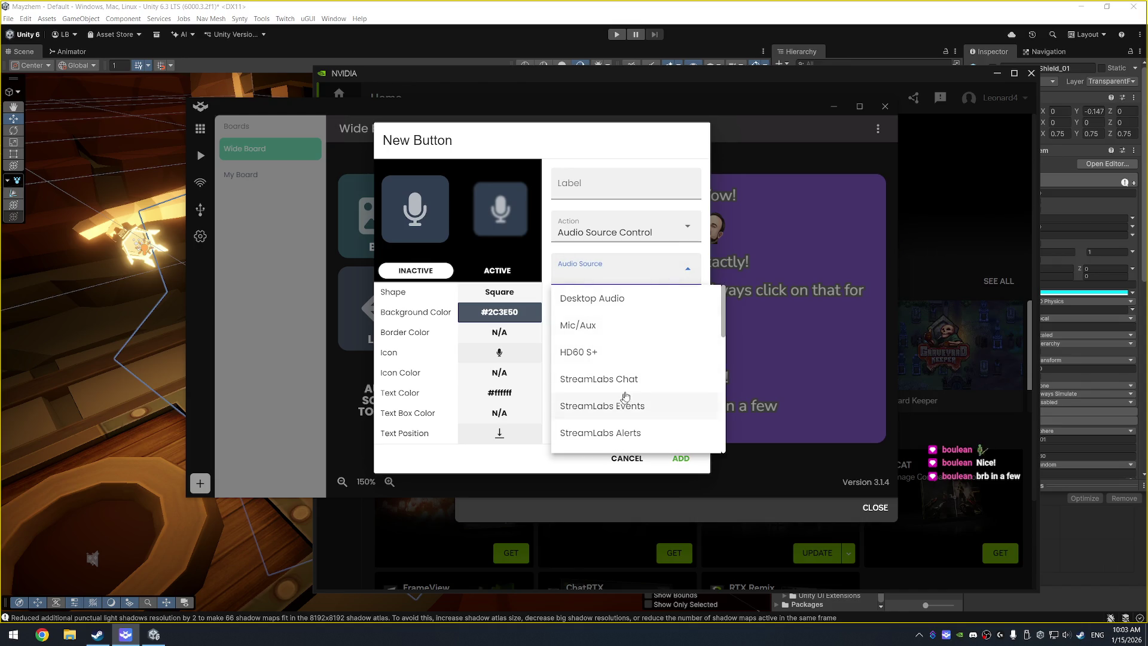
pyautogui.scroll(-1, 725, 310)
pyautogui.scroll(1, 720, 303)
pyautogui.scroll(-5, 718, 304)
pyautogui.scroll(-5, 708, 403)
pyautogui.moveTo(723, 431); pyautogui.dragTo(725, 310)
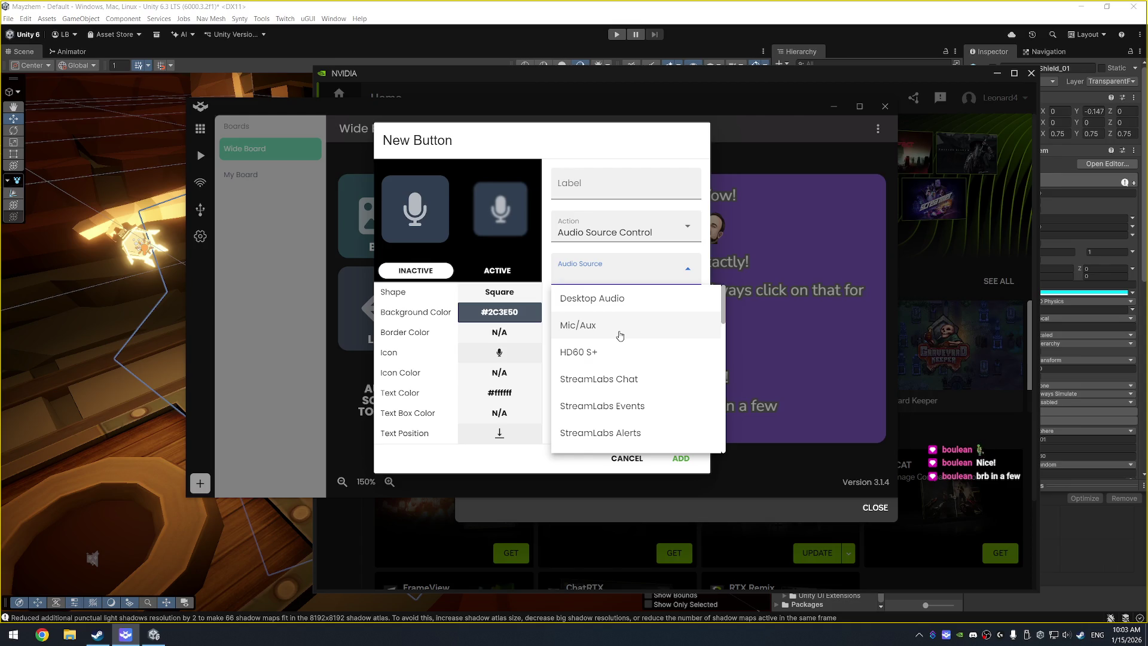
pyautogui.click(620, 336)
pyautogui.click(688, 308)
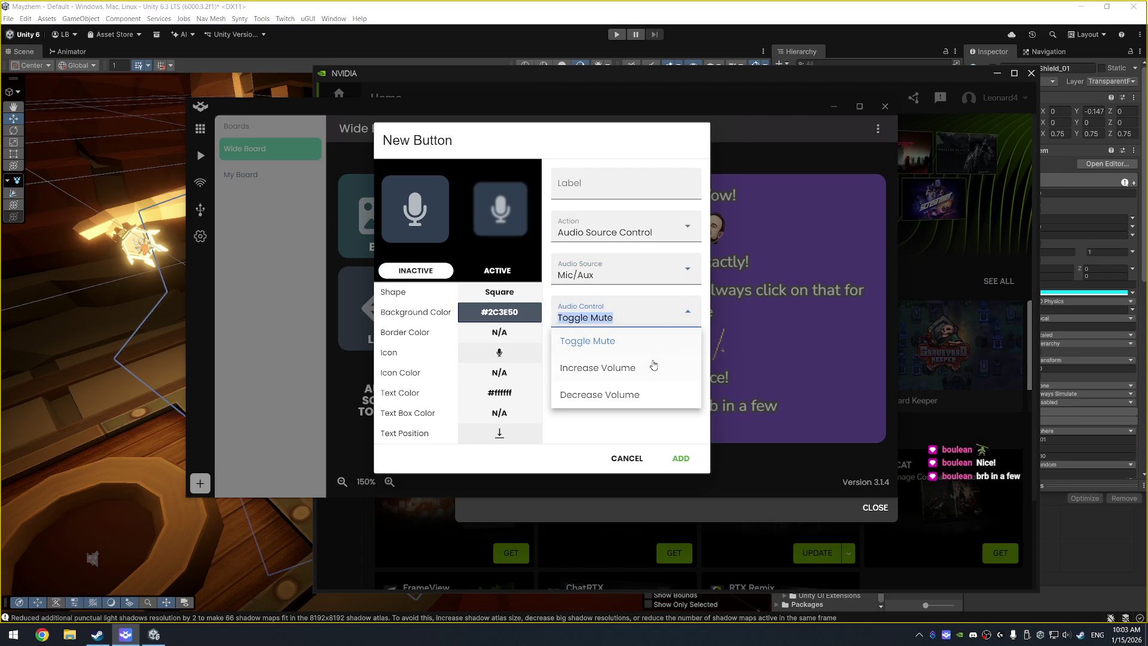
# Step: Browse the action list again and close it without changing the action
pyautogui.click(655, 230)
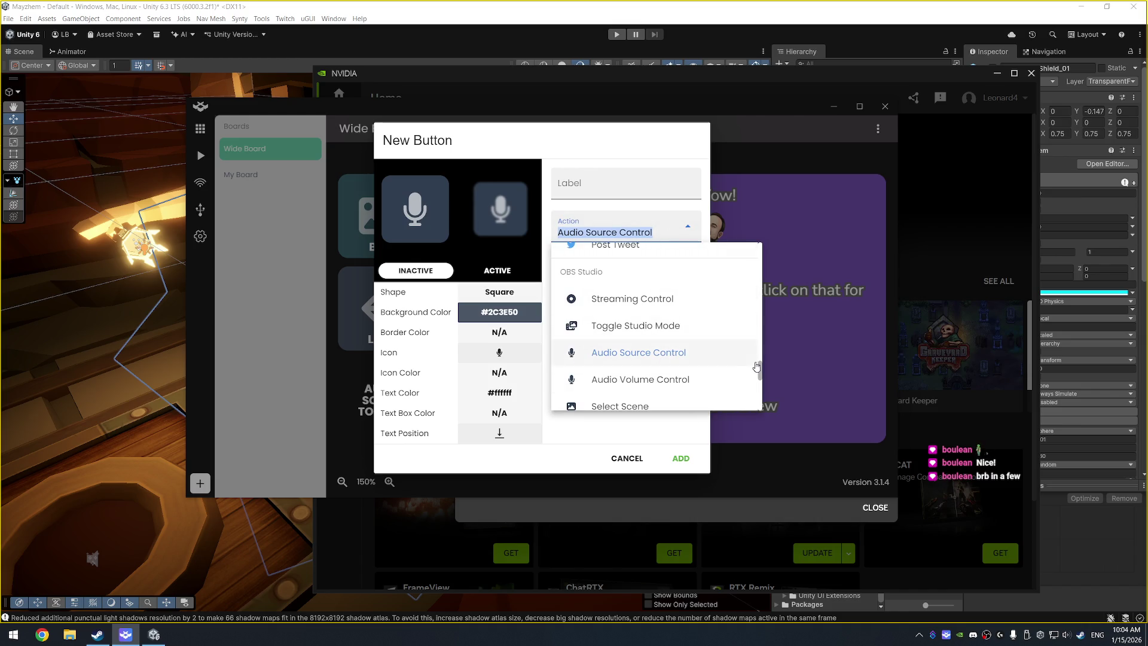
pyautogui.scroll(-3, 760, 368)
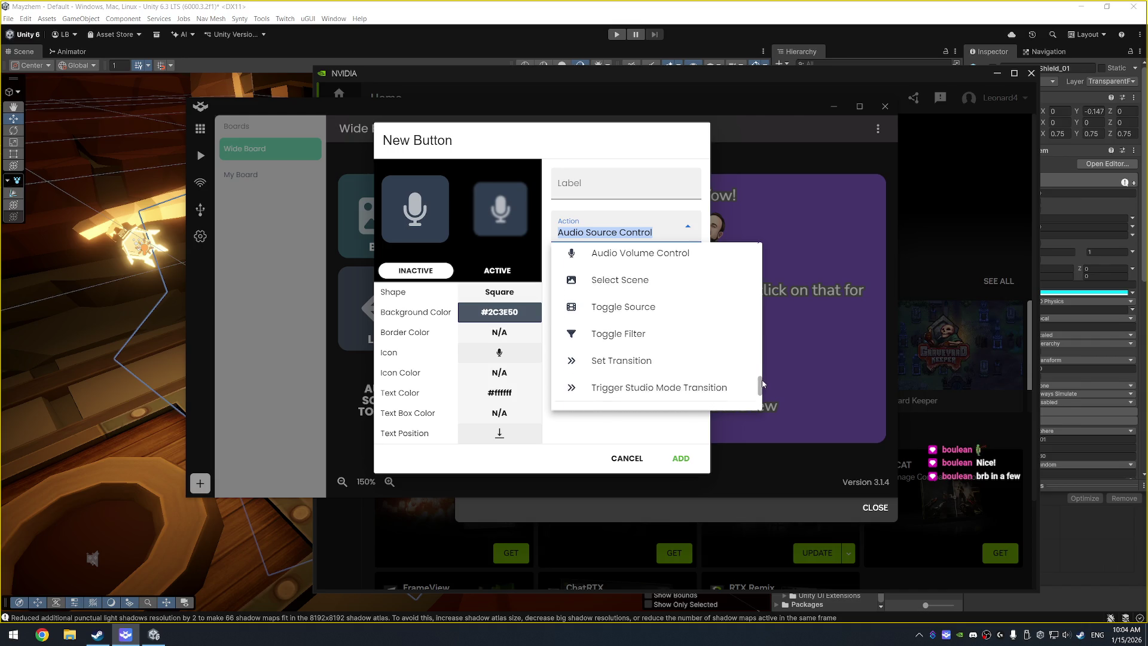
pyautogui.scroll(-5, 761, 388)
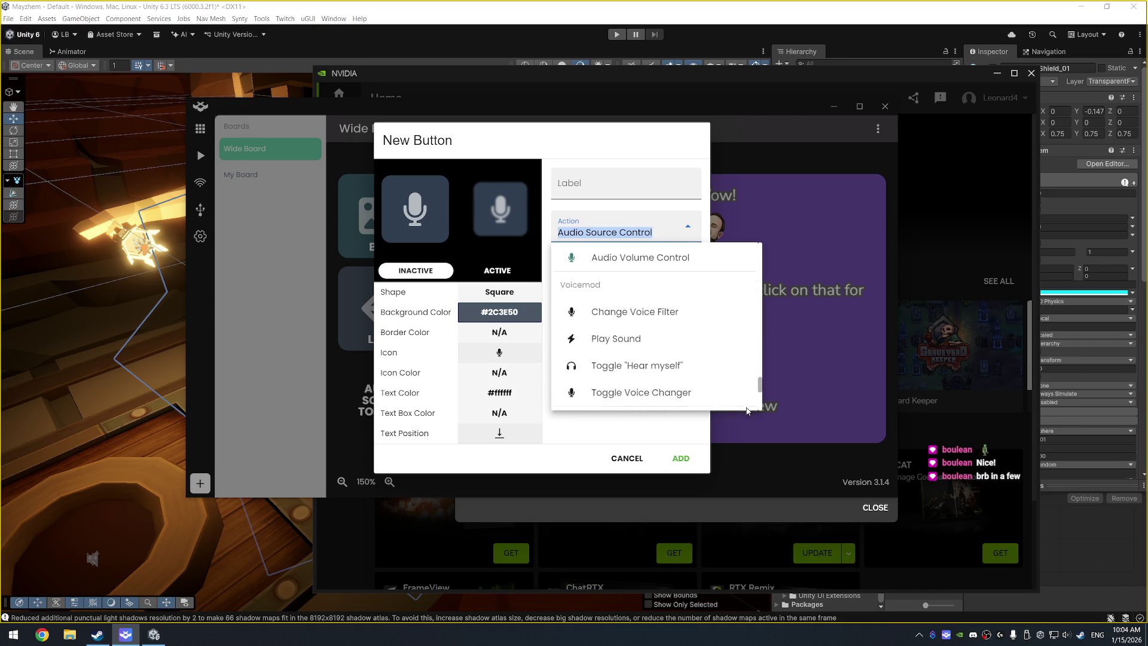
pyautogui.scroll(1, 744, 412)
pyautogui.scroll(-5, 744, 412)
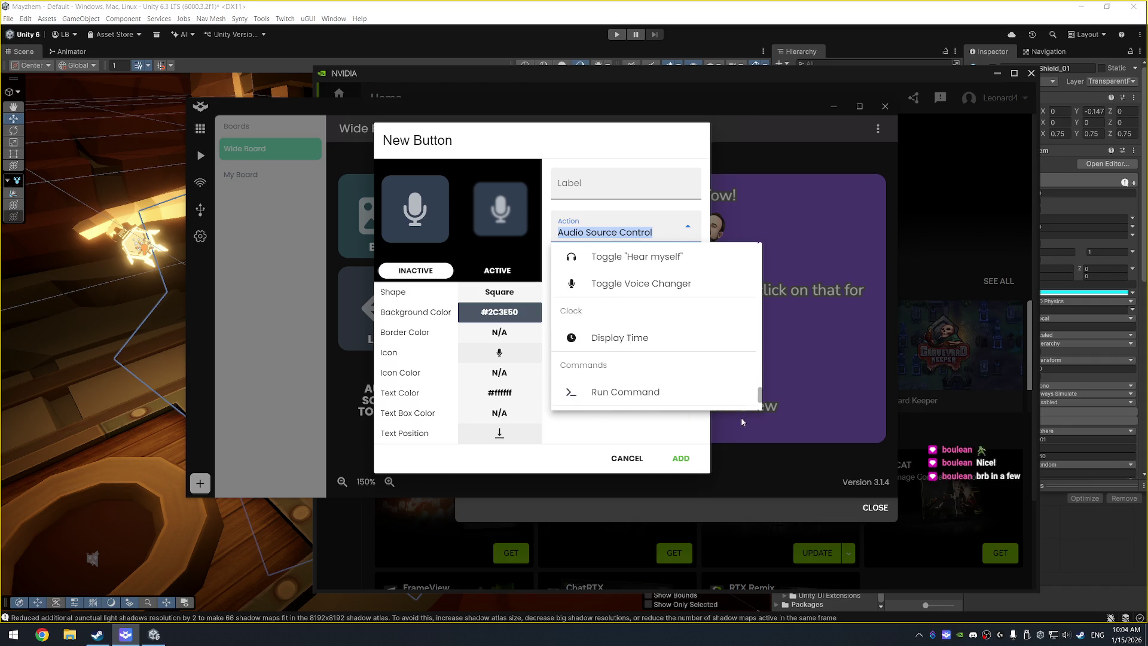
pyautogui.scroll(15, 731, 402)
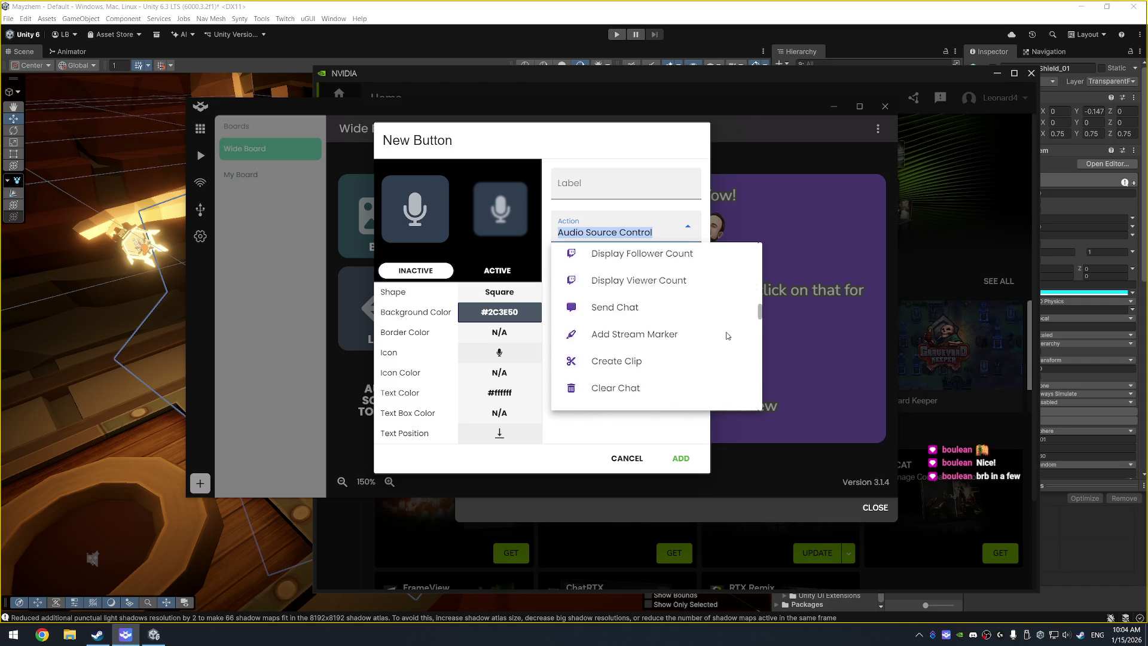
pyautogui.scroll(8, 729, 299)
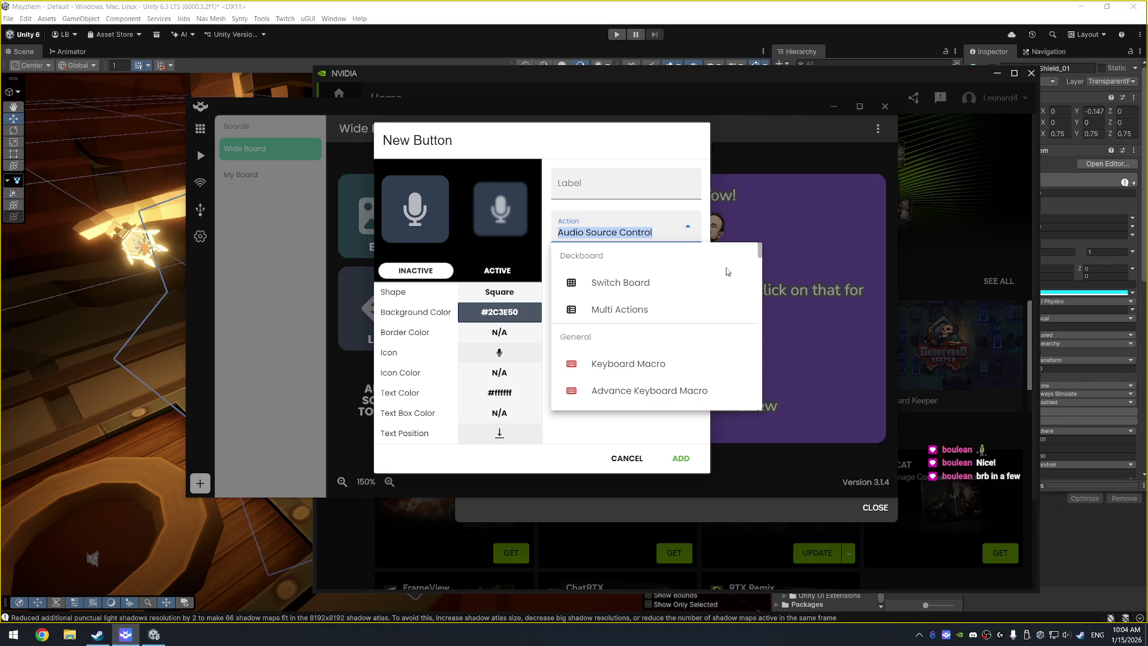
pyautogui.click(577, 127)
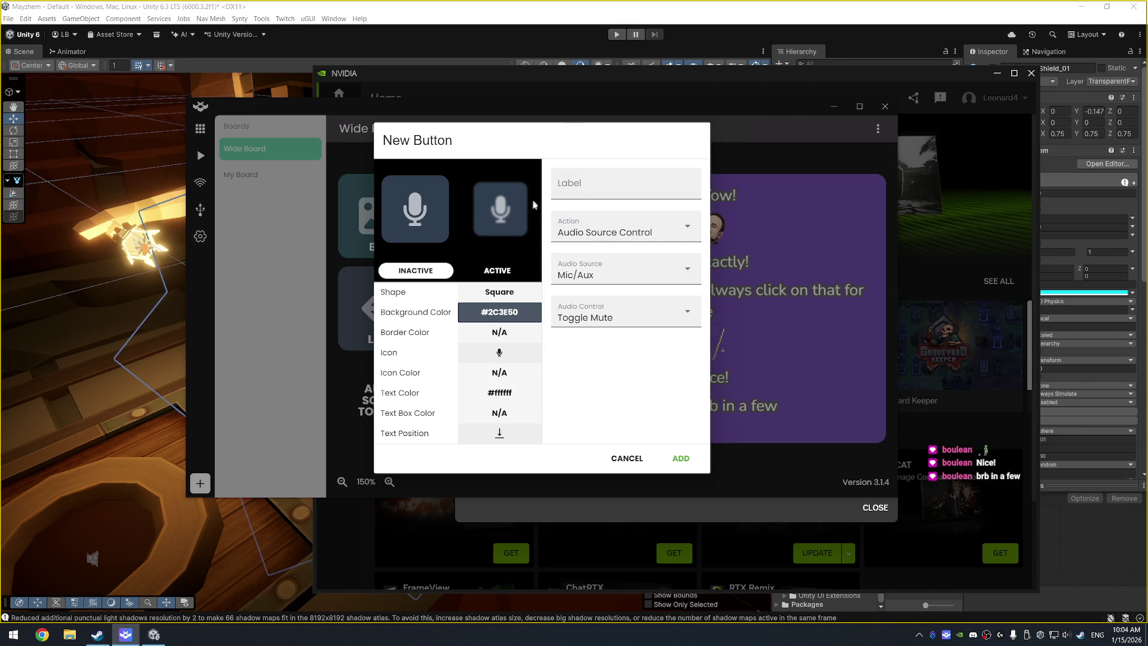
# Step: Launch Edge and search Bing for 'deckboard toggle push to talk obs'
pyautogui.press('super')
pyautogui.write('edge')
pyautogui.press('Return')
pyautogui.write('de')
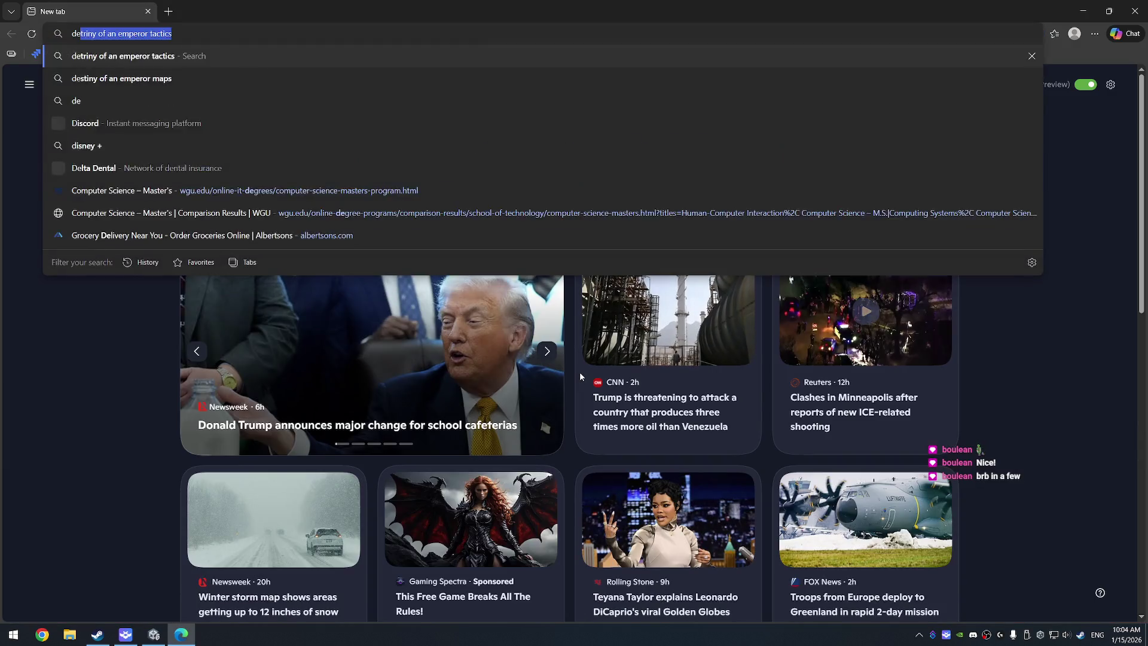
pyautogui.write('ckboard toggle ')
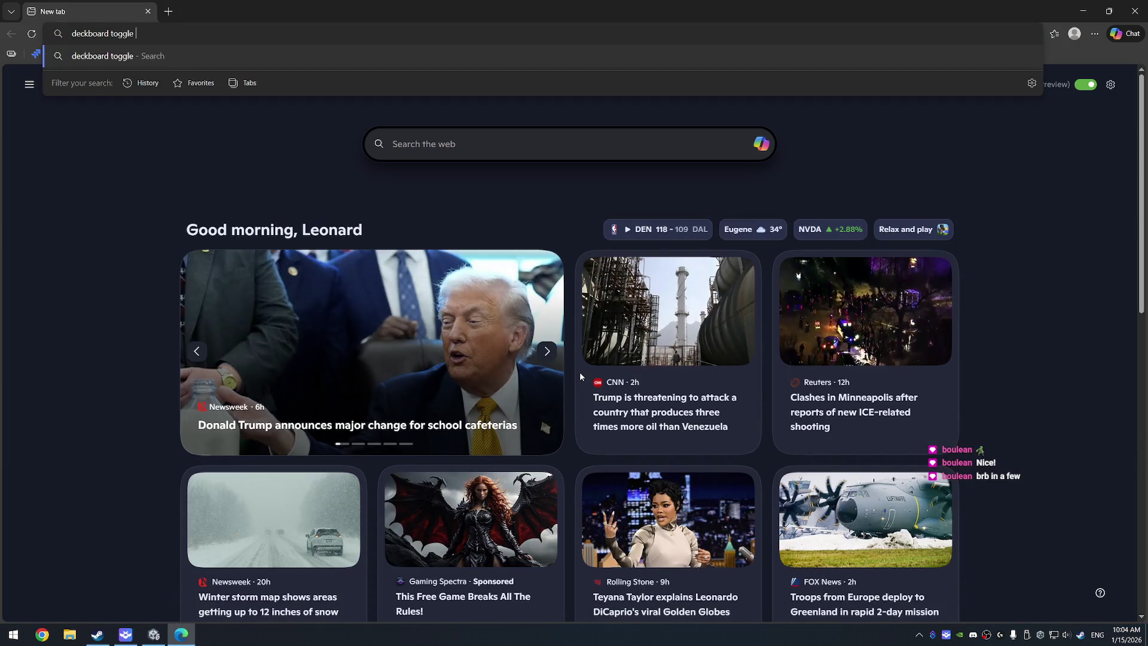
pyautogui.write('push to talk obs')
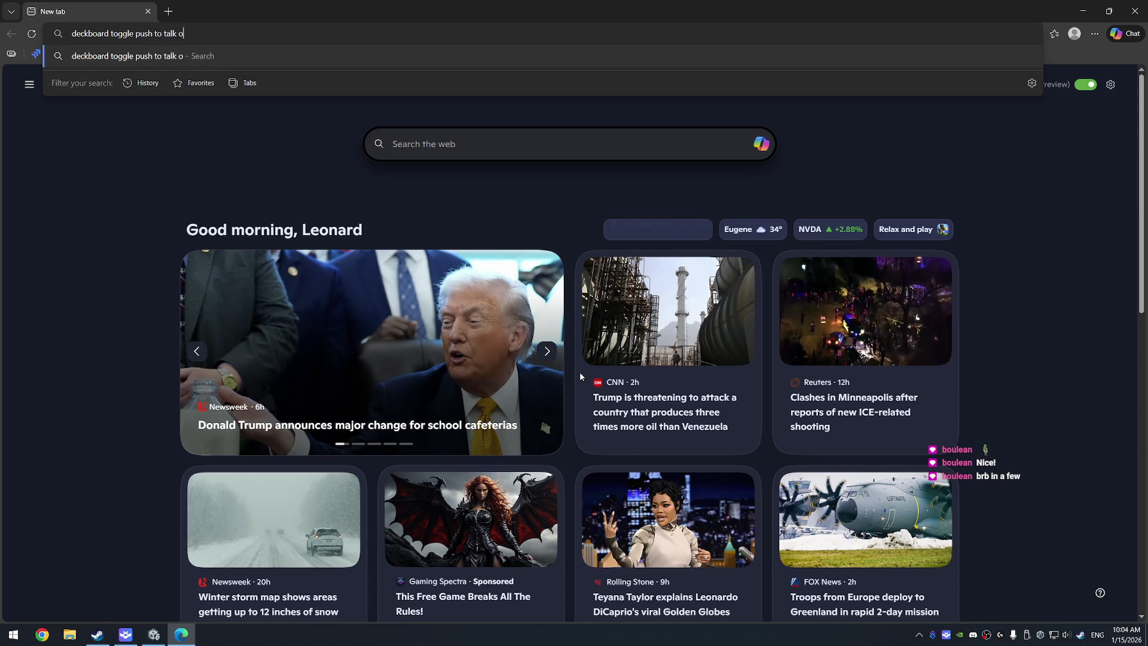
pyautogui.press('Return')
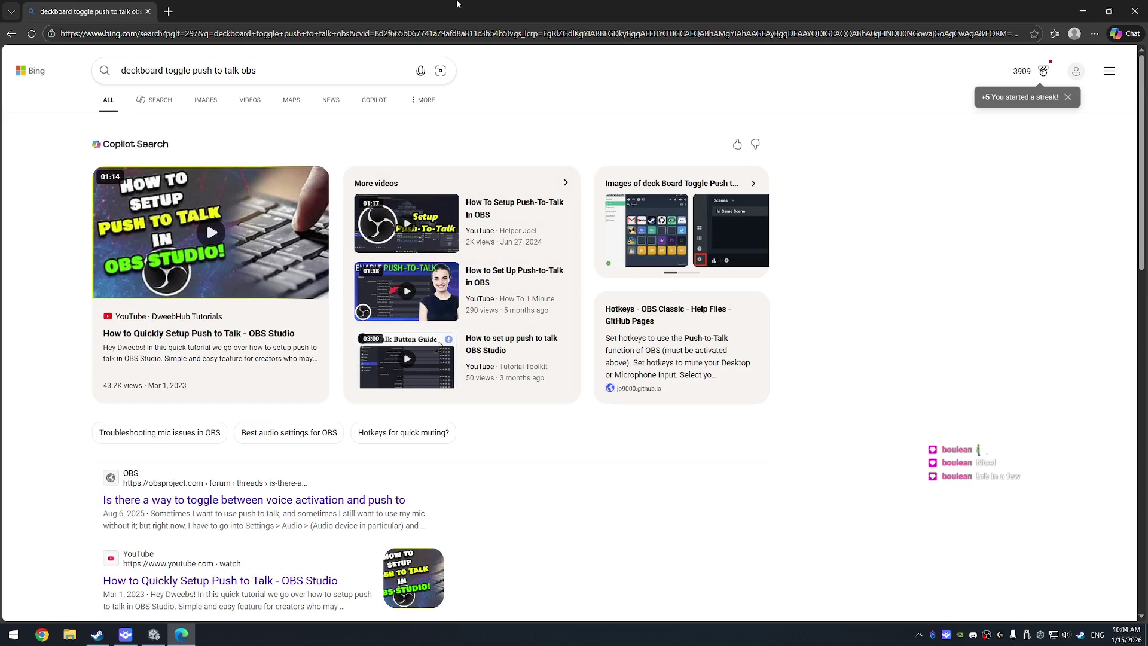
pyautogui.press('super+Down')
pyautogui.scroll(-3, 650, 459)
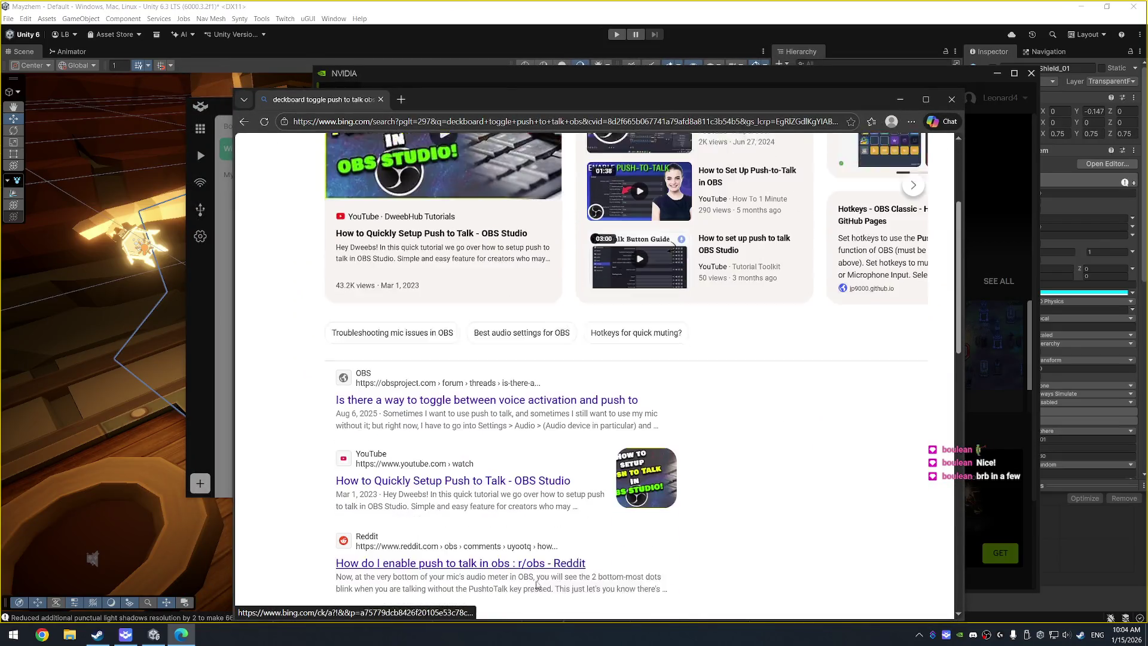
# Step: Read the OBS forum thread on push-to-talk, then go back to the results
pyautogui.click(495, 365)
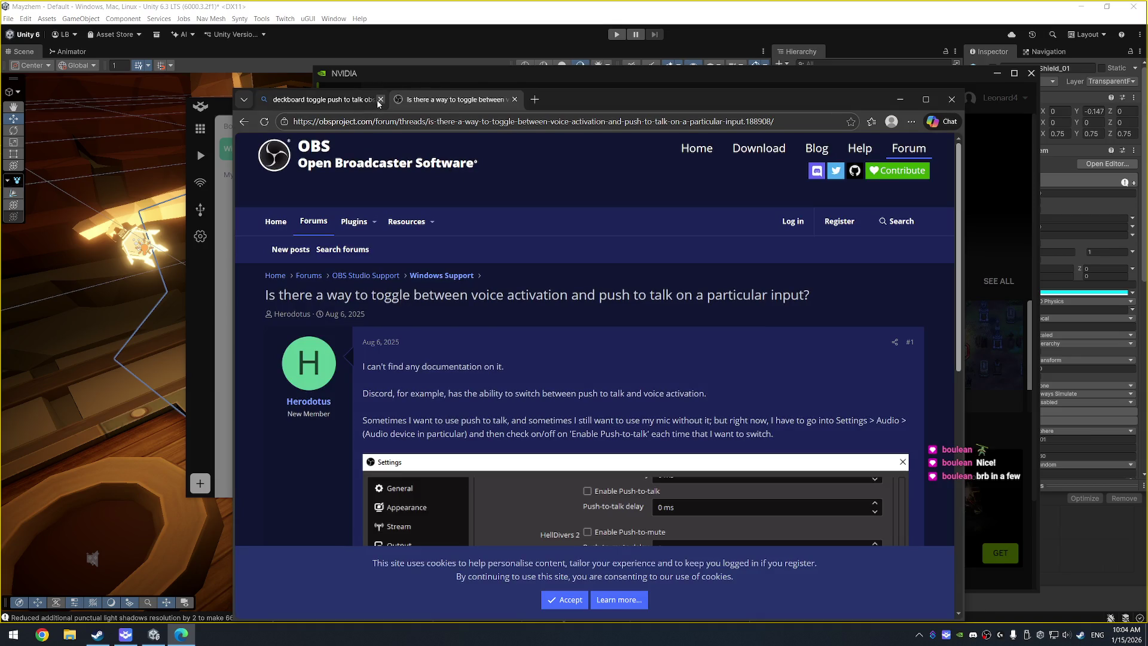
pyautogui.click(381, 99)
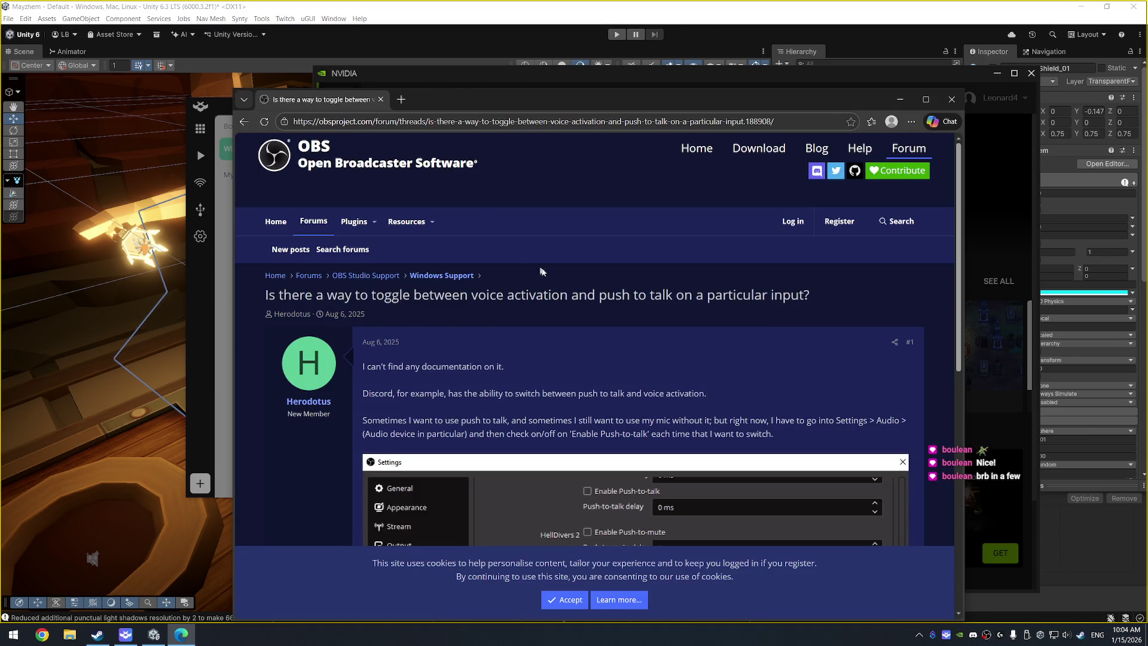
pyautogui.scroll(-3, 538, 276)
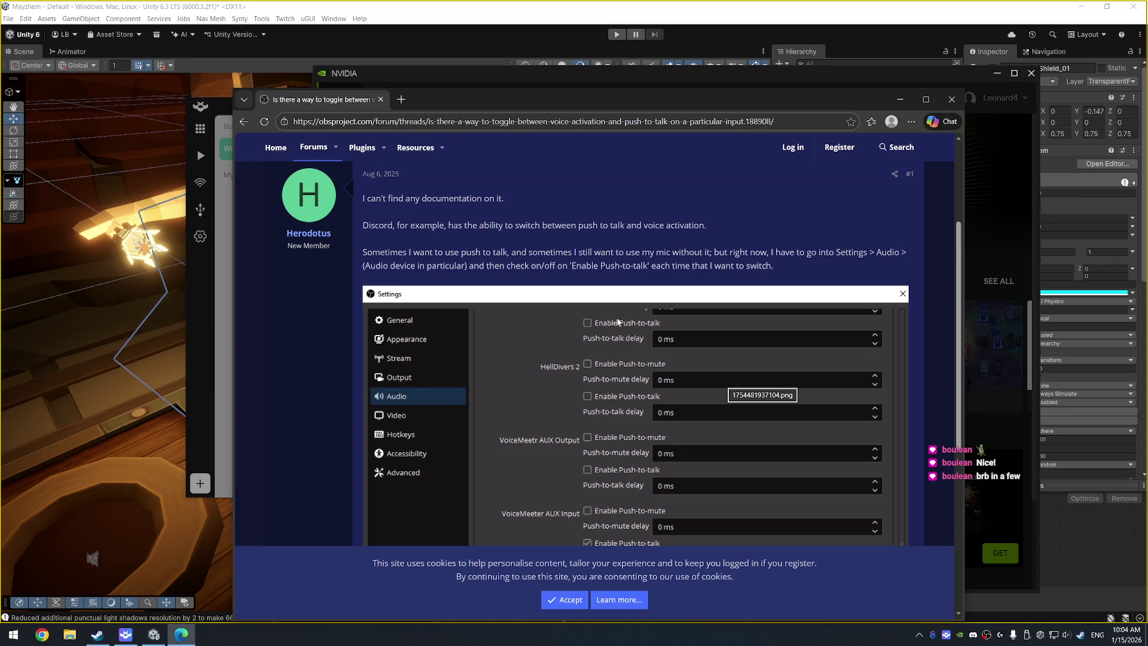
pyautogui.scroll(-5, 651, 396)
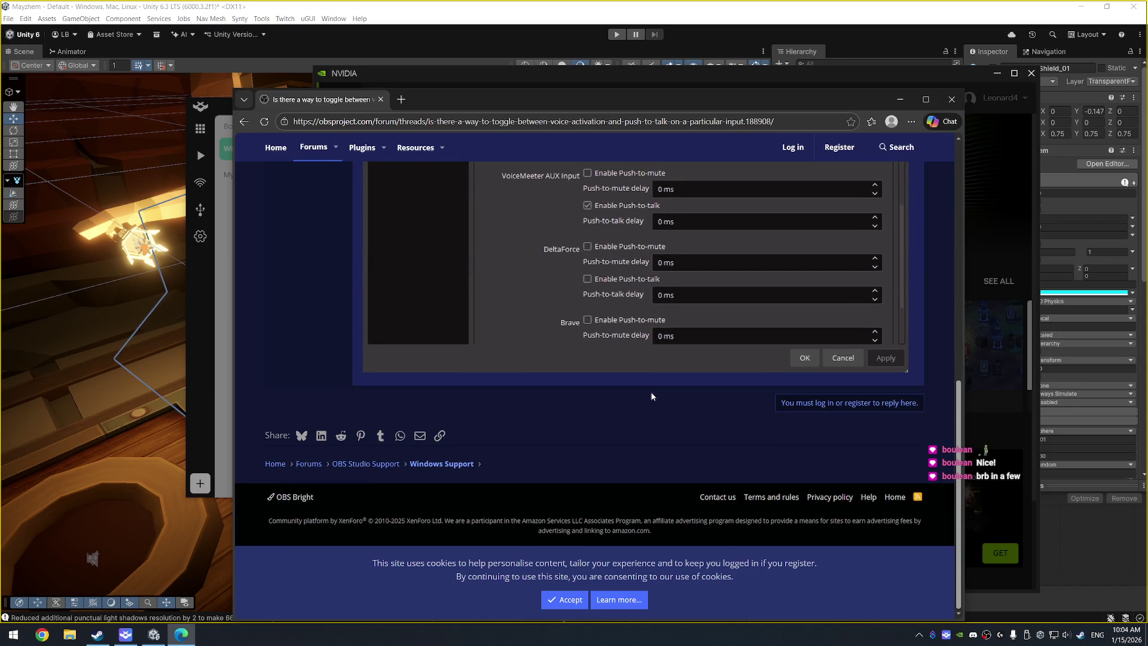
pyautogui.scroll(4, 553, 391)
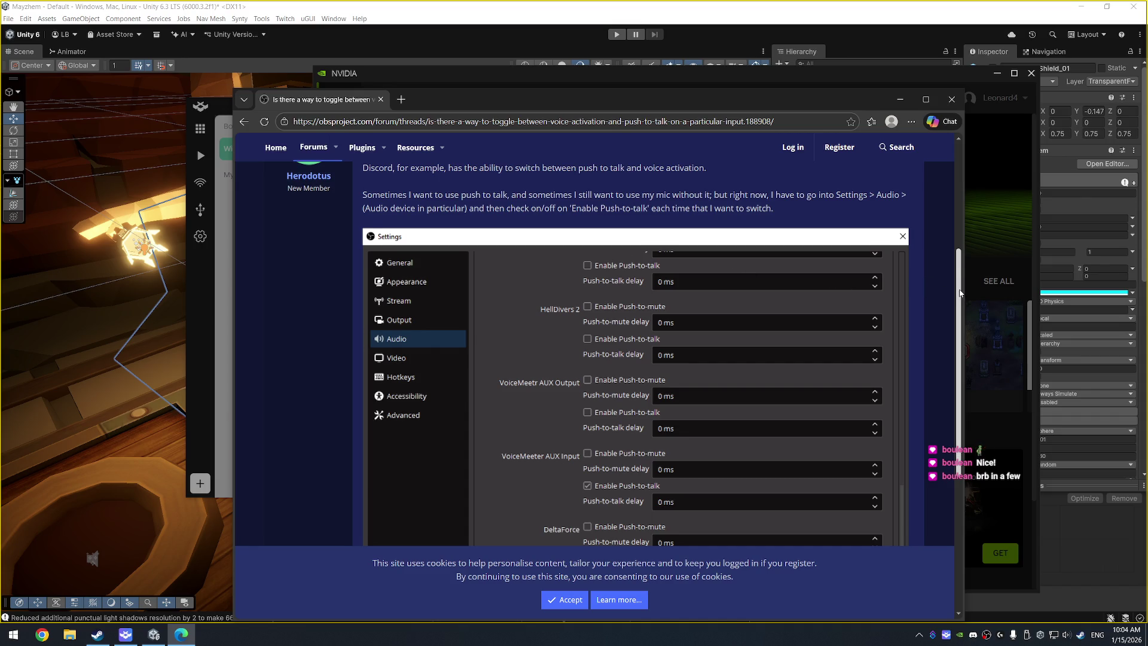
pyautogui.scroll(3, 550, 254)
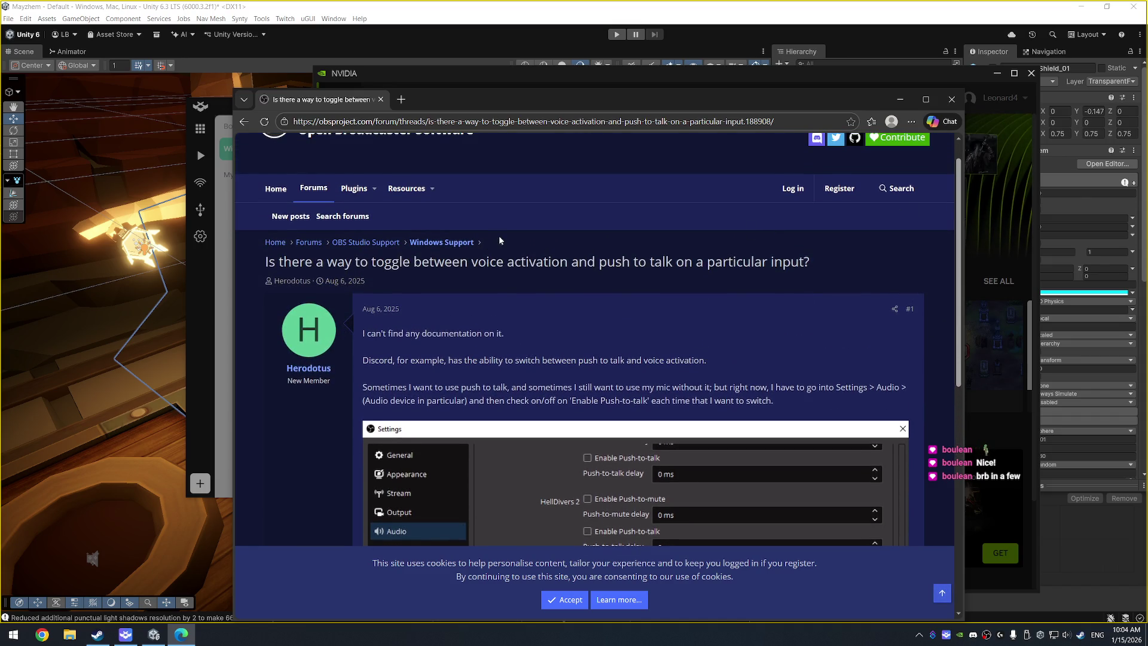
pyautogui.scroll(-5, 500, 240)
pyautogui.hotkey('alt', 'Left')
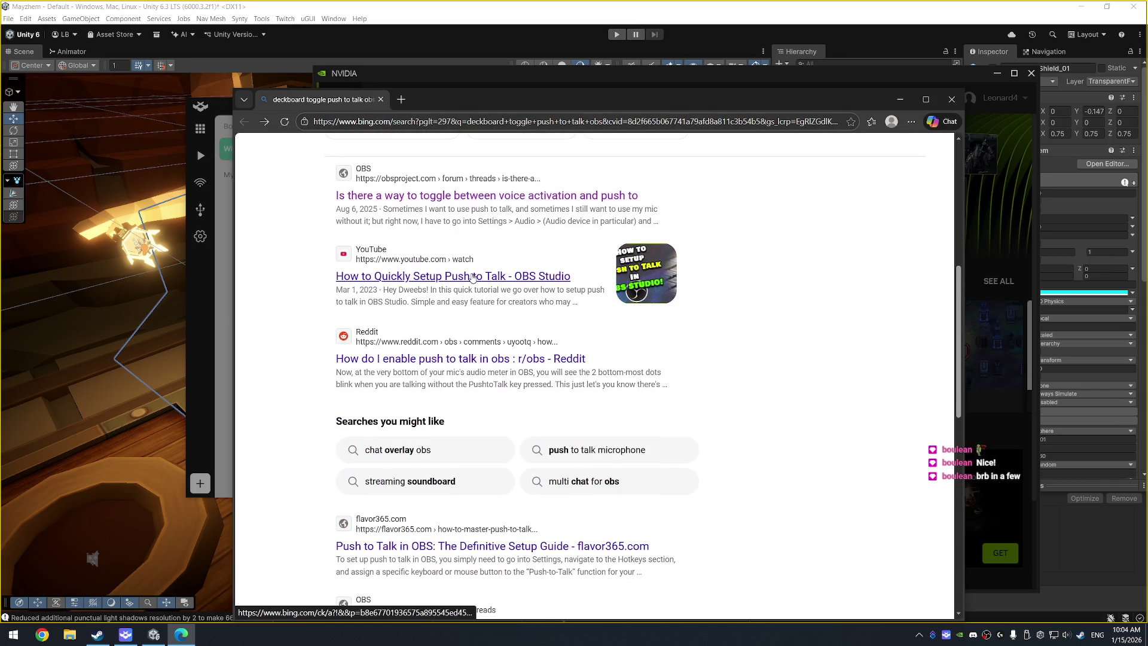
pyautogui.click(457, 362)
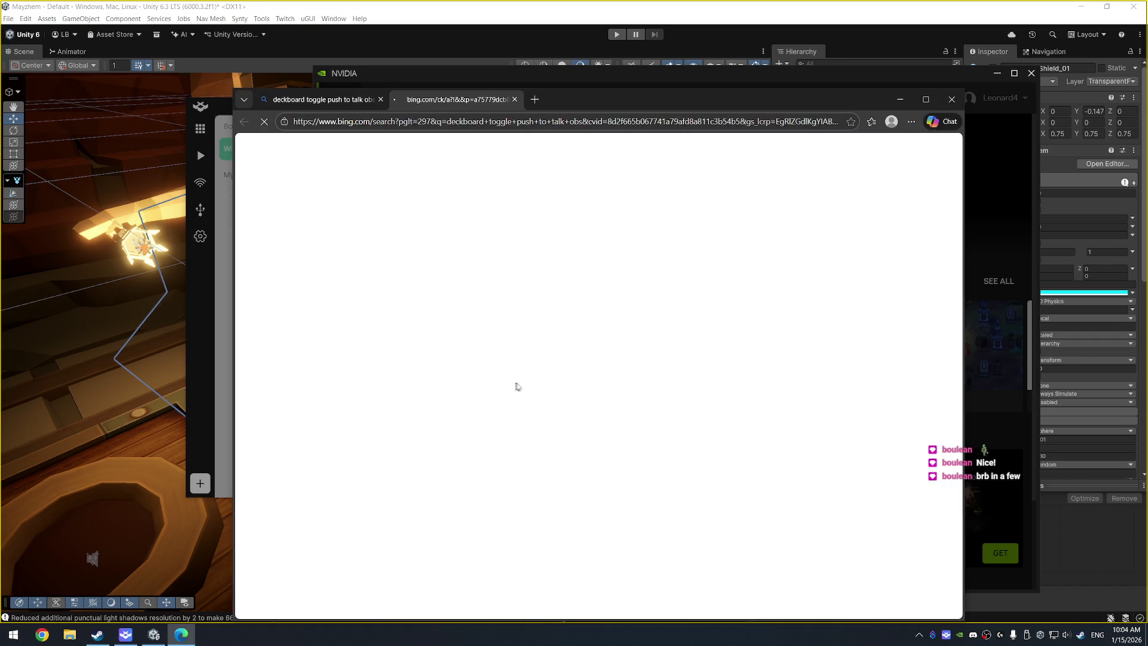
pyautogui.scroll(-3, 627, 309)
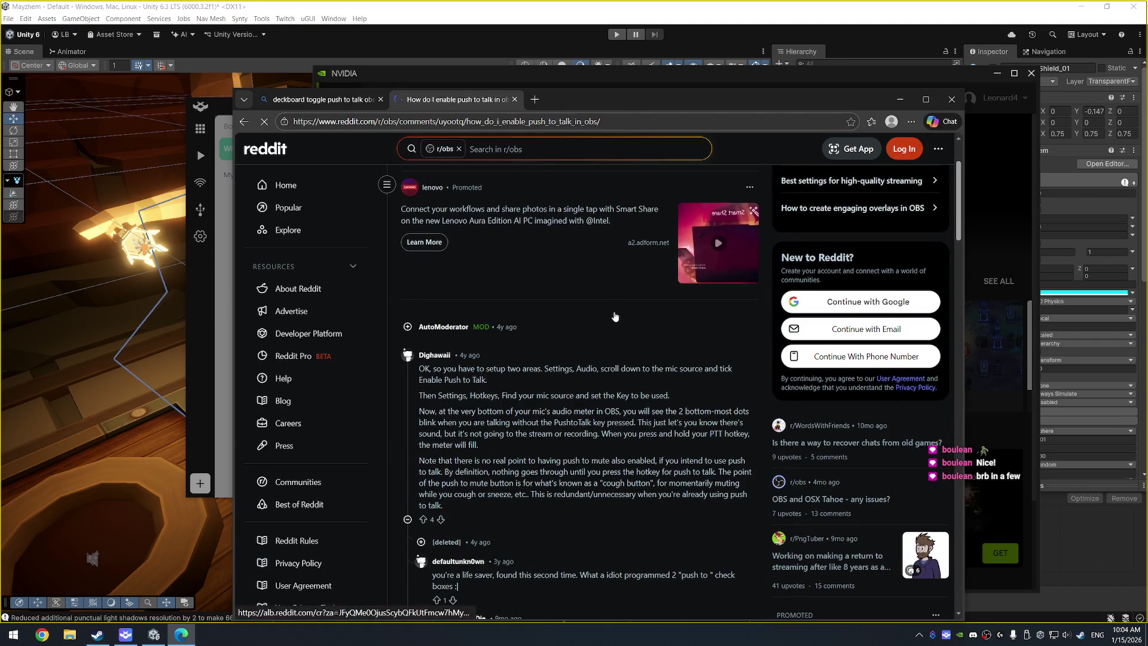
pyautogui.scroll(-1, 601, 314)
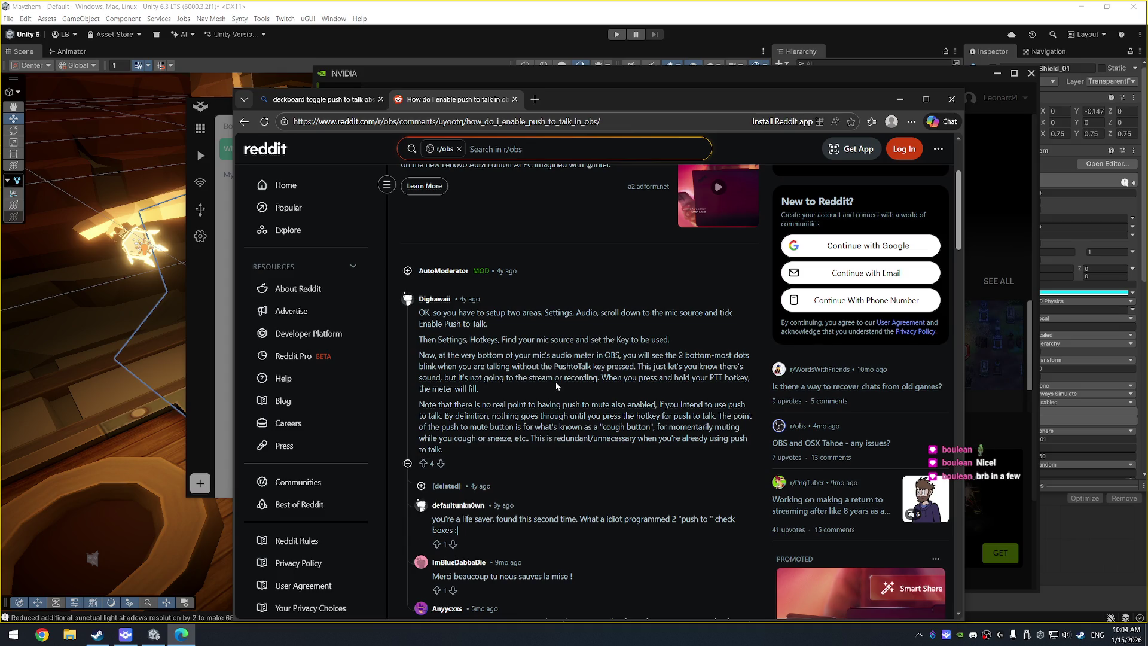
pyautogui.click(515, 100)
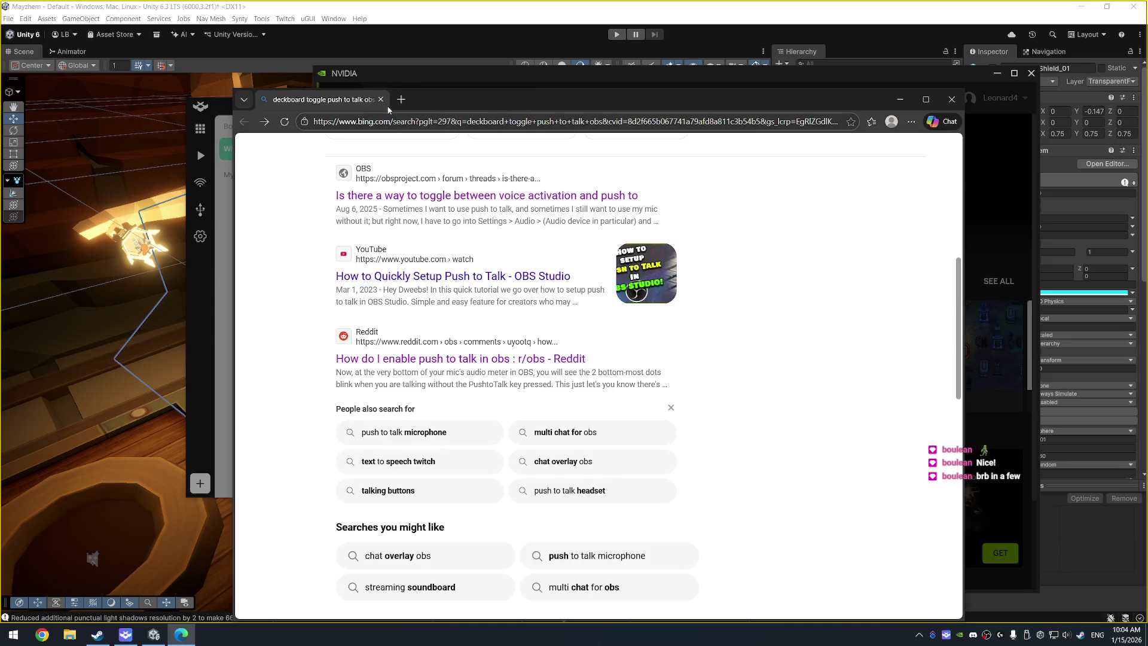
# Step: Close the browser, discard the unfinished mic toggle button, and return to the Wide Board
pyautogui.click(380, 101)
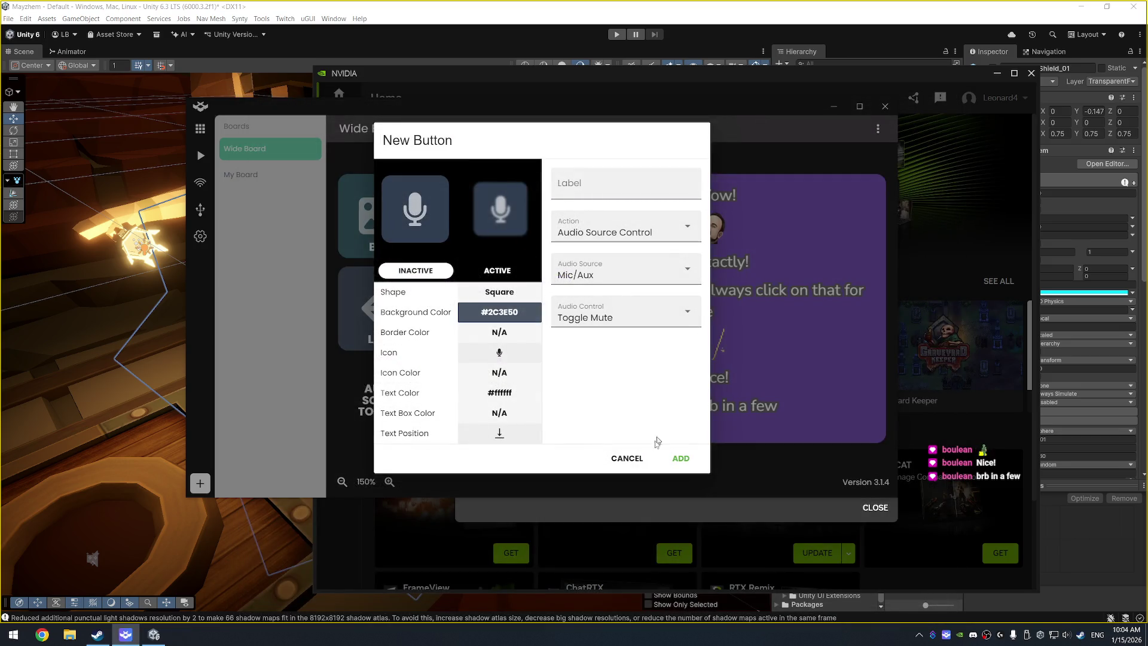
pyautogui.click(636, 463)
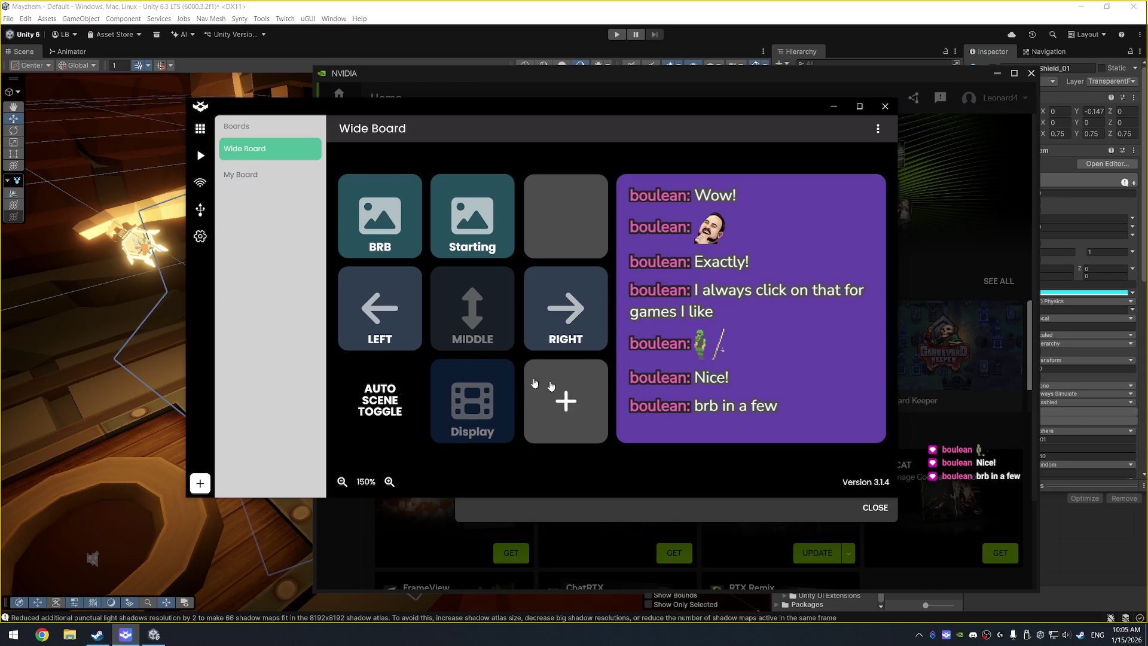
pyautogui.click(407, 74)
pyautogui.click(1032, 73)
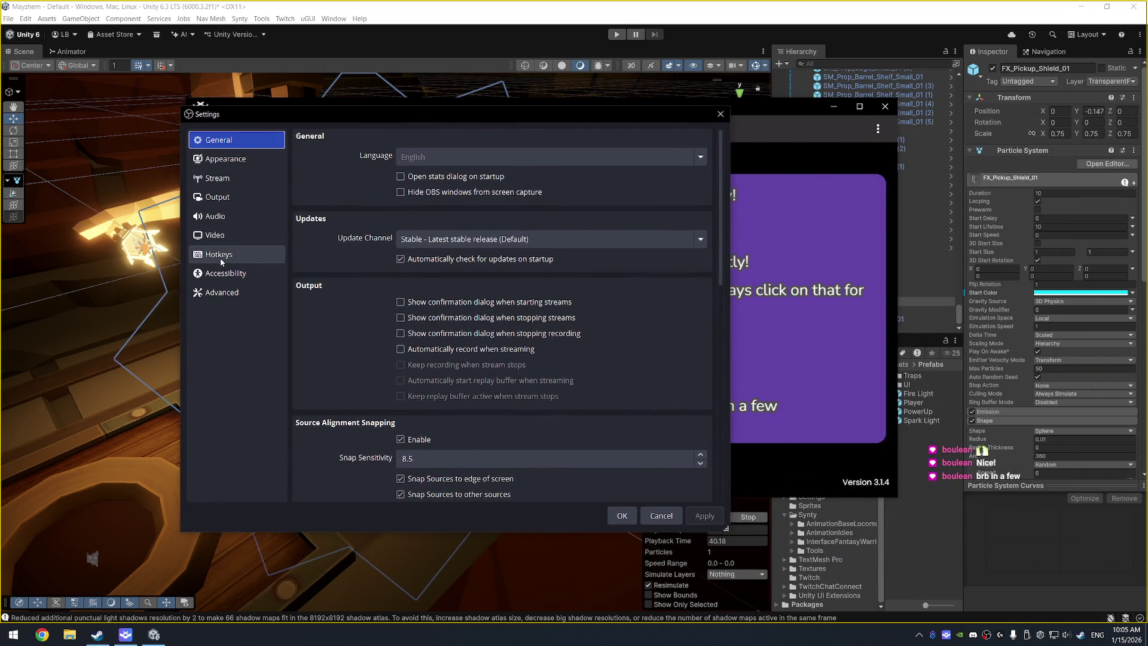
# Step: Check Mic/Aux push-to-talk in OBS Audio settings, then go back to the Hotkeys page
pyautogui.click(221, 260)
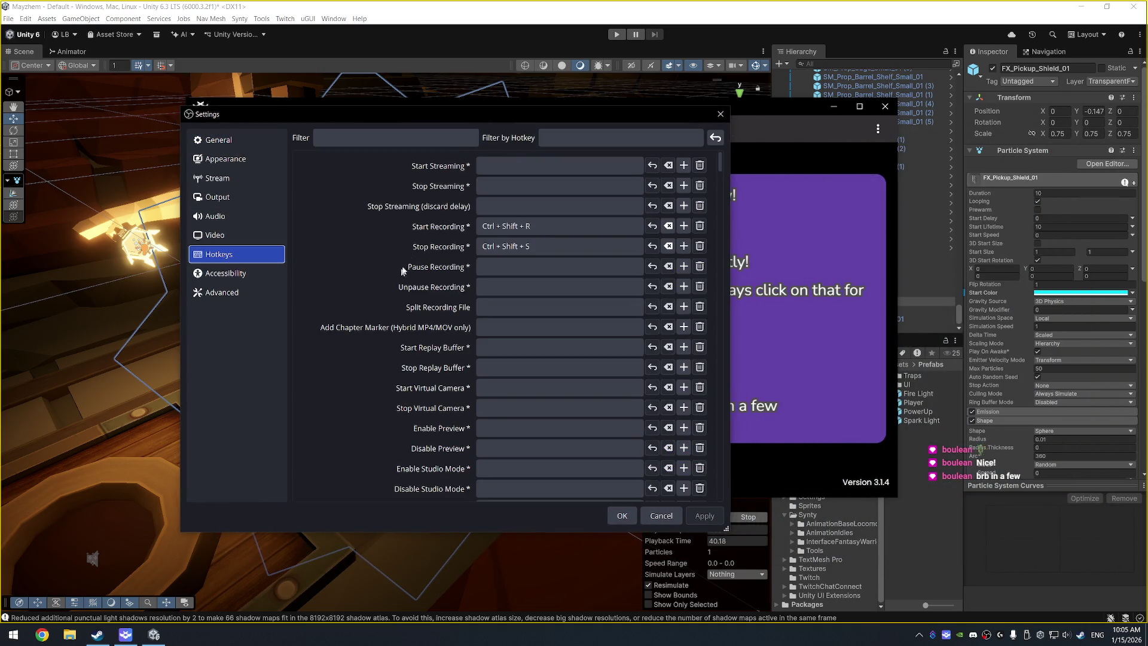
pyautogui.click(229, 214)
pyautogui.scroll(-5, 358, 335)
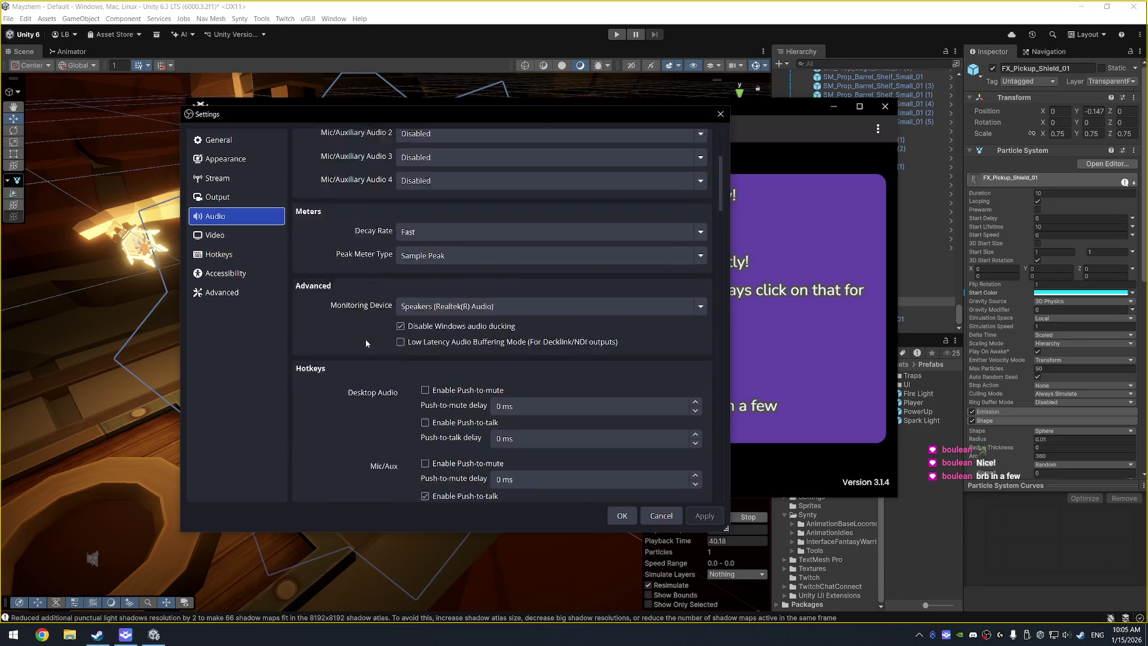
pyautogui.scroll(-3, 365, 339)
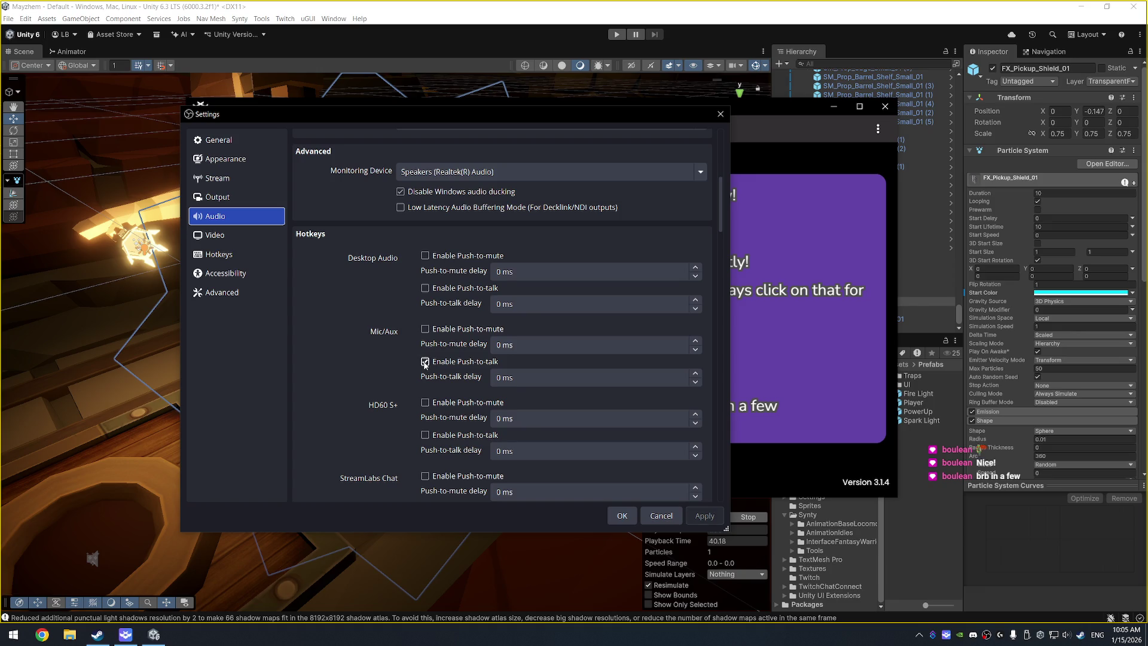
pyautogui.scroll(-15, 425, 363)
pyautogui.scroll(-5, 416, 365)
pyautogui.click(219, 254)
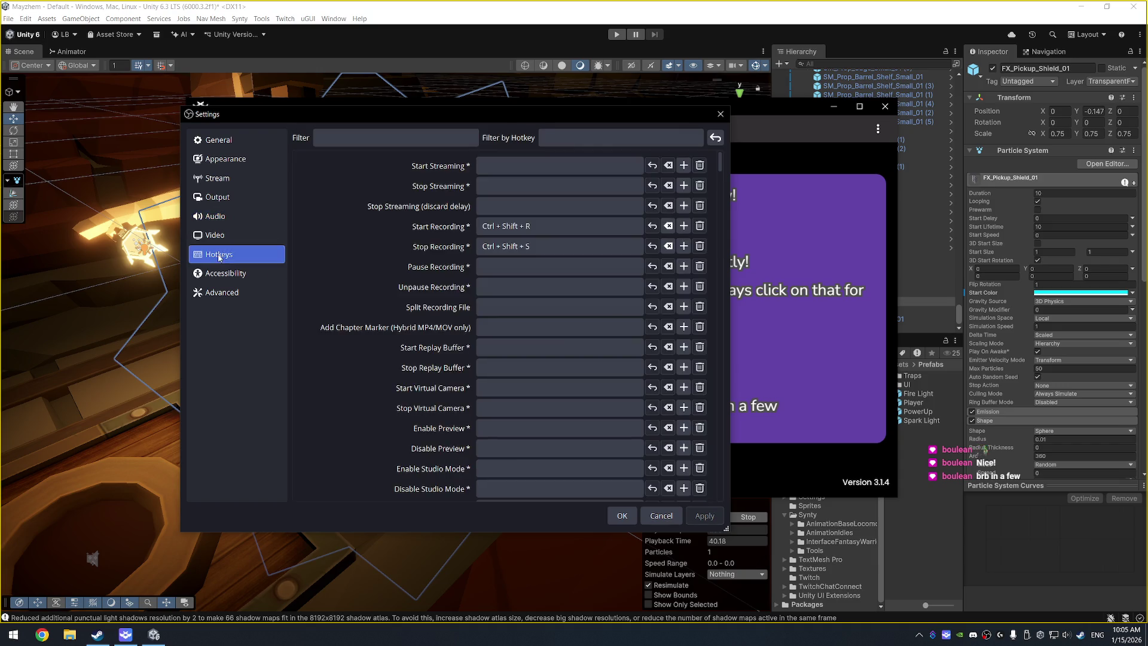
pyautogui.scroll(-1, 455, 298)
pyautogui.scroll(-3, 454, 298)
pyautogui.scroll(-3, 449, 304)
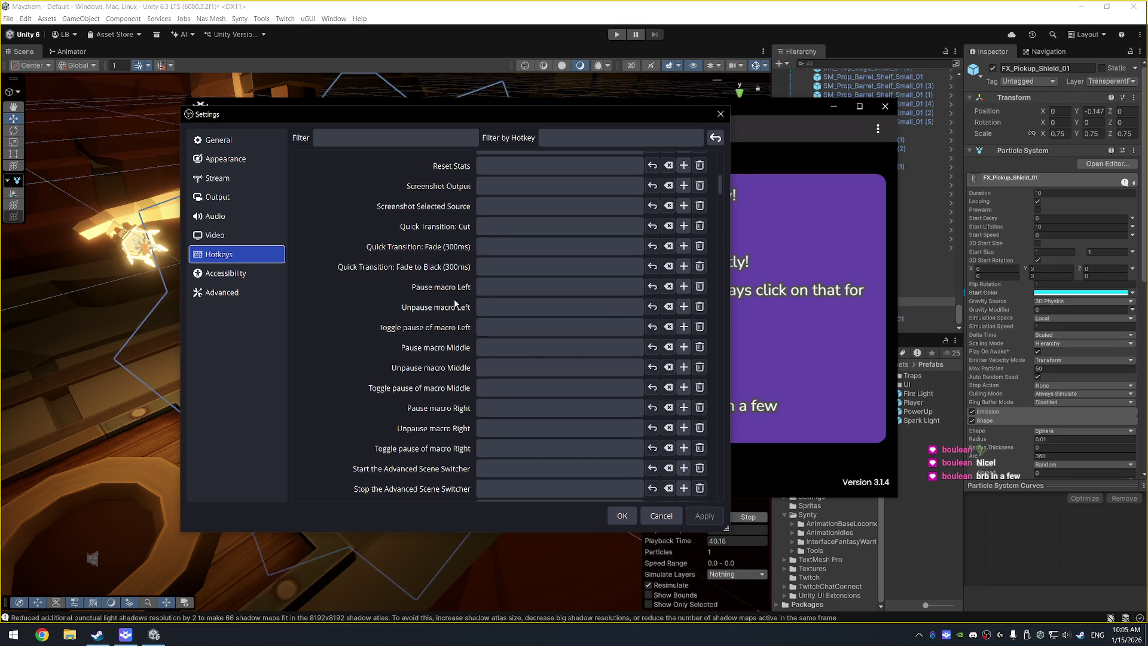
pyautogui.scroll(-5, 472, 287)
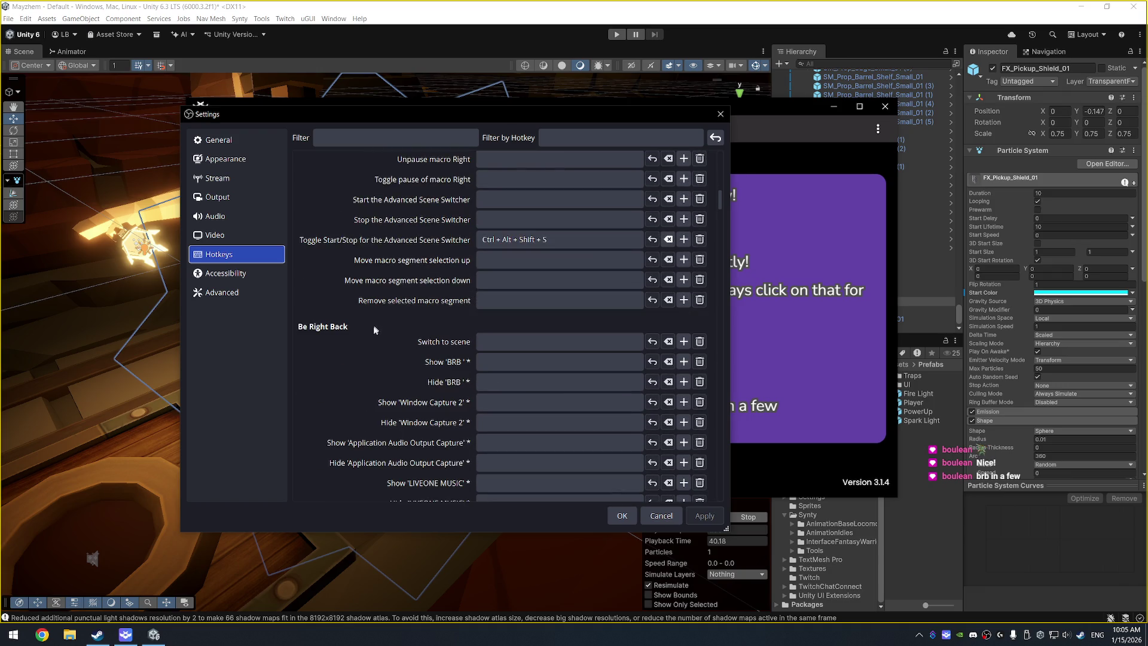
pyautogui.scroll(-3, 372, 328)
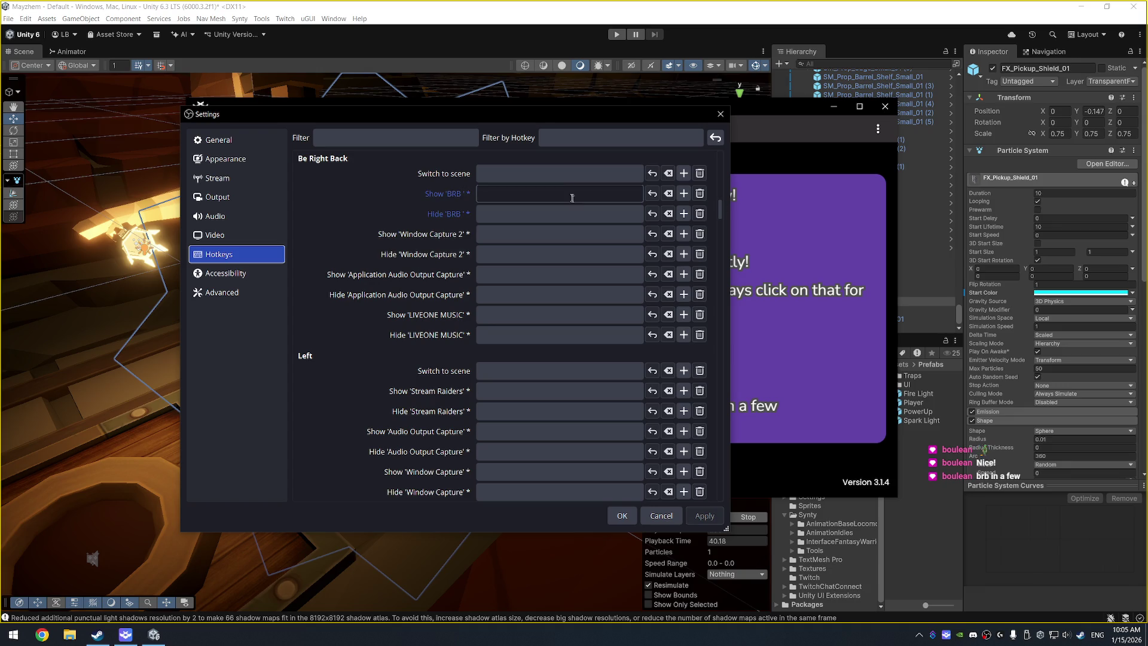
pyautogui.scroll(-5, 413, 371)
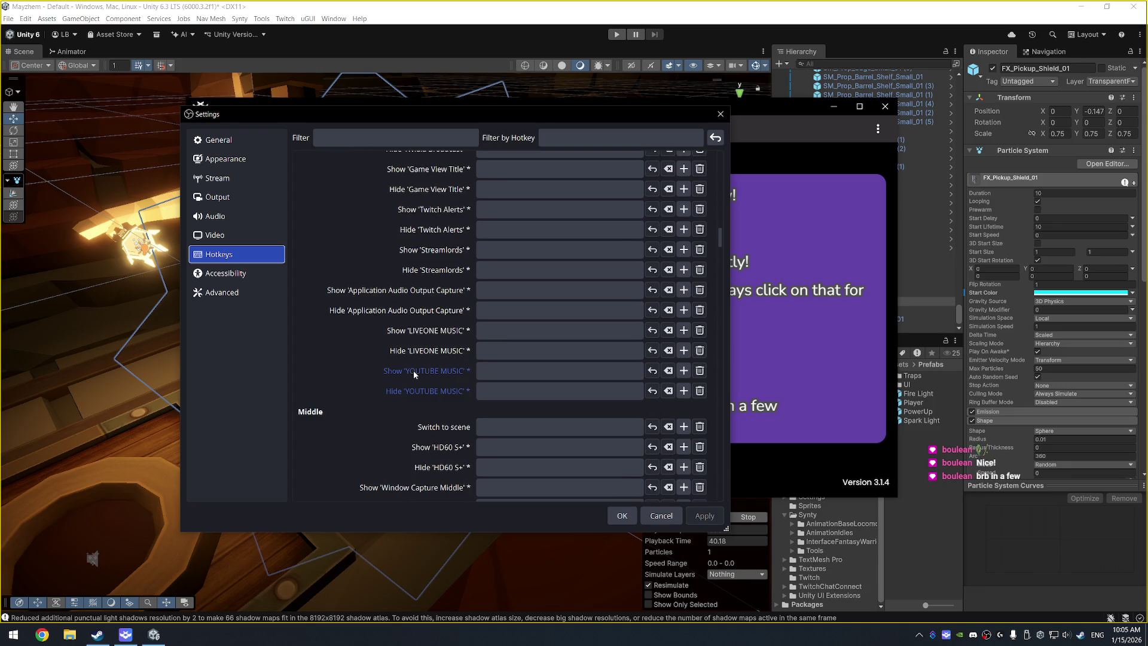
pyautogui.scroll(15, 444, 342)
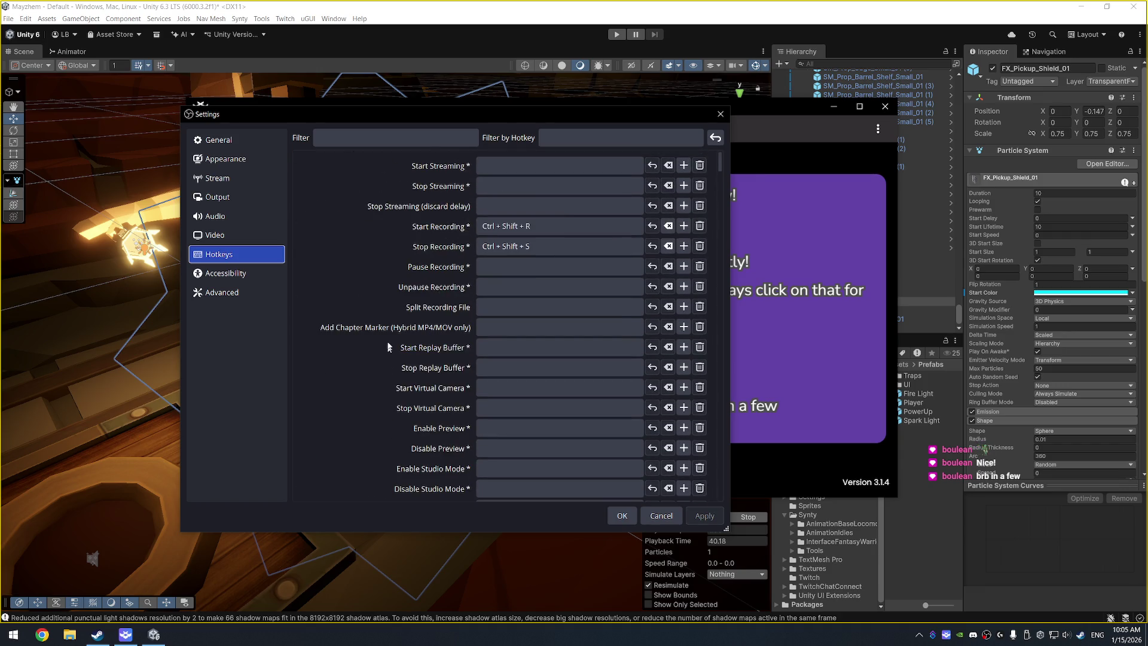
pyautogui.scroll(-6, 347, 379)
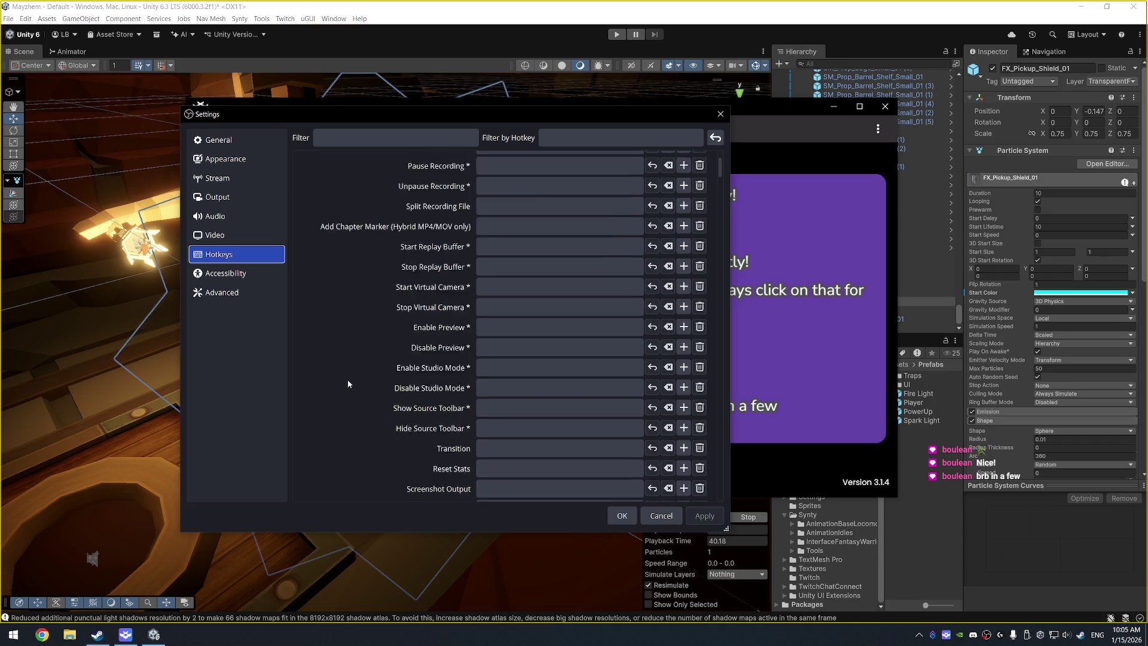
pyautogui.scroll(-12, 346, 382)
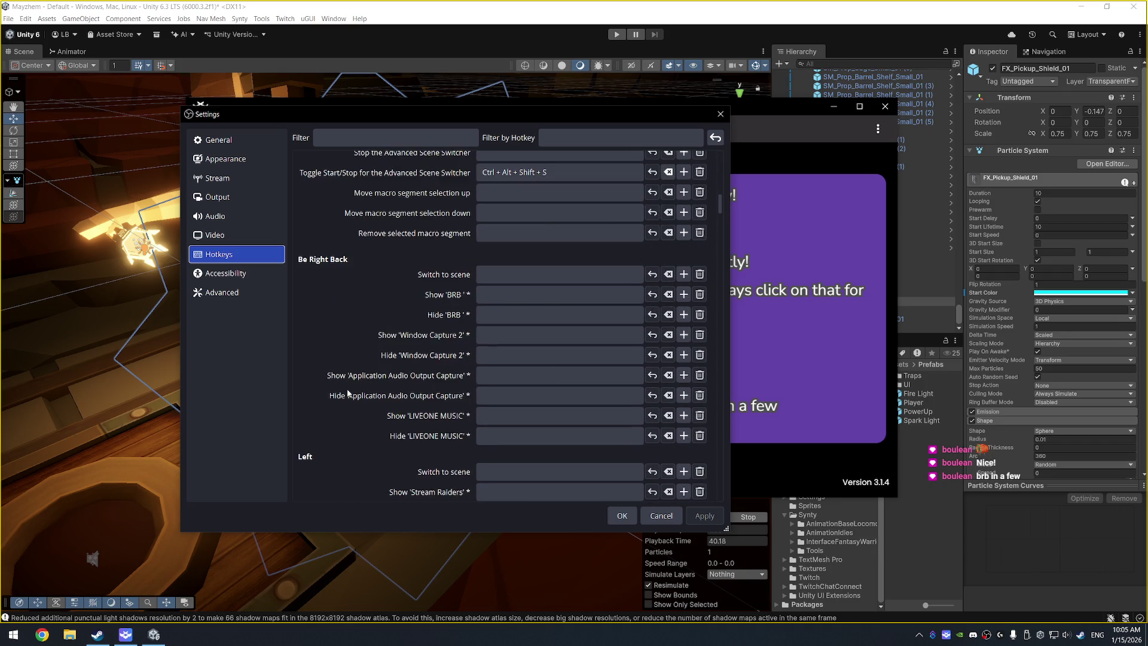
pyautogui.scroll(-15, 425, 392)
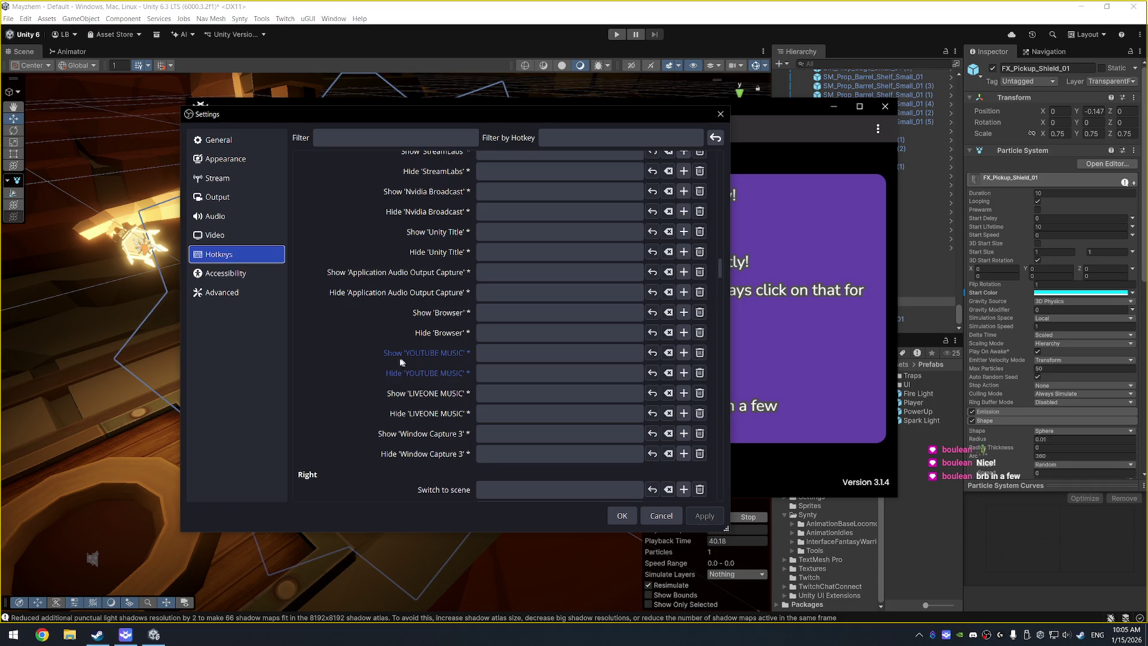
pyautogui.scroll(-8, 399, 359)
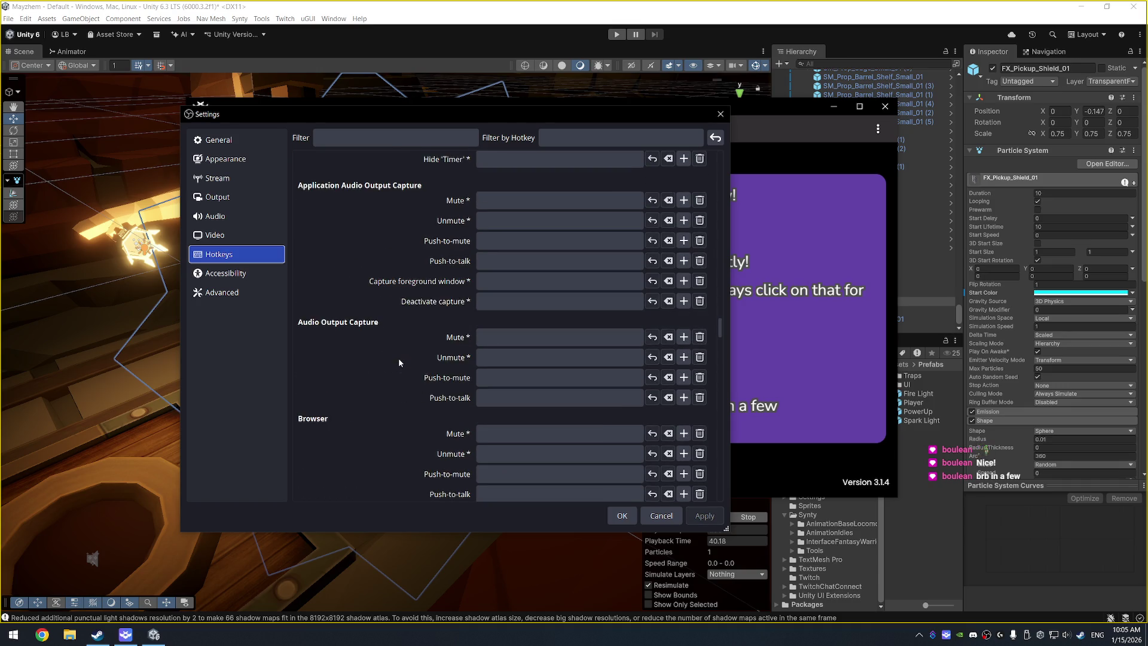
pyautogui.scroll(-7, 400, 363)
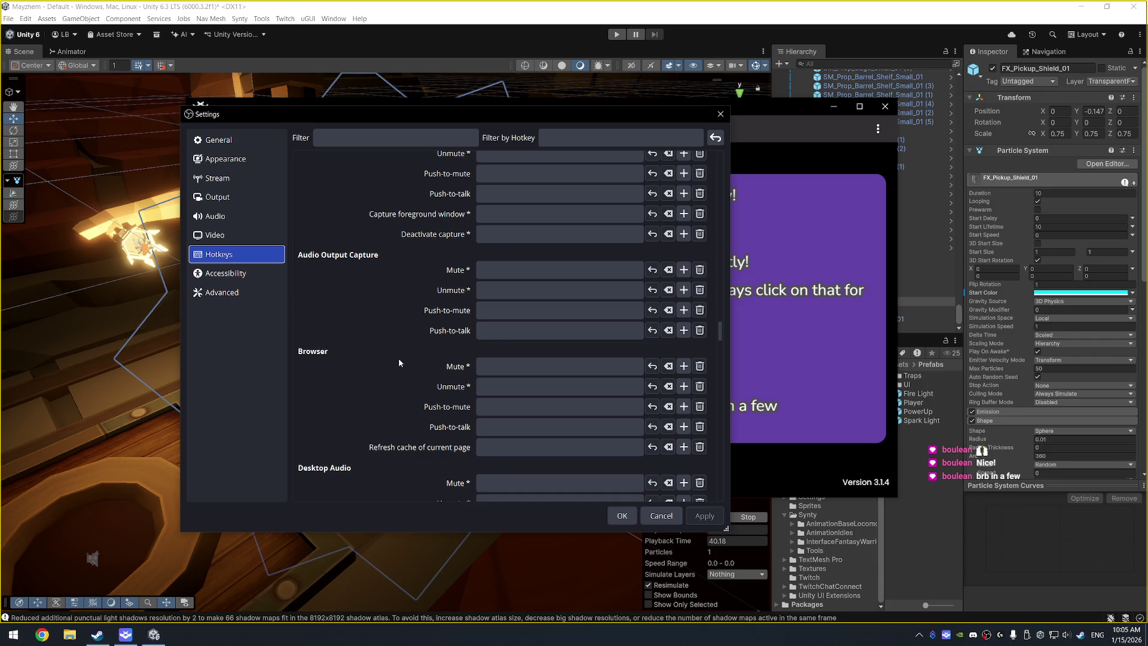
pyautogui.scroll(-20, 399, 365)
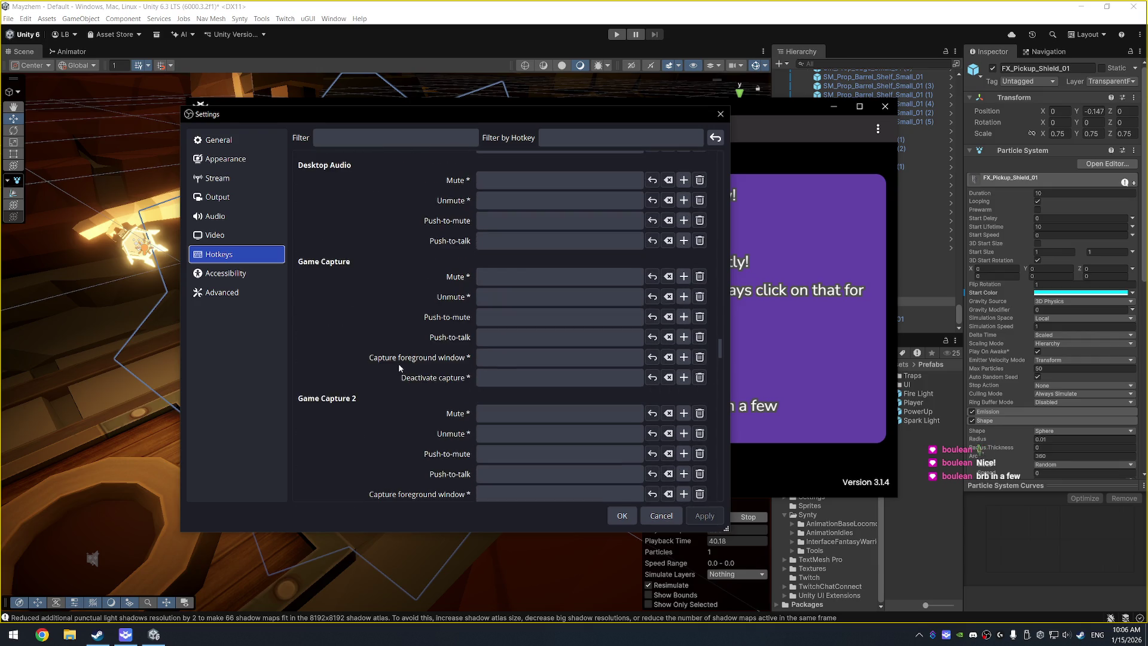
pyautogui.scroll(-20, 391, 375)
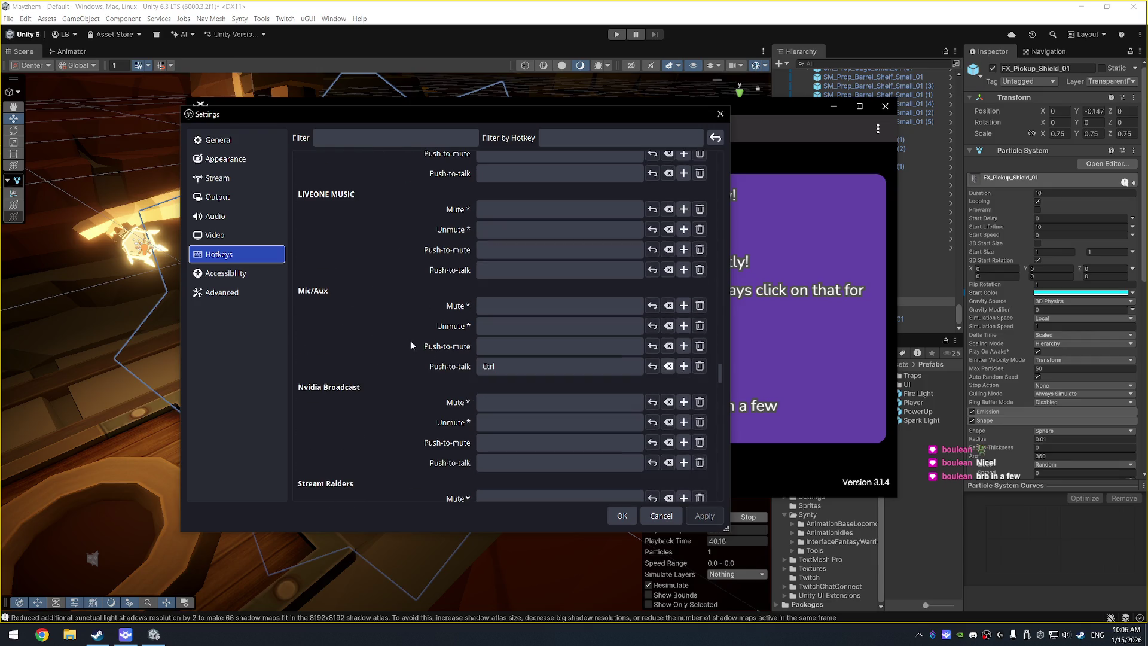
pyautogui.scroll(-10, 411, 330)
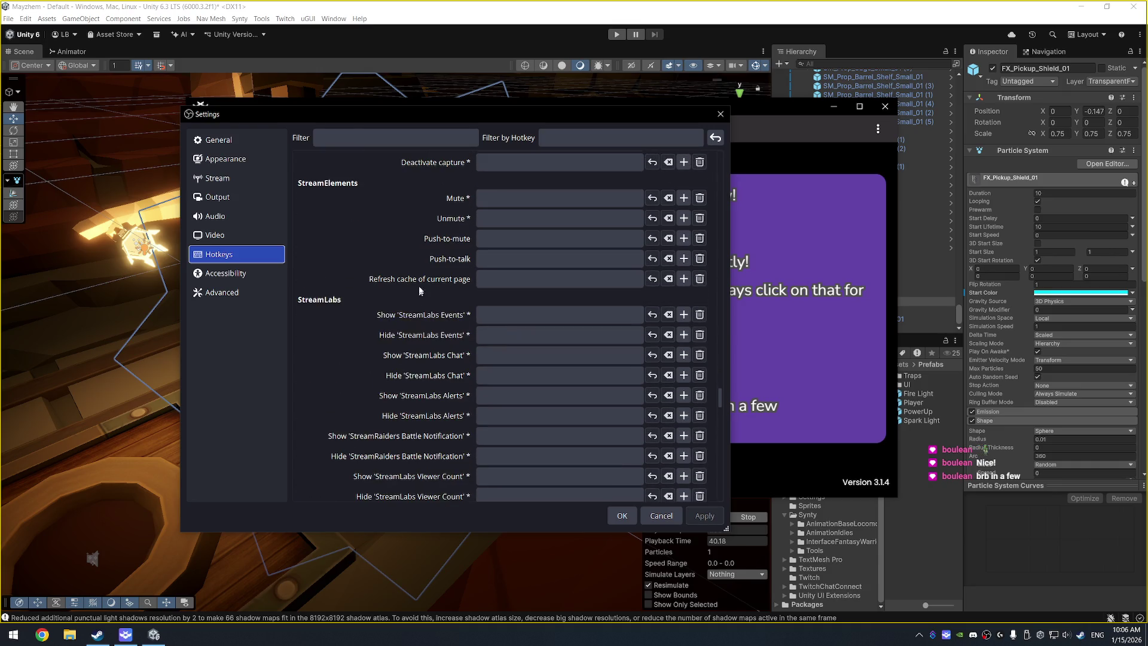
pyautogui.scroll(-14, 421, 287)
pyautogui.scroll(-10, 421, 287)
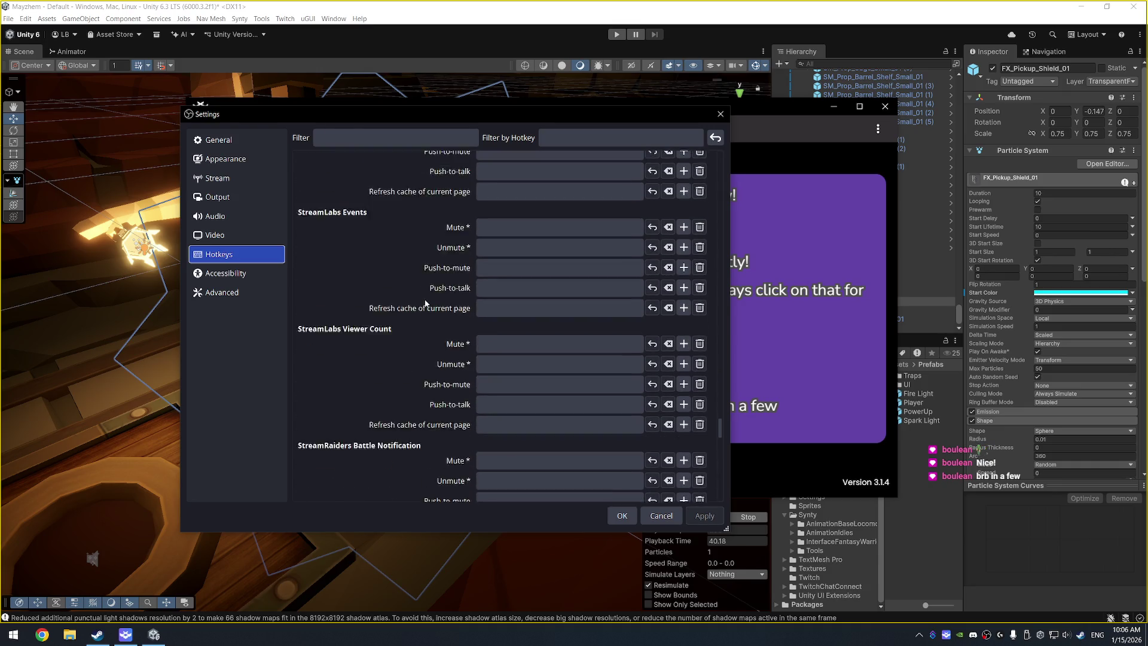
pyautogui.scroll(-8, 427, 308)
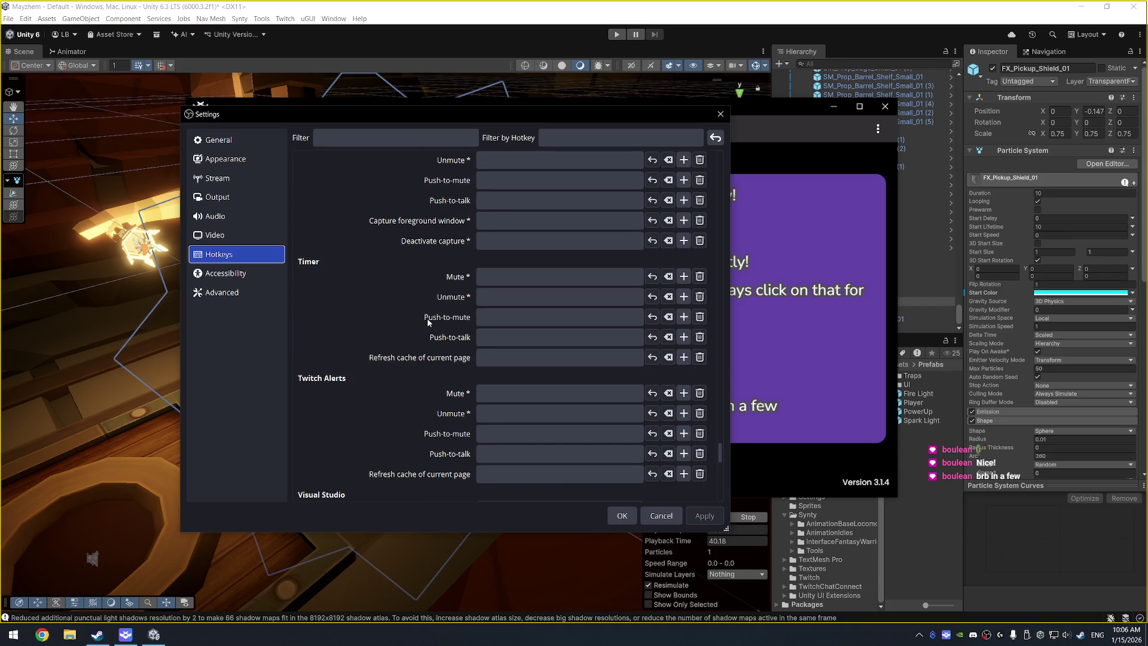
pyautogui.scroll(-8, 425, 316)
pyautogui.scroll(-8, 424, 315)
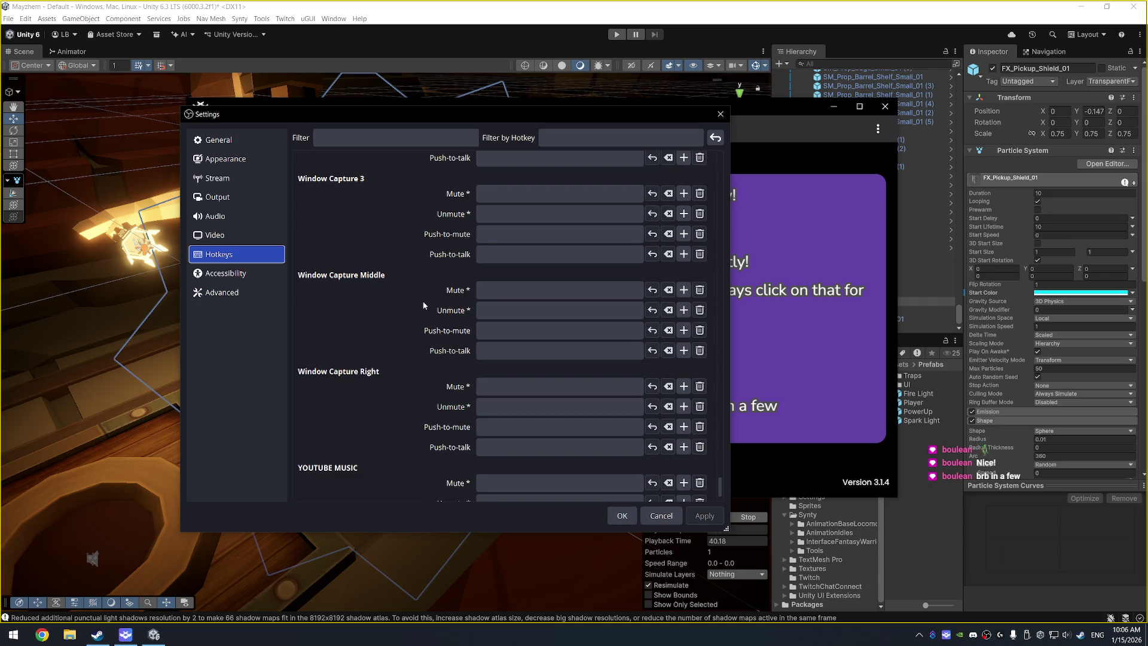
pyautogui.scroll(20, 416, 308)
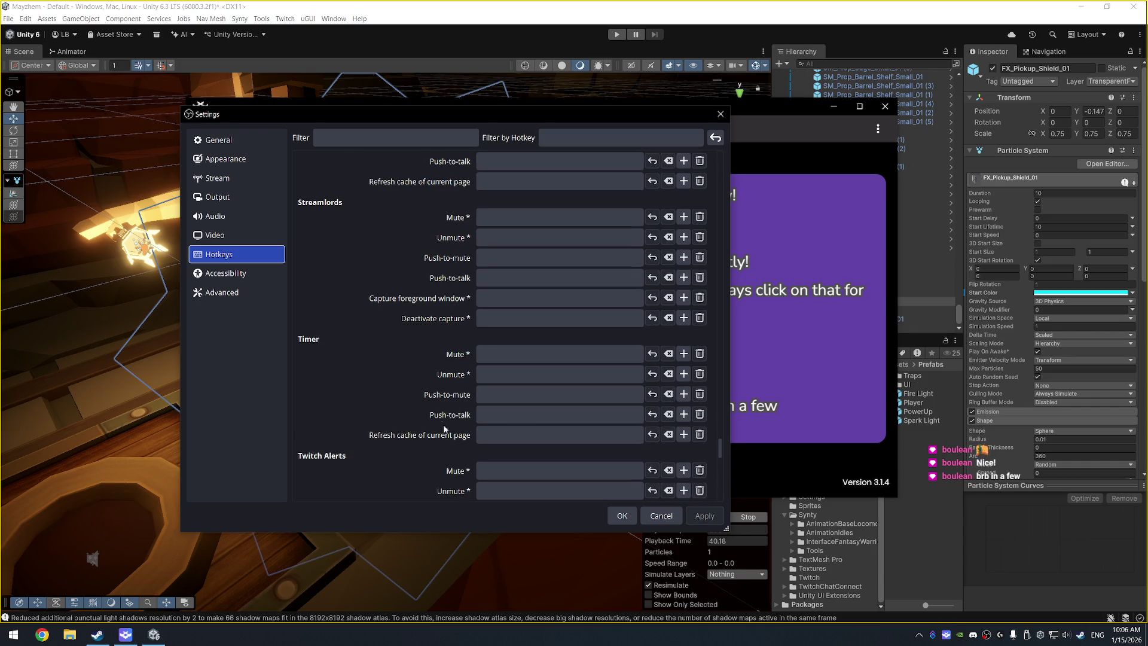
pyautogui.click(535, 421)
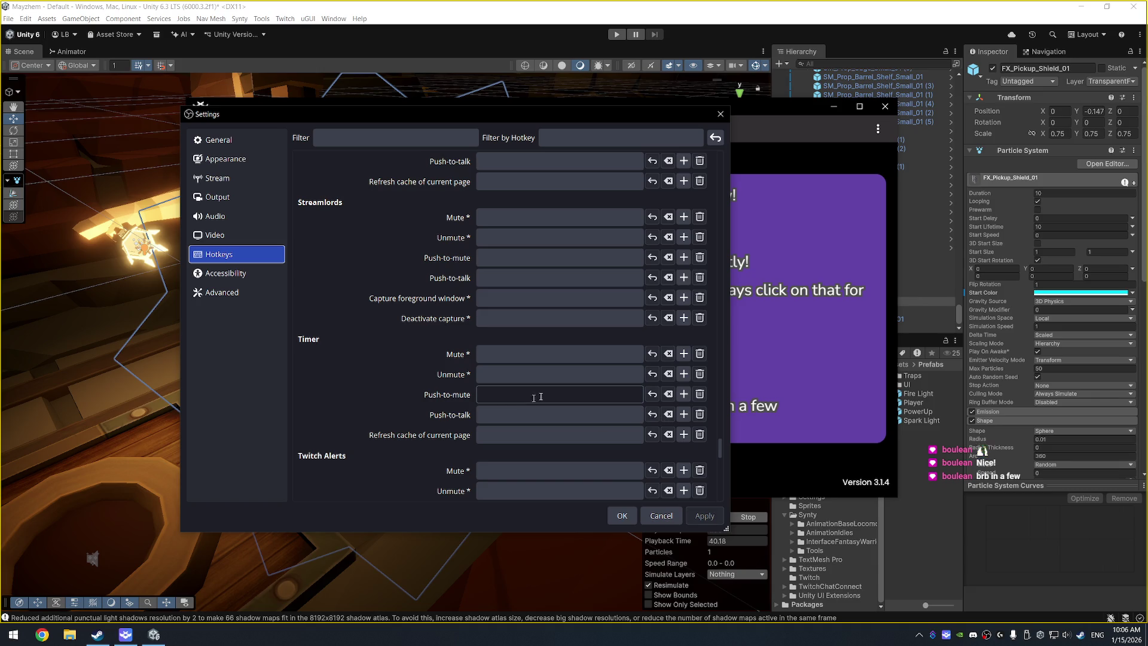
pyautogui.scroll(15, 414, 320)
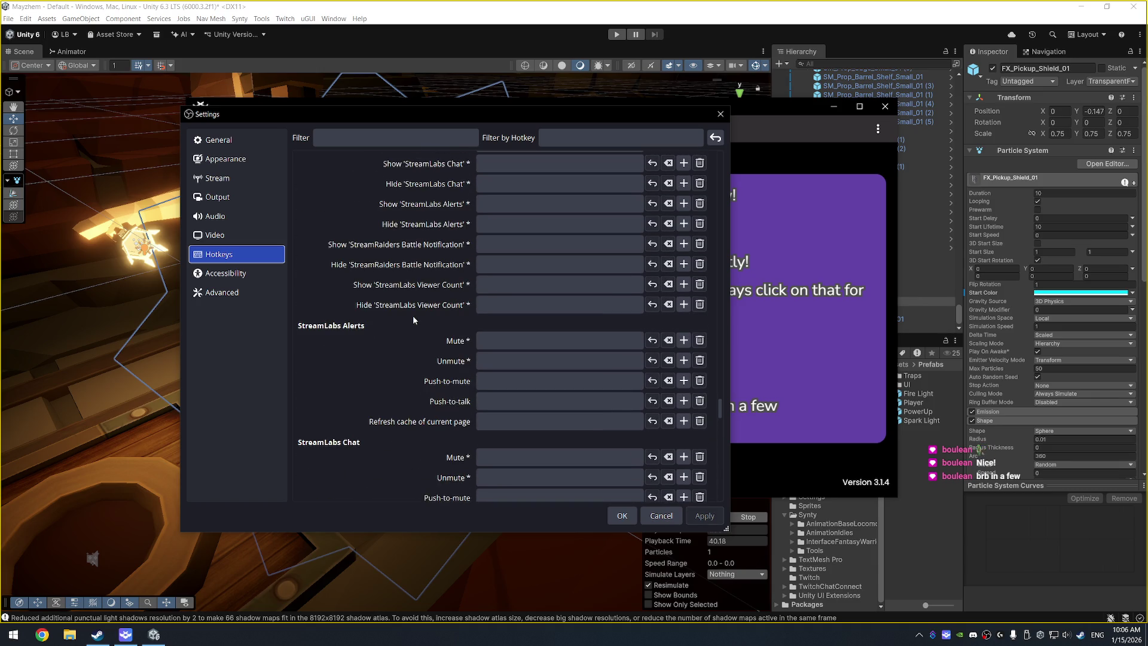
pyautogui.scroll(5, 413, 314)
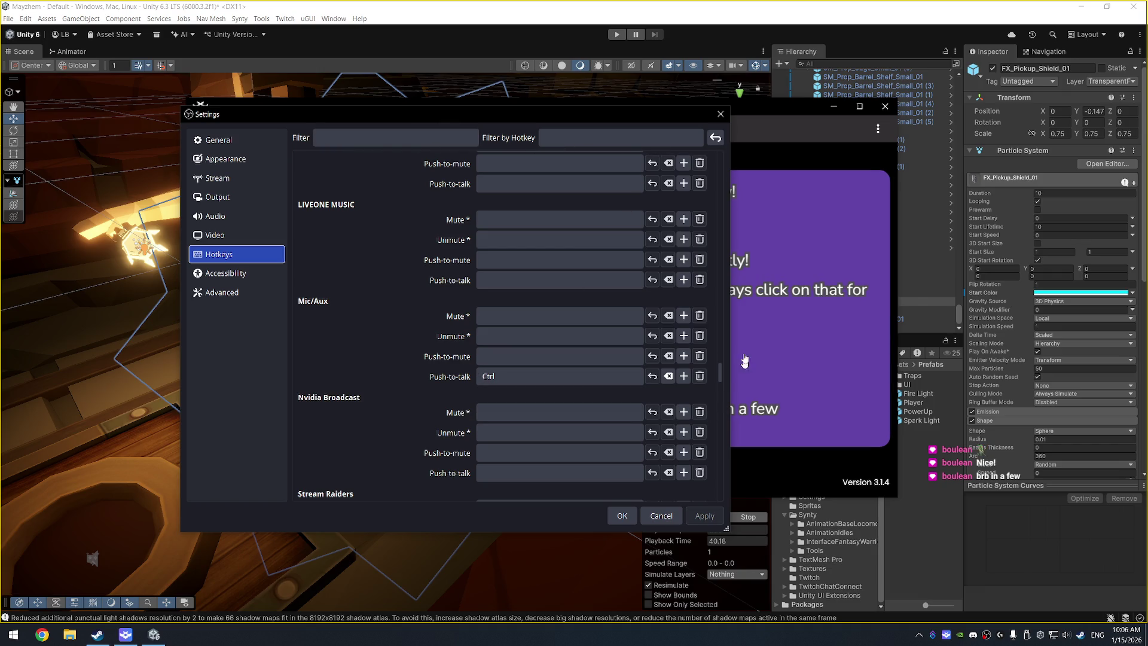
pyautogui.moveTo(720, 372); pyautogui.dragTo(730, 149)
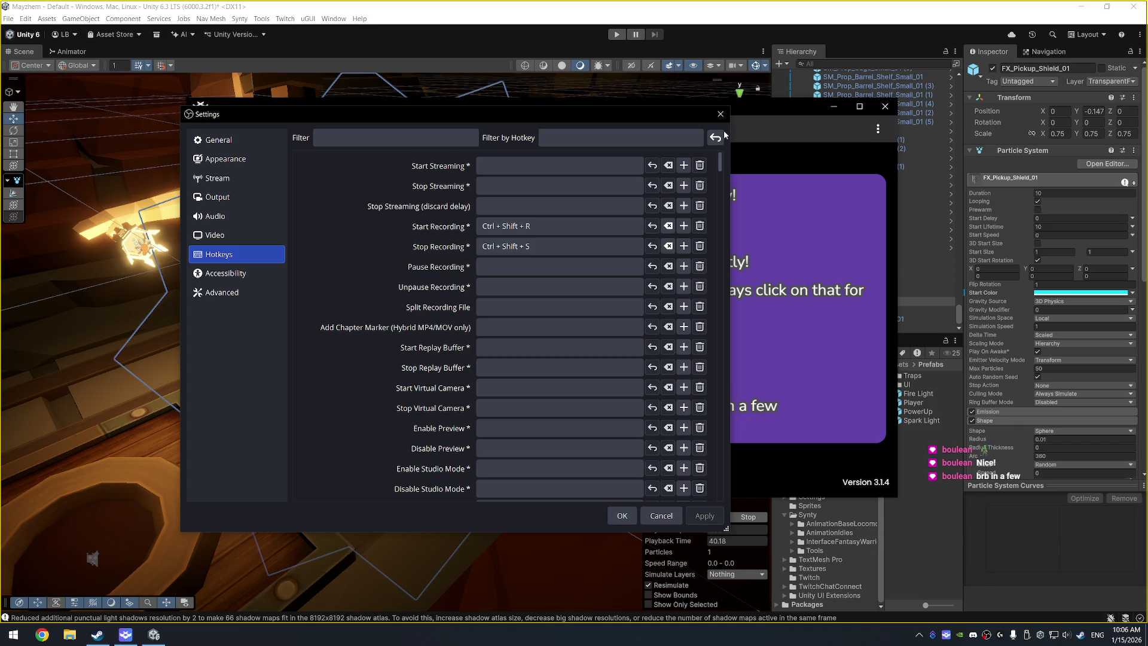
pyautogui.scroll(-3, 382, 282)
pyautogui.scroll(-3, 385, 279)
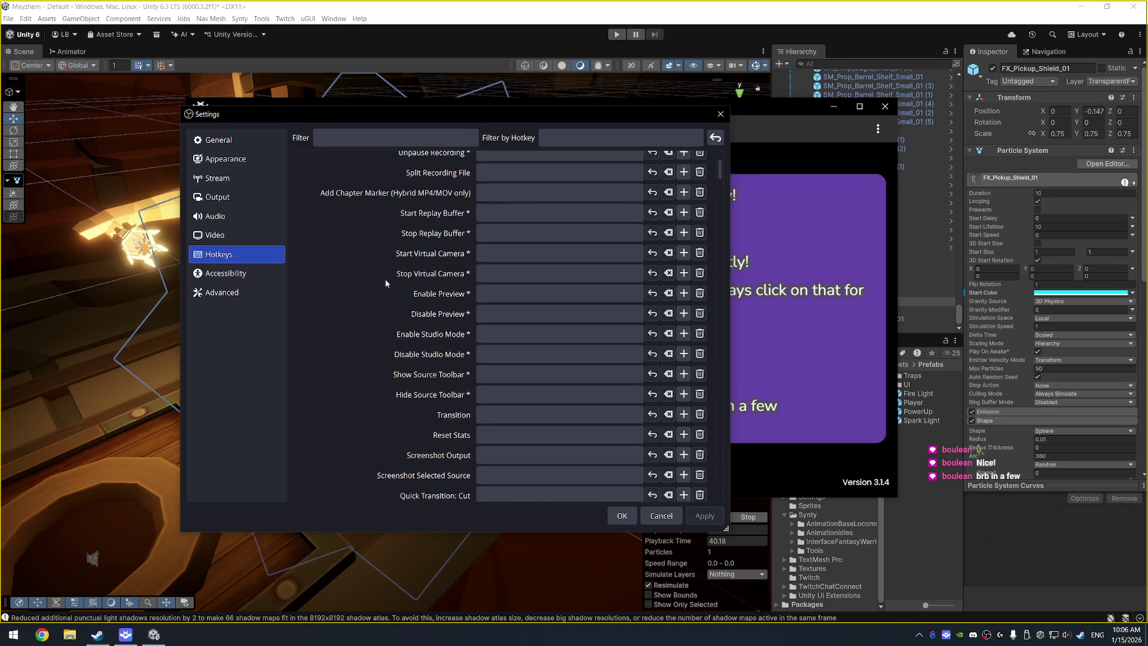
pyautogui.scroll(-4, 385, 283)
pyautogui.scroll(-15, 387, 286)
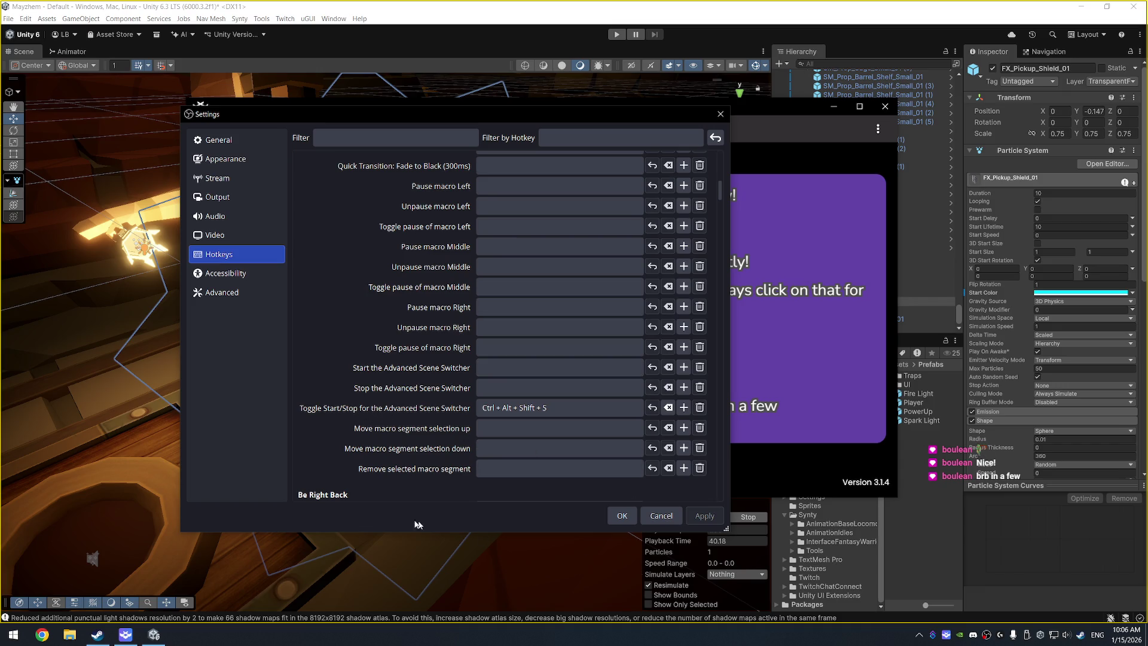
# Step: Launch Edge and search Bing for 'obs plugin toggle push to talk hotkey'
pyautogui.press('super')
pyautogui.write('edge')
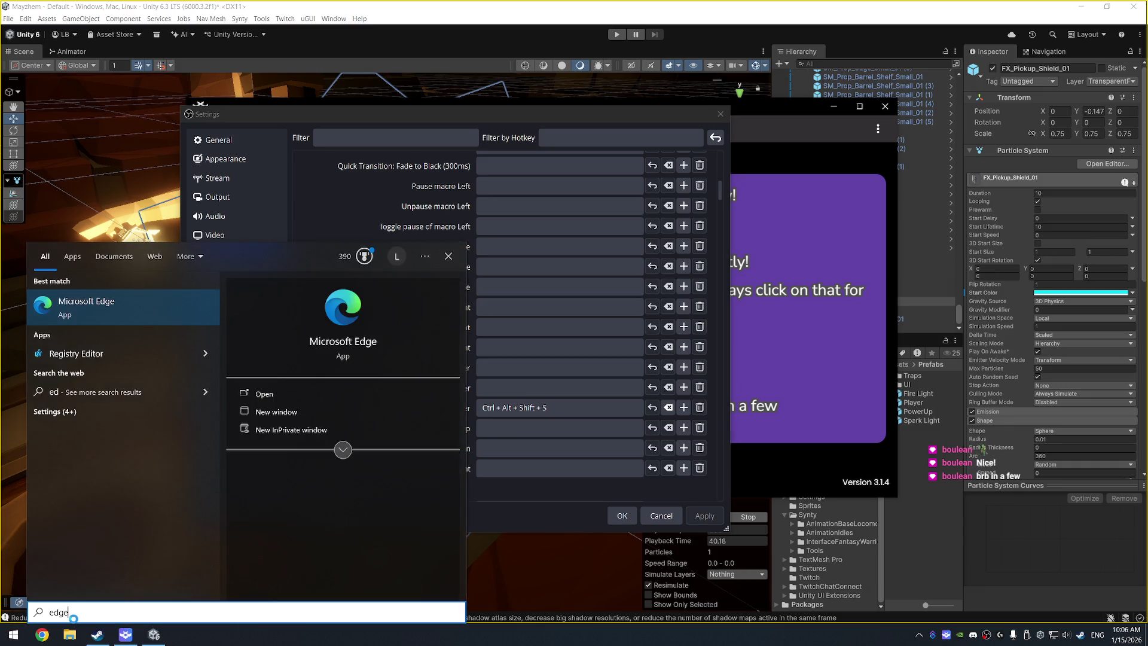
pyautogui.press('Return')
pyautogui.write('obs p')
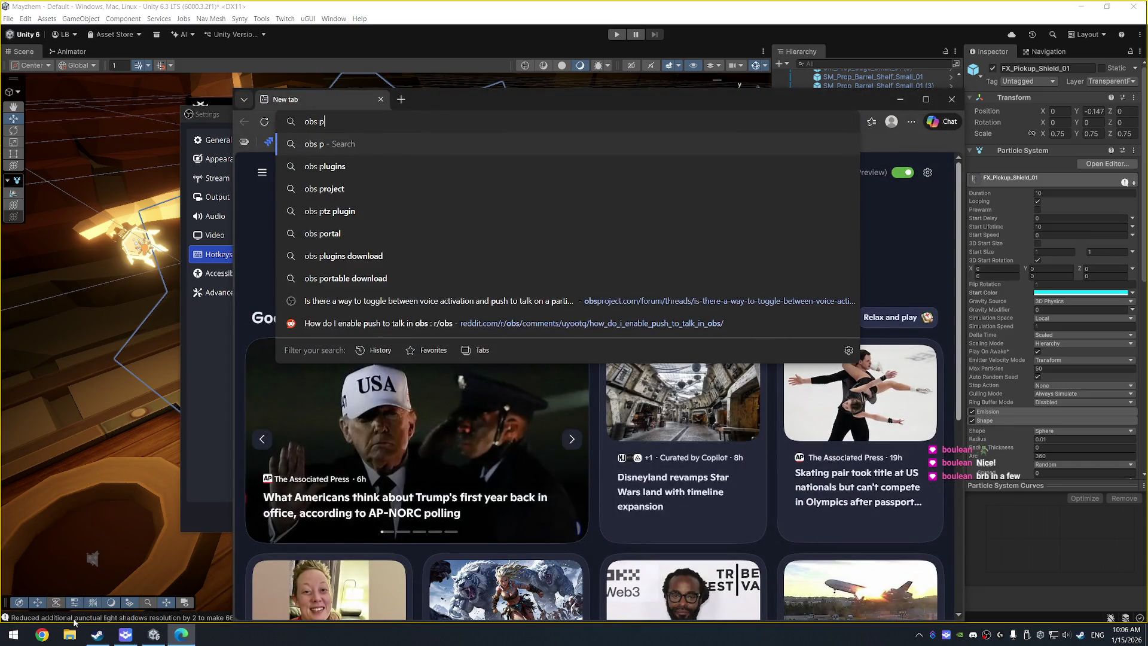
pyautogui.write('lugin toggle push to talk')
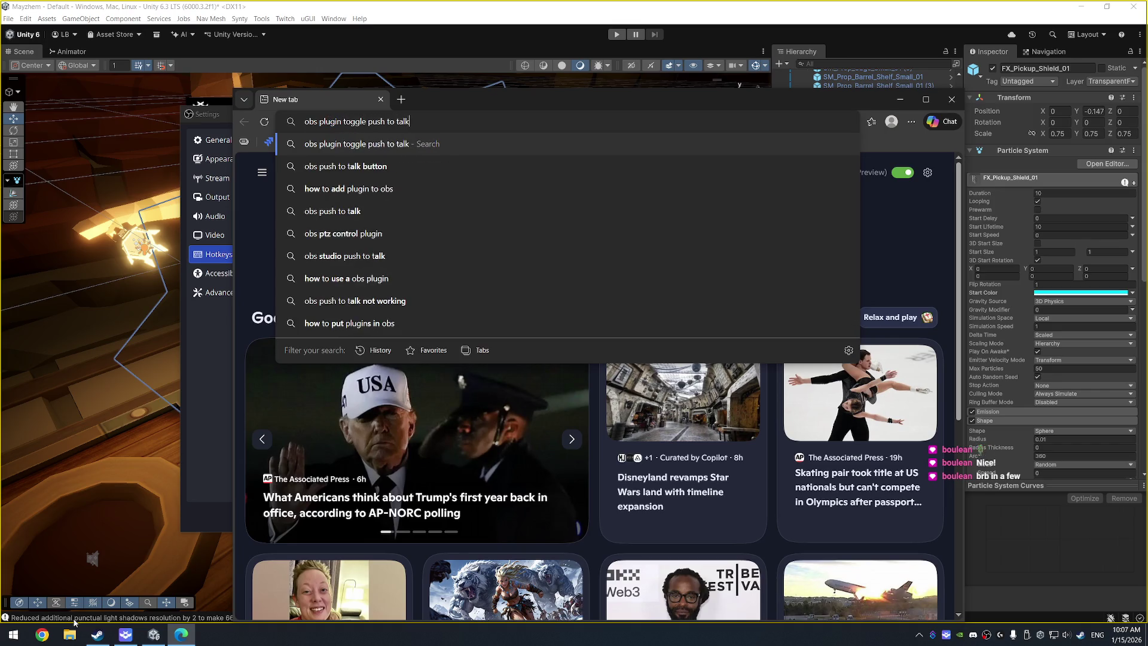
pyautogui.write(' hotkey')
pyautogui.press('Return')
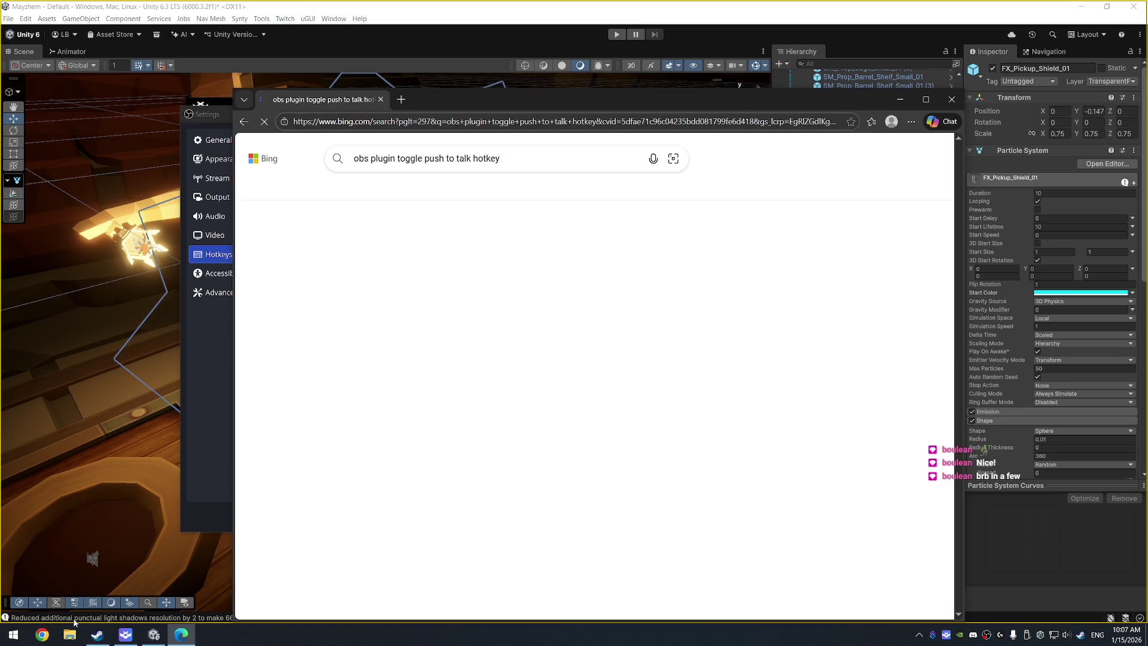
pyautogui.moveTo(549, 368)
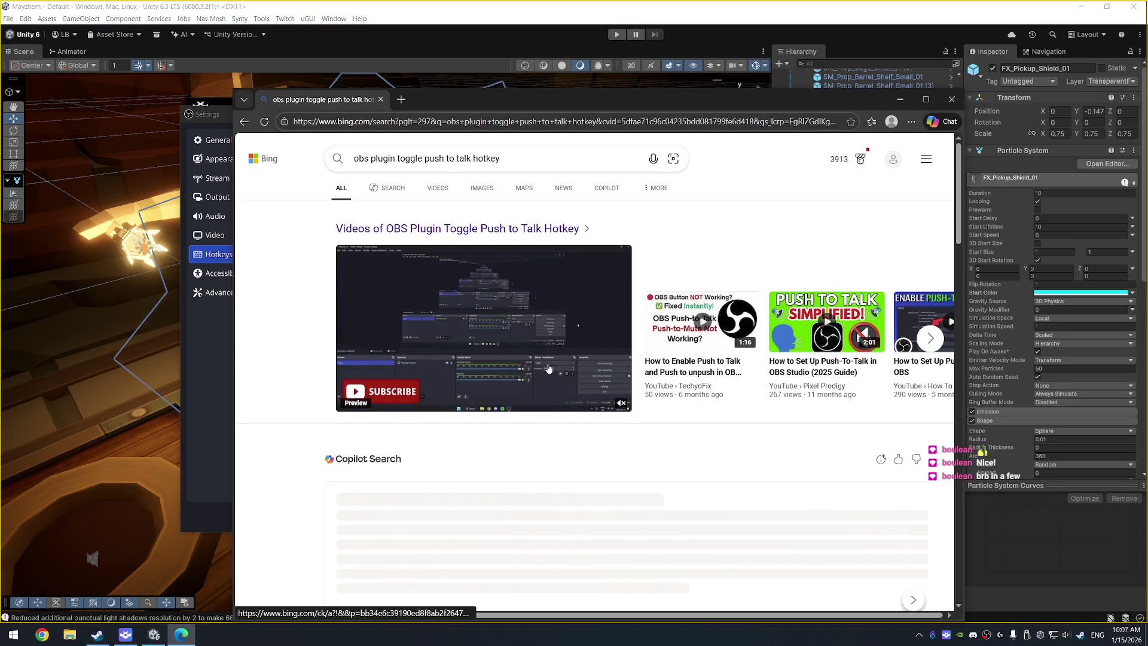
pyautogui.scroll(-3, 585, 326)
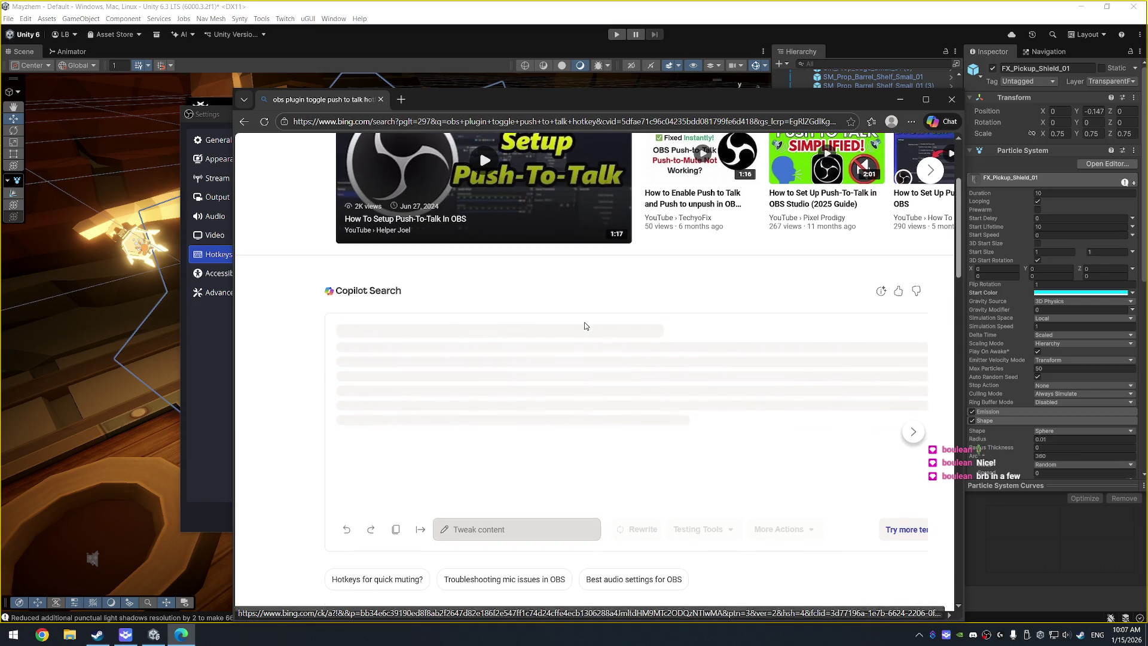
pyautogui.scroll(-5, 585, 325)
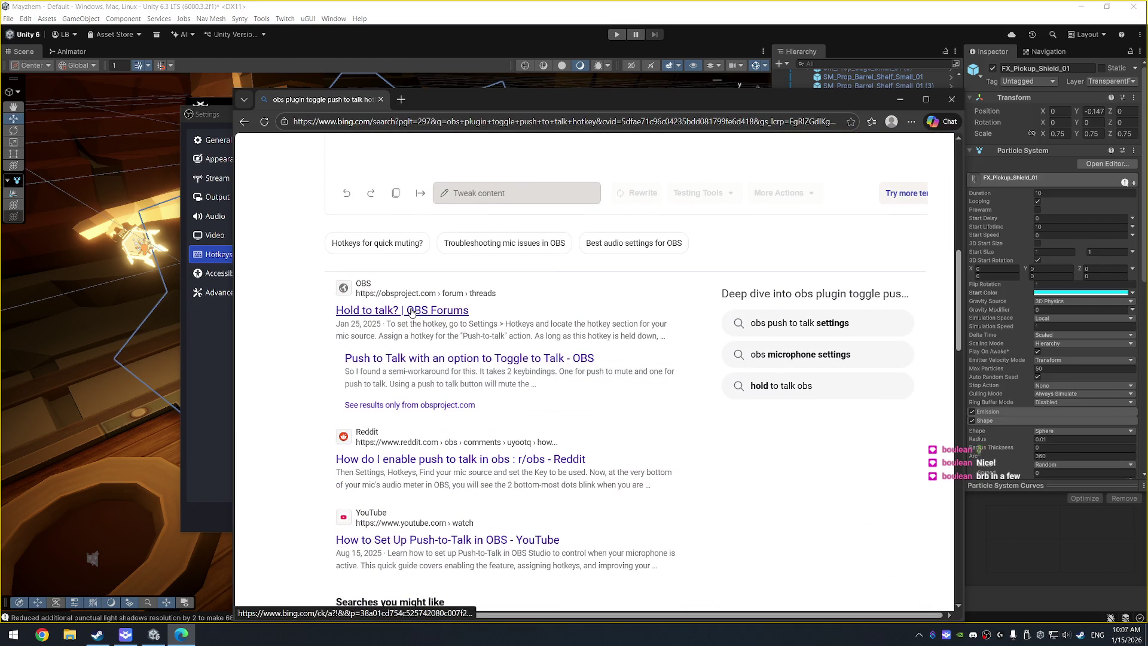
# Step: Open the 'Hold to talk?' and toggle-to-talk forum threads in new tabs and view the first
pyautogui.middleClick(411, 310)
pyautogui.middleClick(474, 358)
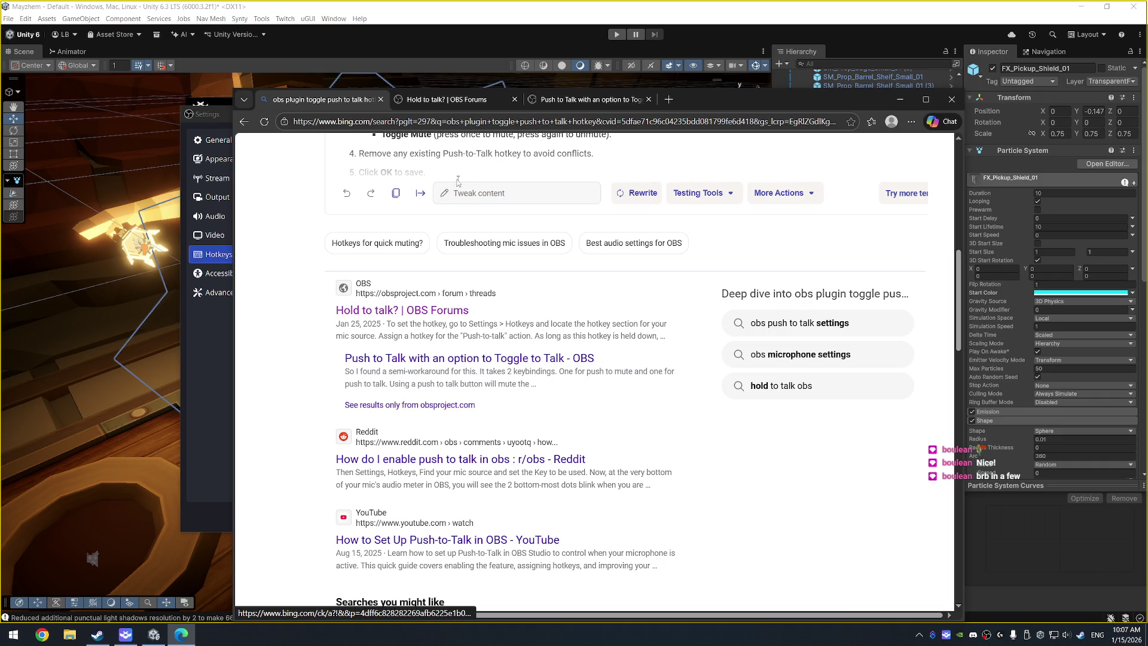
pyautogui.click(446, 104)
pyautogui.scroll(-3, 537, 351)
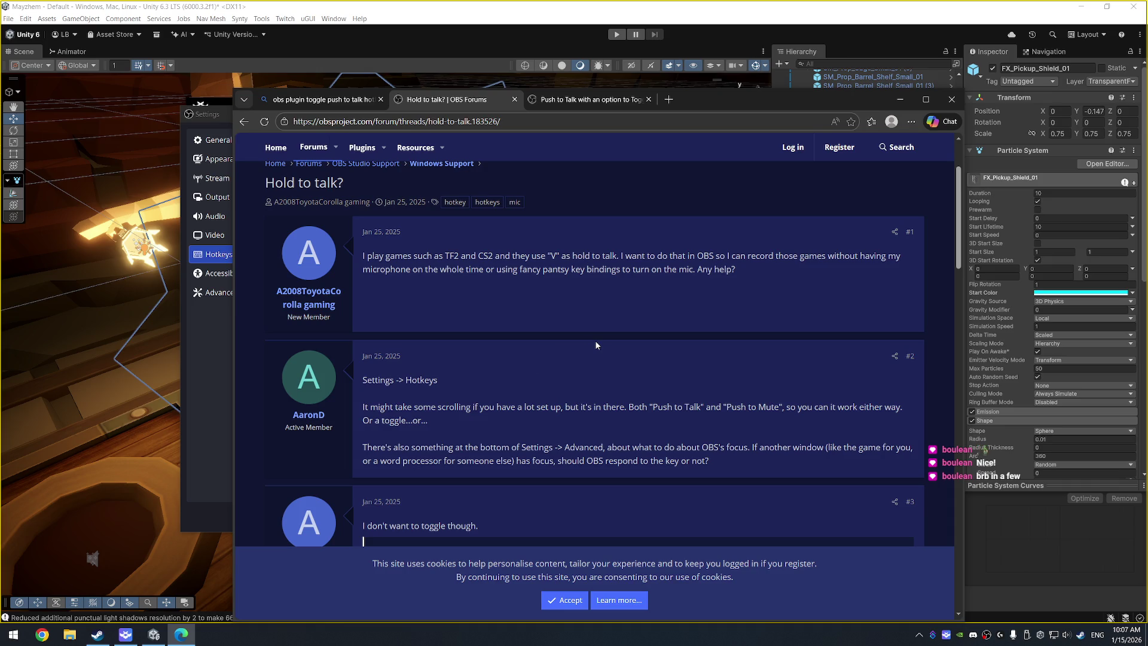
pyautogui.scroll(-5, 621, 325)
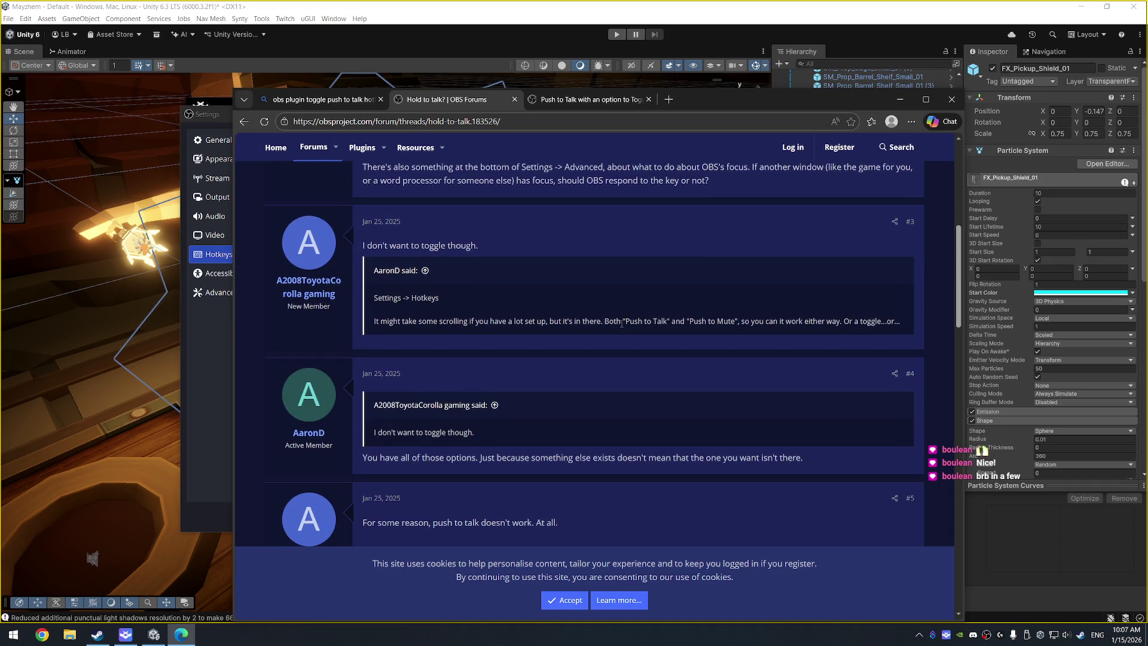
pyautogui.scroll(-5, 623, 296)
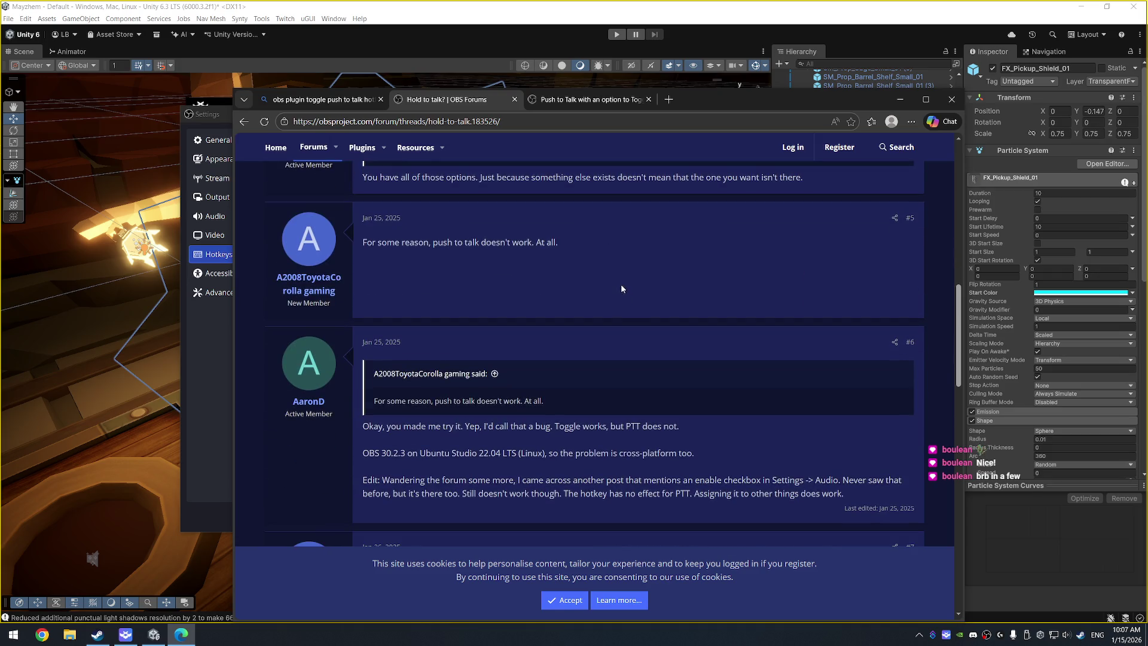
pyautogui.click(565, 600)
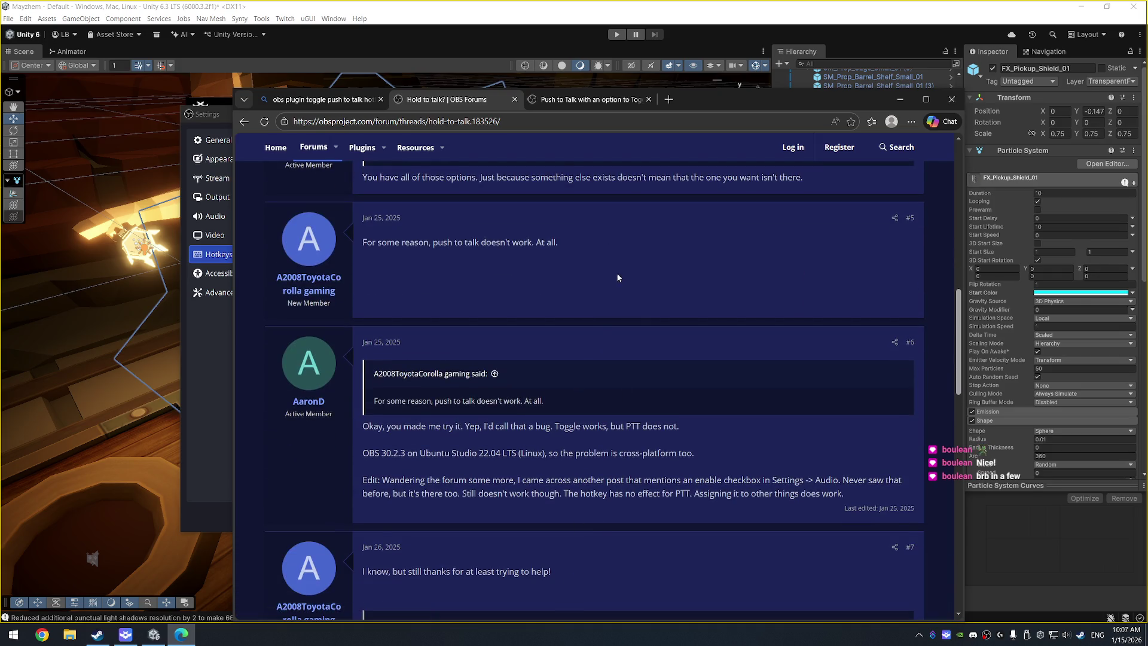
# Step: Read through the 'Hold to talk?' thread, then switch to the toggle-to-talk thread
pyautogui.scroll(-6, 619, 277)
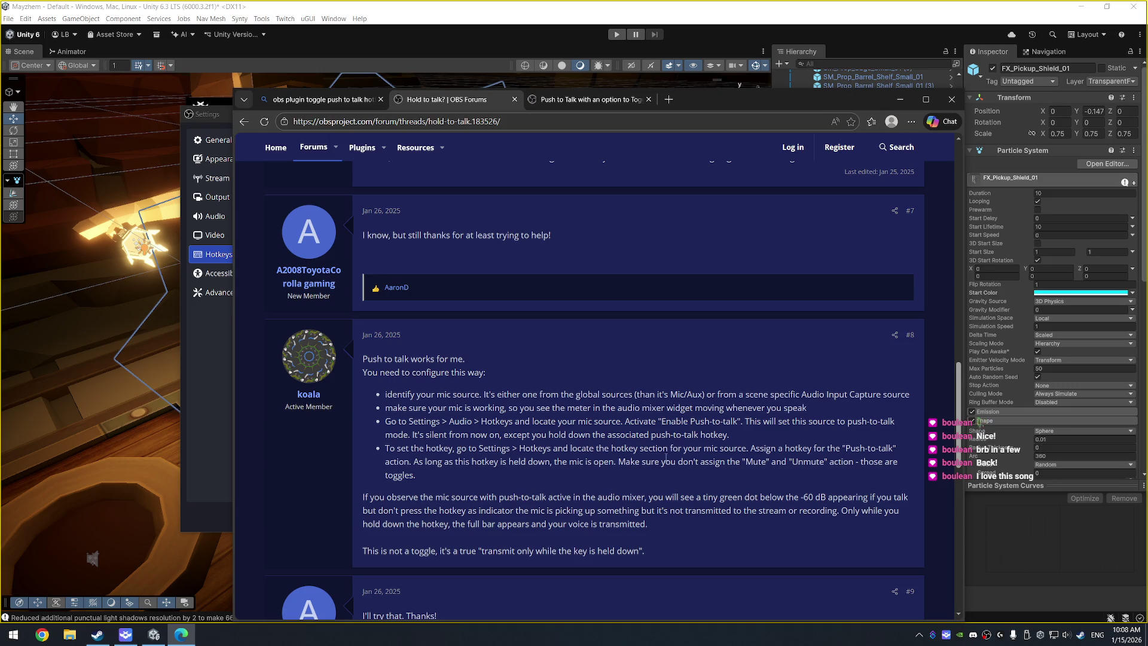
pyautogui.scroll(-4, 666, 357)
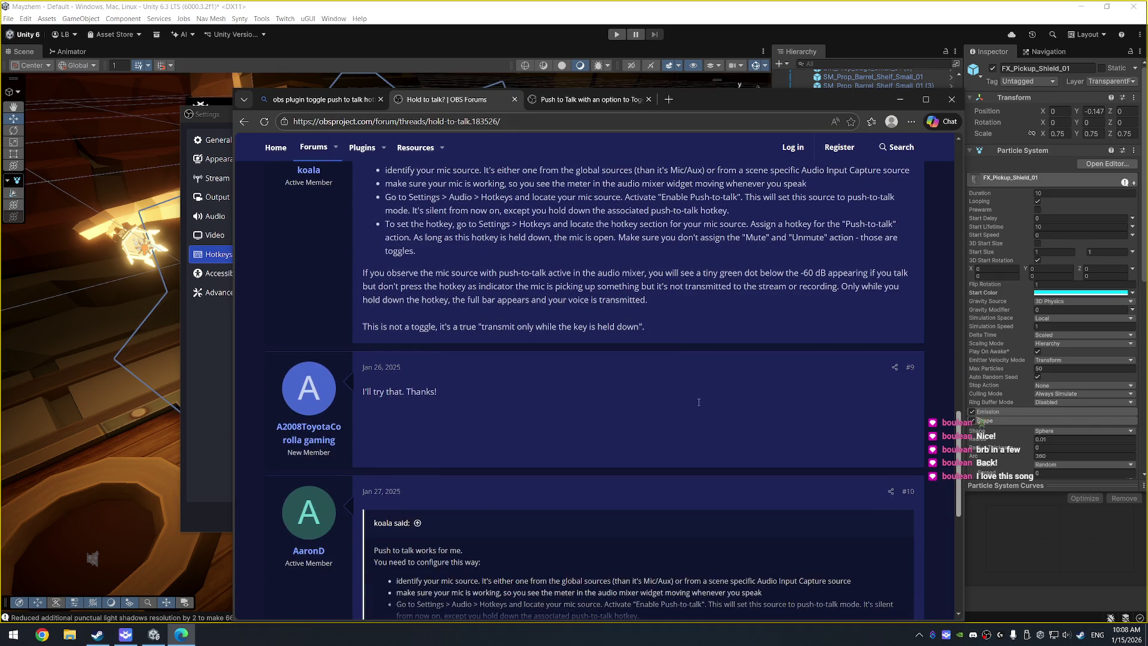
pyautogui.scroll(-3, 665, 354)
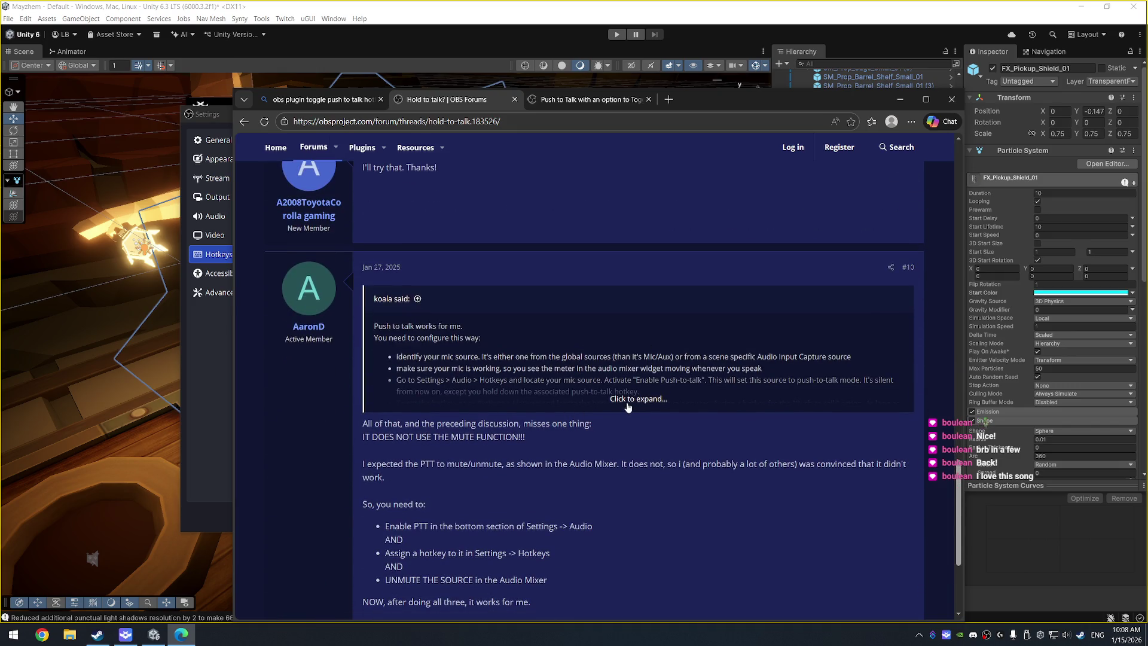
pyautogui.scroll(-1, 637, 400)
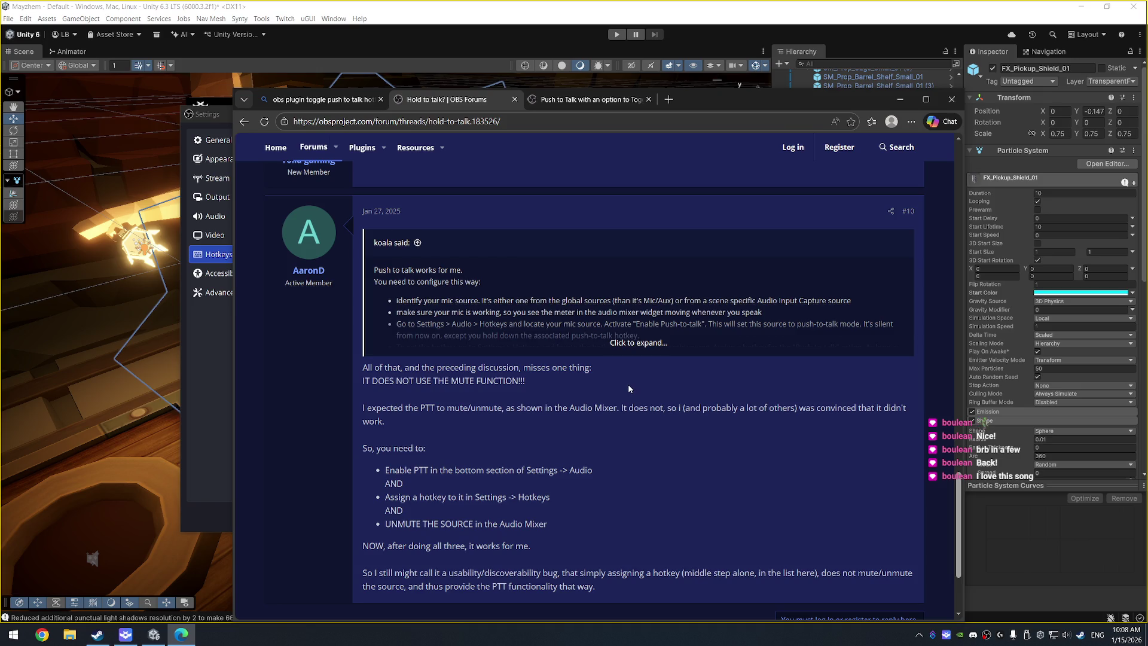
pyautogui.scroll(-2, 628, 389)
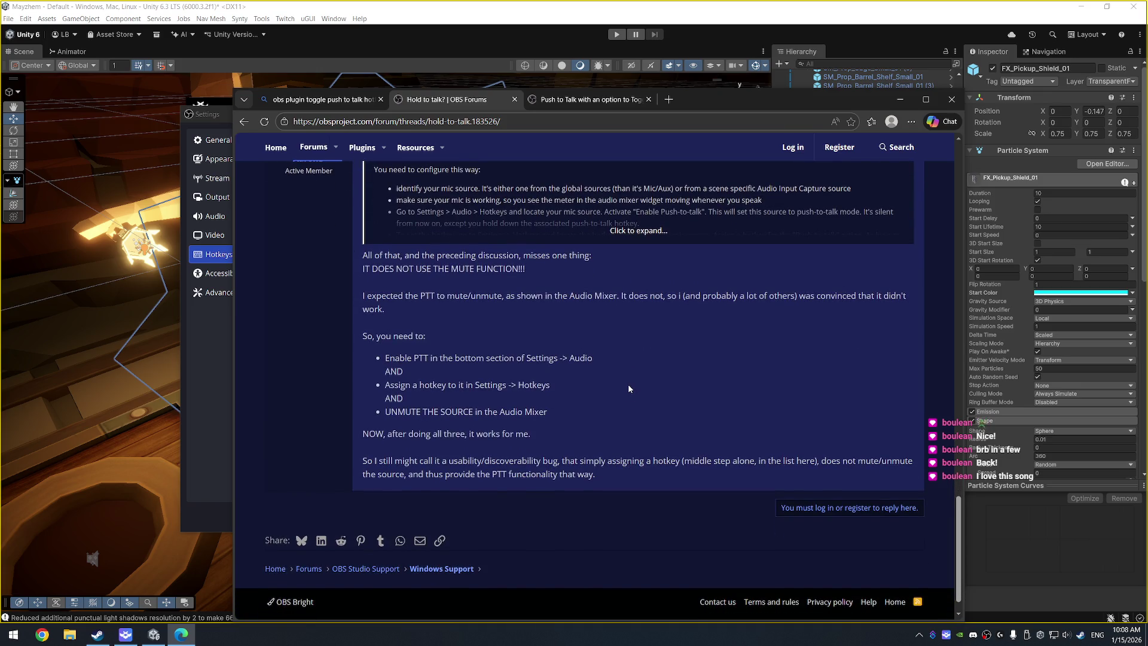
pyautogui.scroll(4, 621, 402)
pyautogui.hotkey('ctrl', 'Tab')
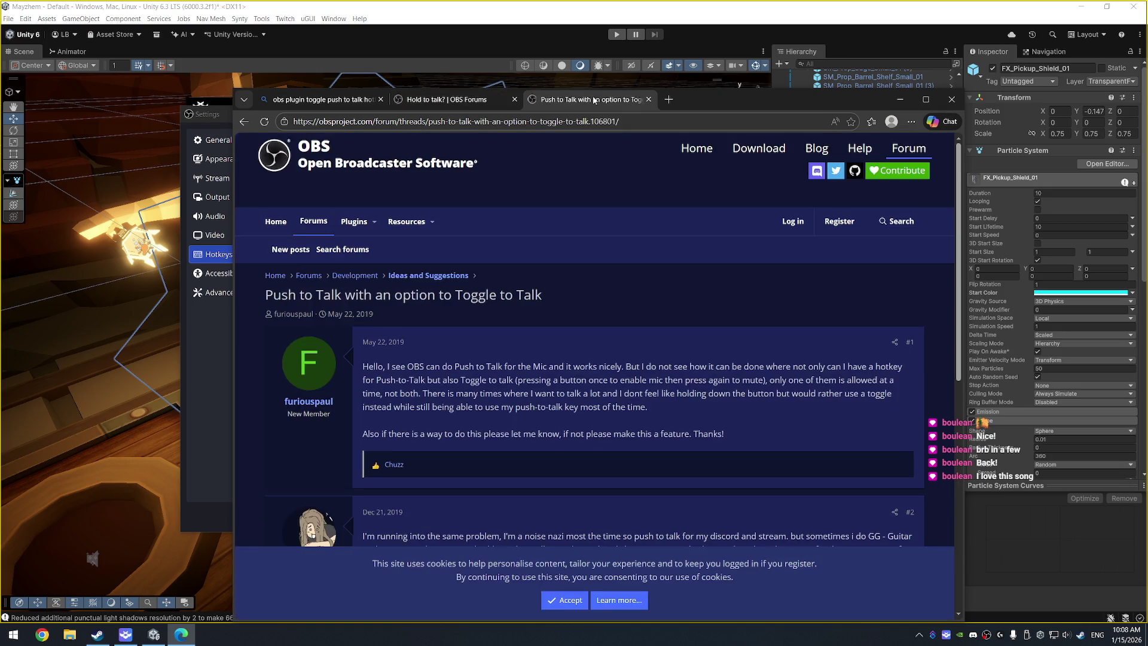
# Step: Read the toggle-to-talk thread down to post #4, then return to OBS Settings
pyautogui.scroll(-3, 541, 348)
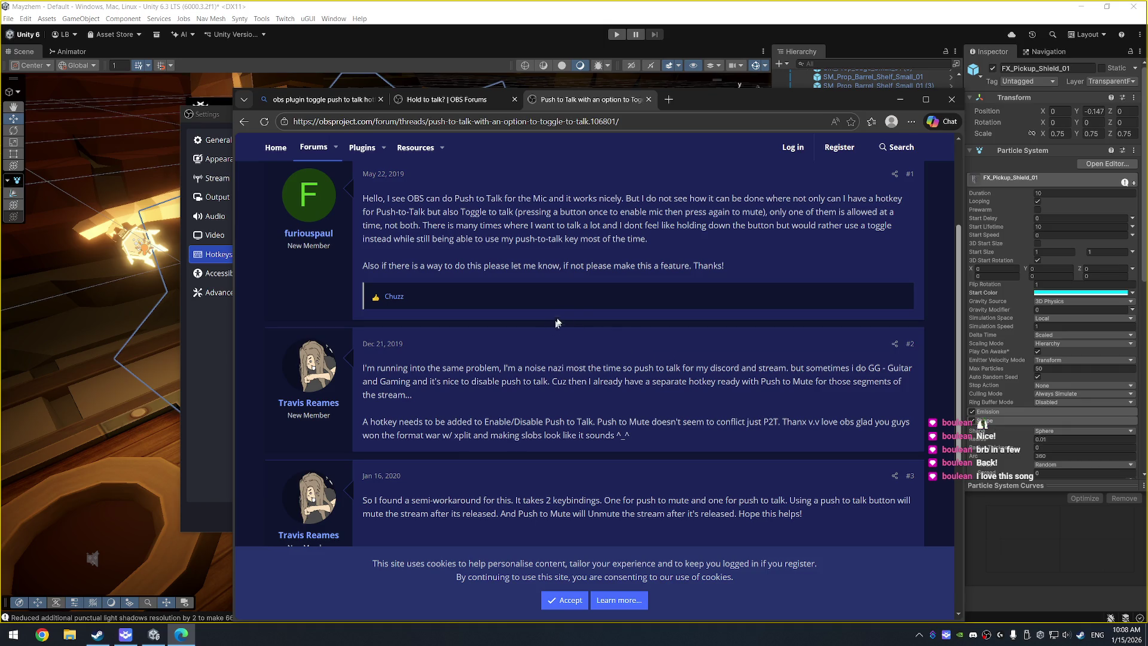
pyautogui.scroll(-1, 634, 300)
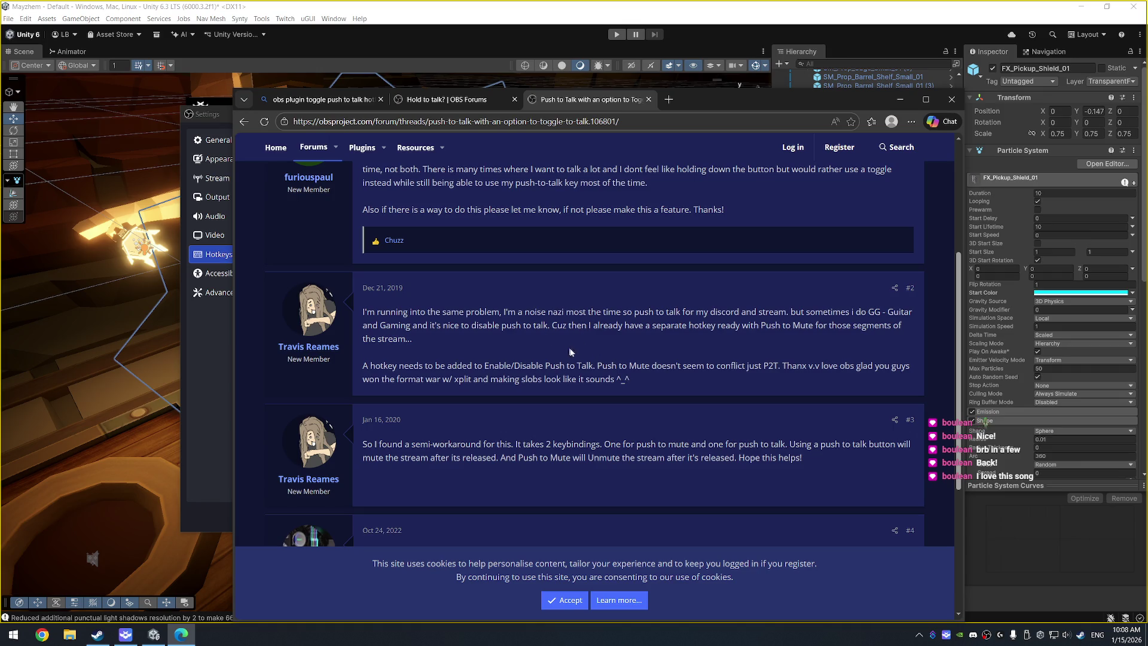
pyautogui.scroll(-3, 574, 333)
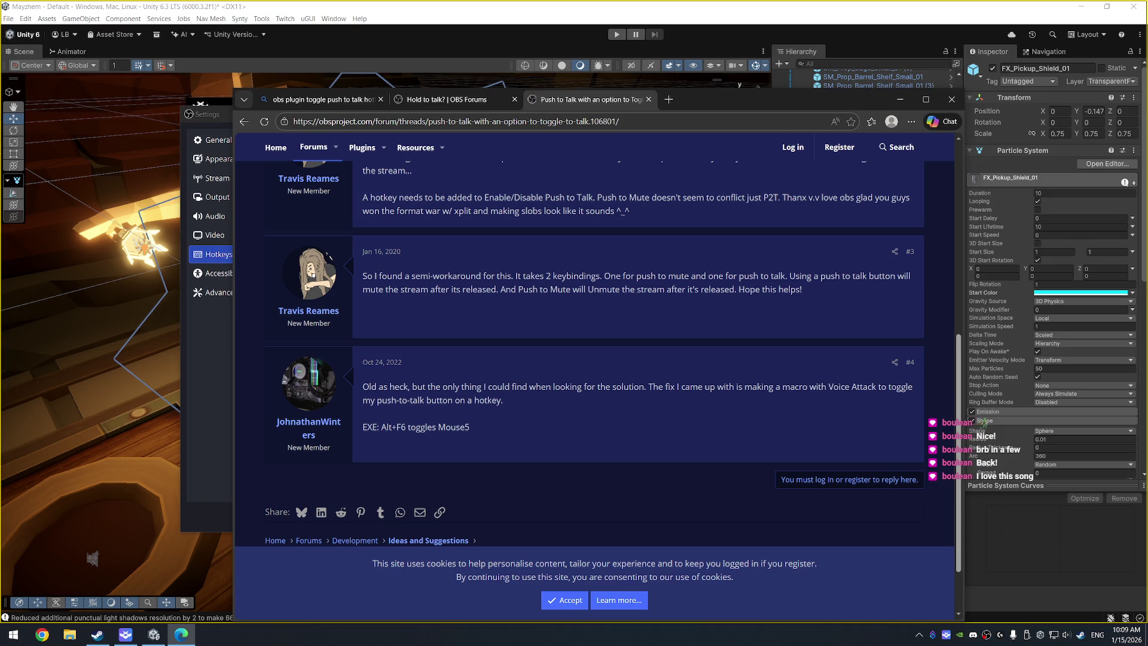
pyautogui.hotkey('alt', 'Tab')
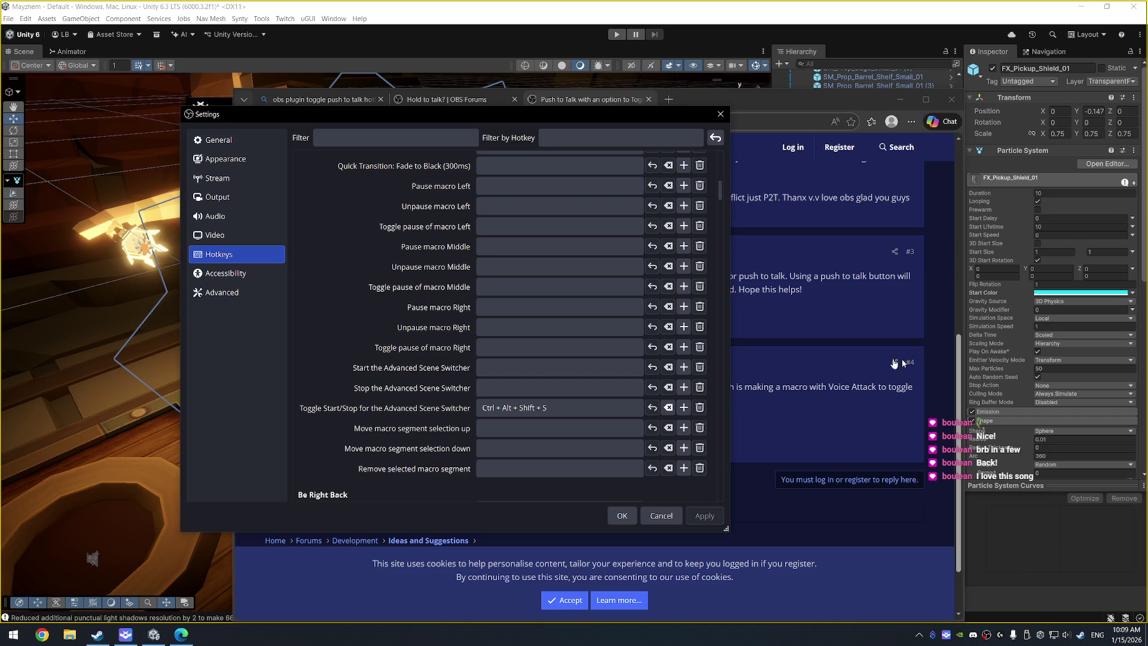
# Step: Review Mic/Aux push-to-talk in Audio settings and close Settings with OK
pyautogui.click(227, 215)
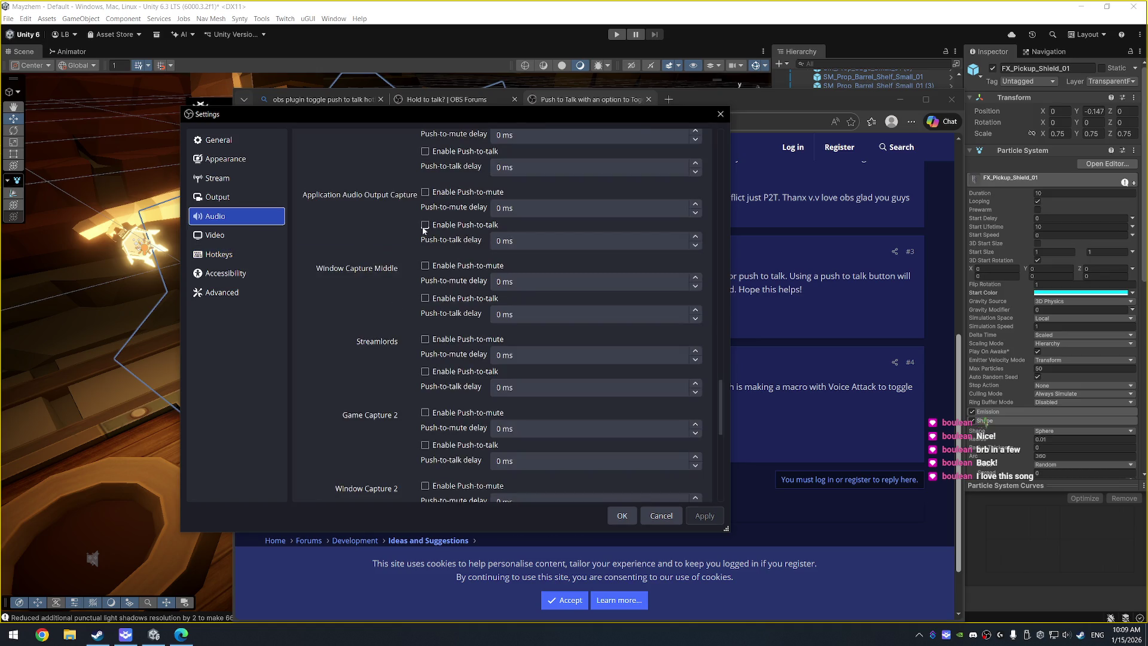
pyautogui.scroll(5, 412, 295)
pyautogui.scroll(10, 412, 298)
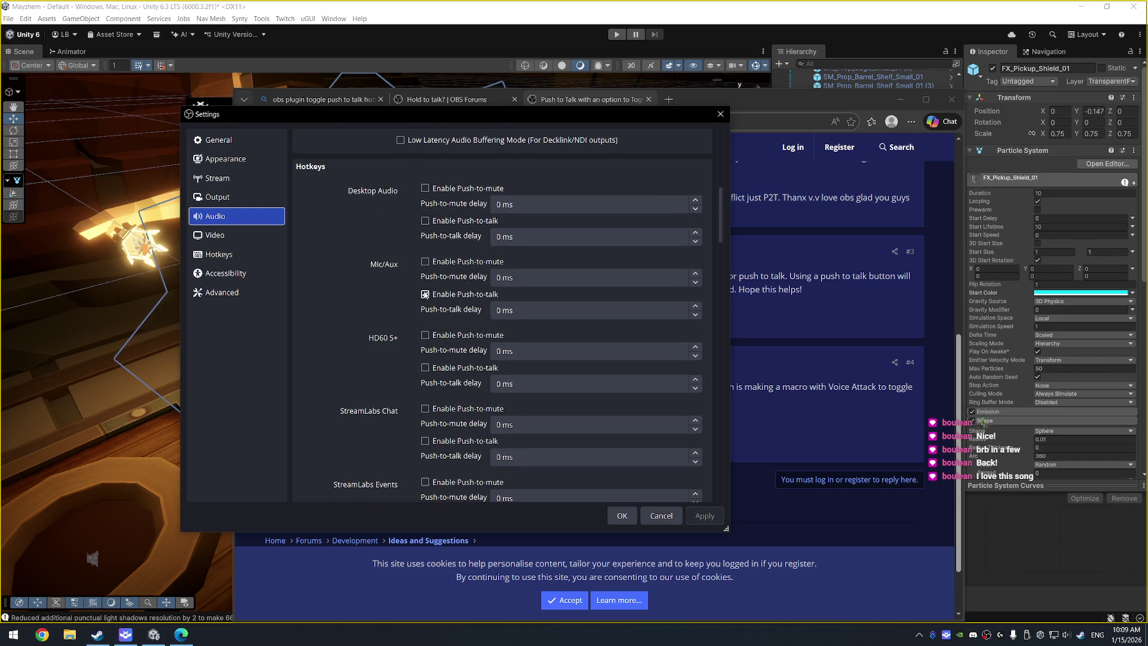
pyautogui.scroll(1, 424, 293)
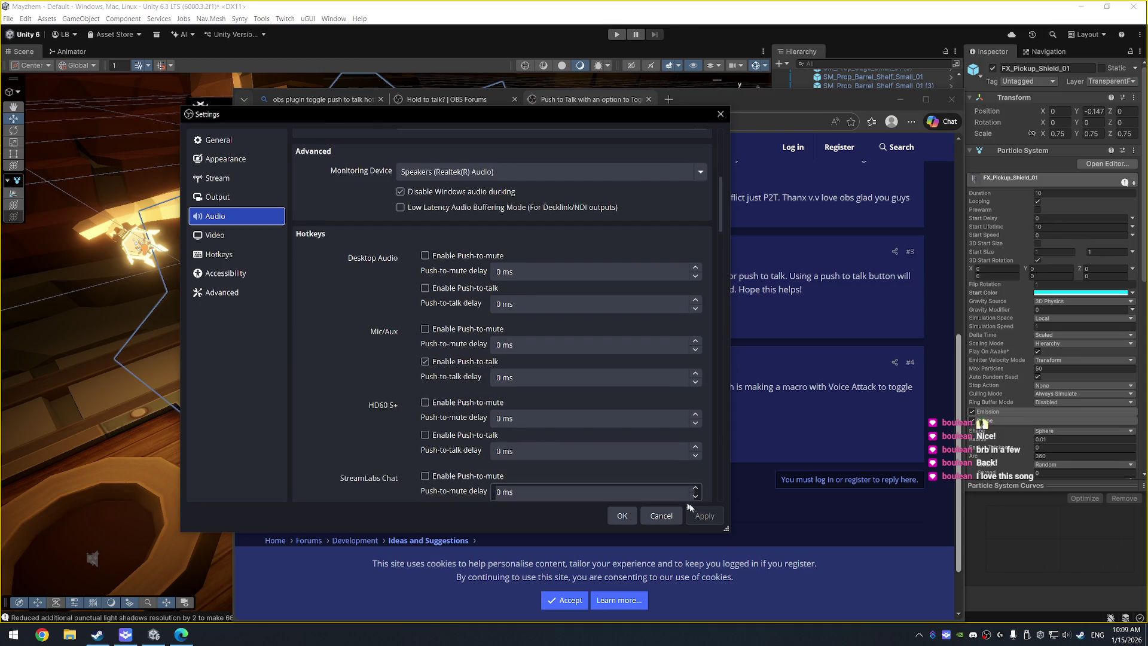
pyautogui.click(628, 518)
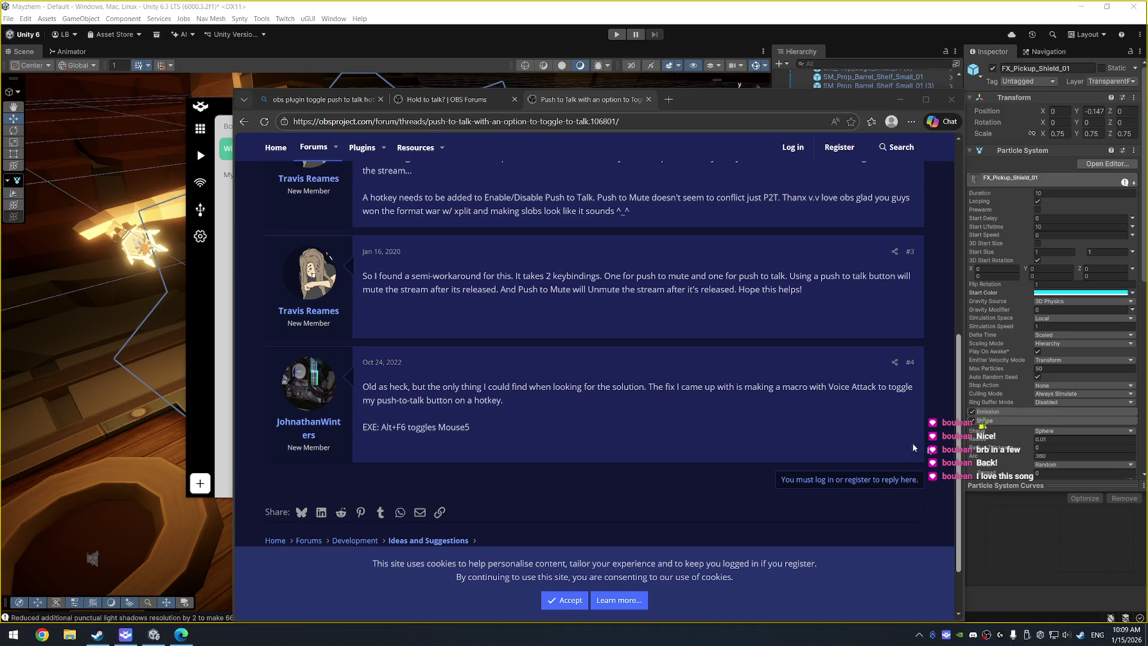
# Step: Start a new button in the empty Wide Board slot with the Advance Keyboard Macro action
pyautogui.click(131, 637)
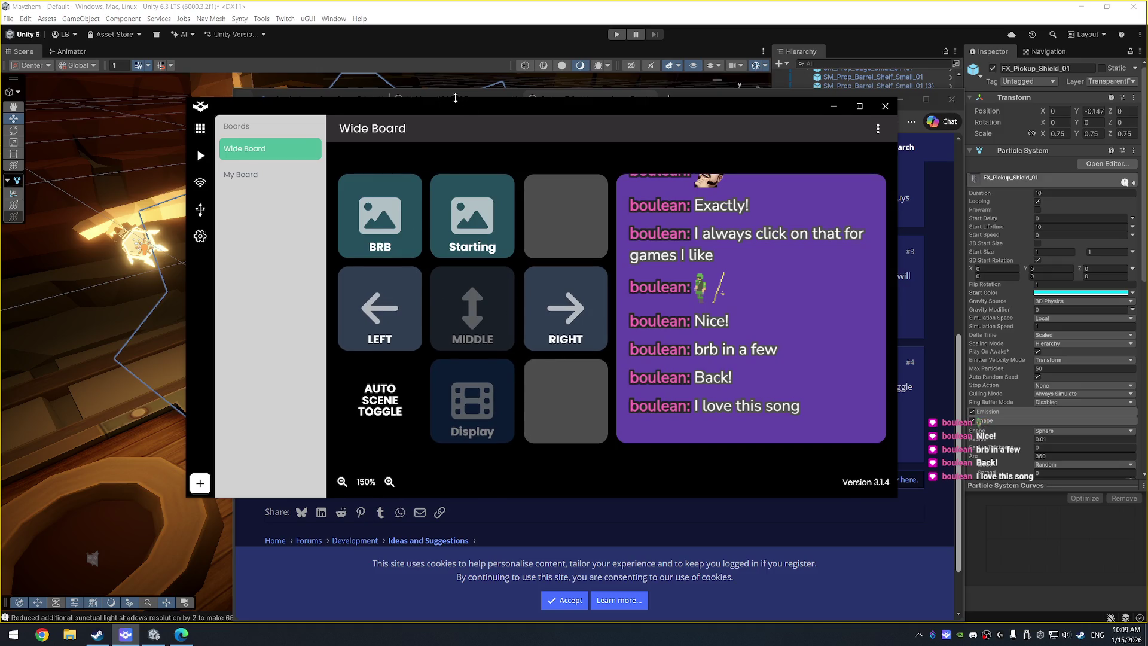
pyautogui.click(573, 395)
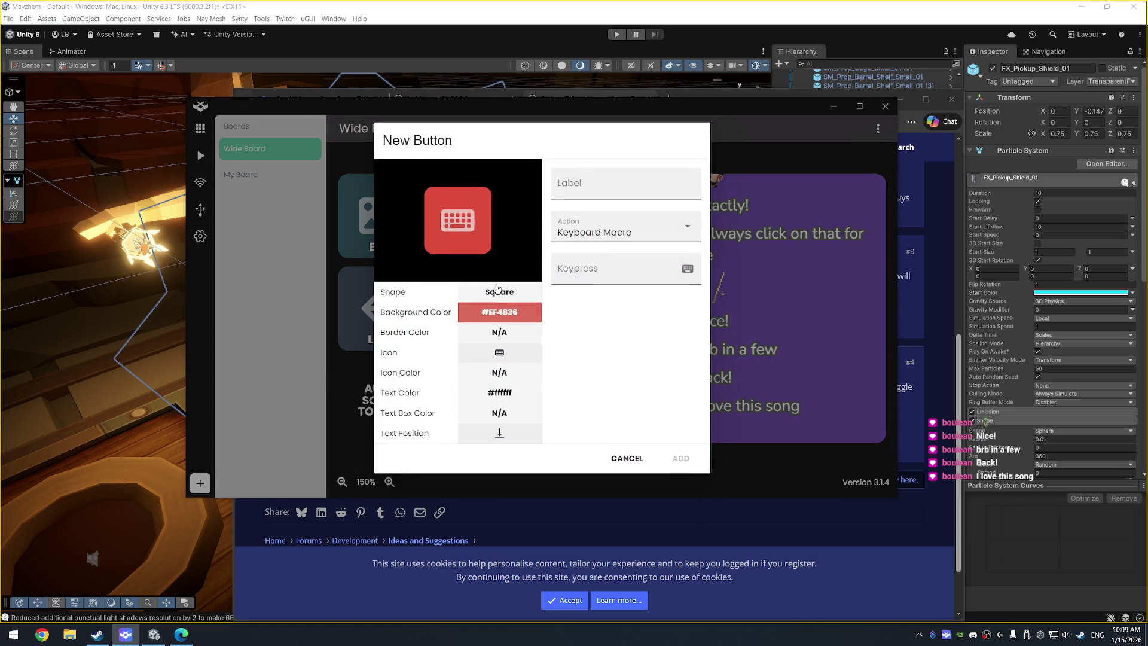
pyautogui.click(649, 233)
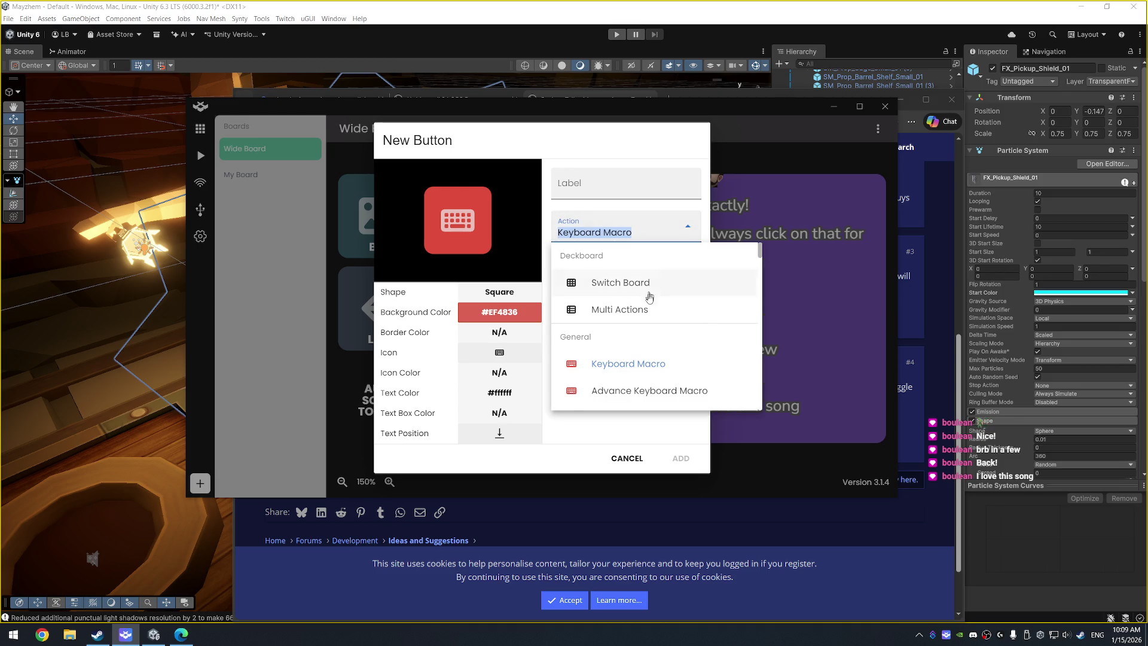
pyautogui.scroll(-1, 650, 297)
pyautogui.click(652, 339)
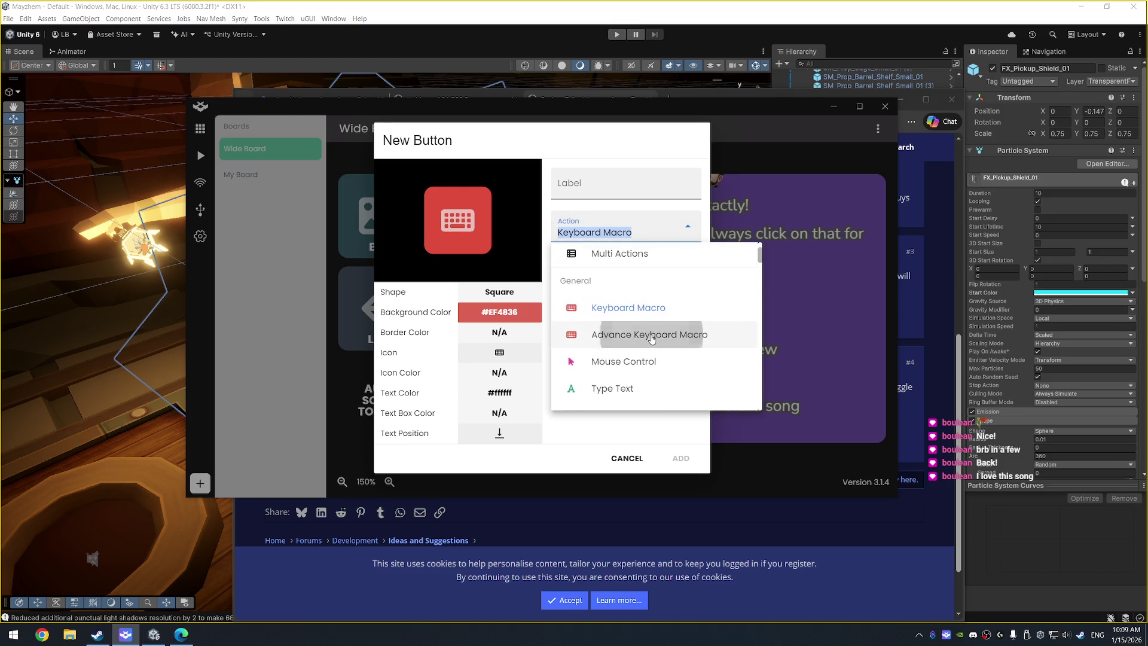
# Step: Try the OBS Streaming Control action and look at its streaming control options
pyautogui.click(634, 234)
pyautogui.scroll(-4, 631, 347)
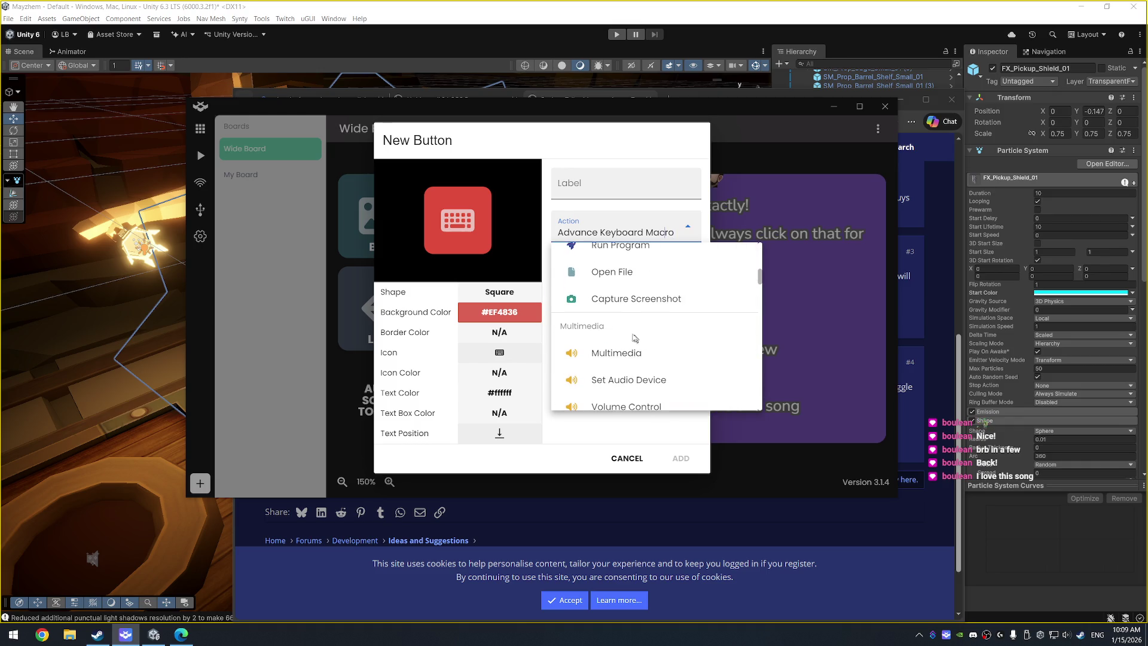
pyautogui.scroll(-3, 636, 332)
pyautogui.scroll(-8, 638, 325)
pyautogui.scroll(-3, 638, 325)
pyautogui.click(622, 297)
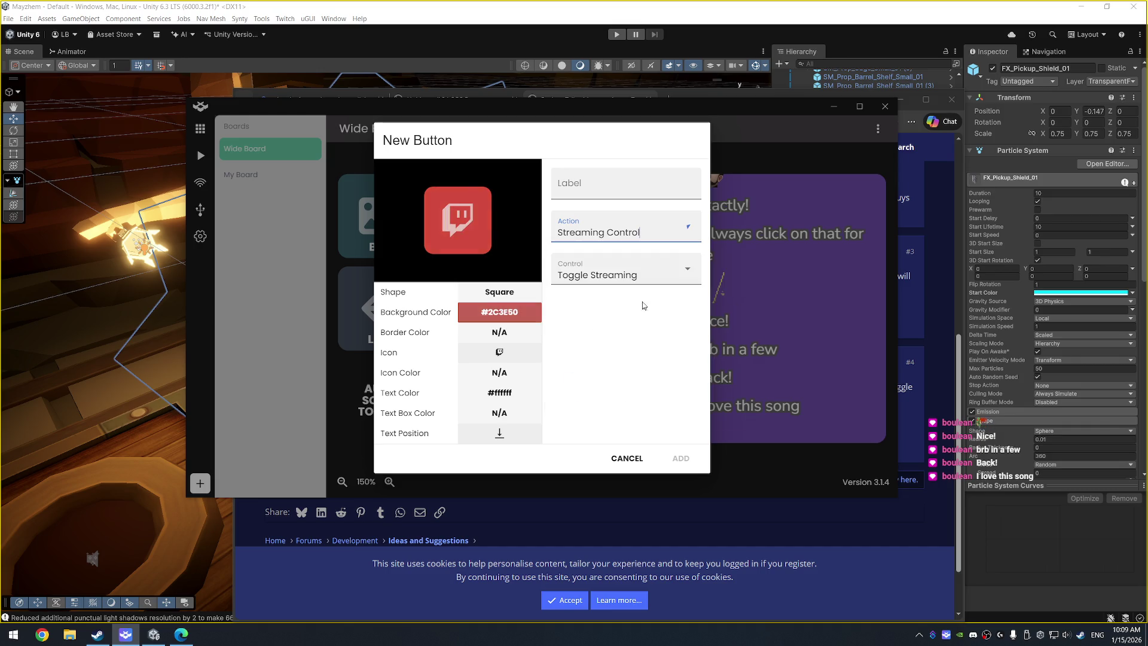
pyautogui.click(666, 279)
pyautogui.click(622, 232)
# Step: Try Audio Source Control on Mic/Aux, then switch the action to Audio Volume Control
pyautogui.click(622, 232)
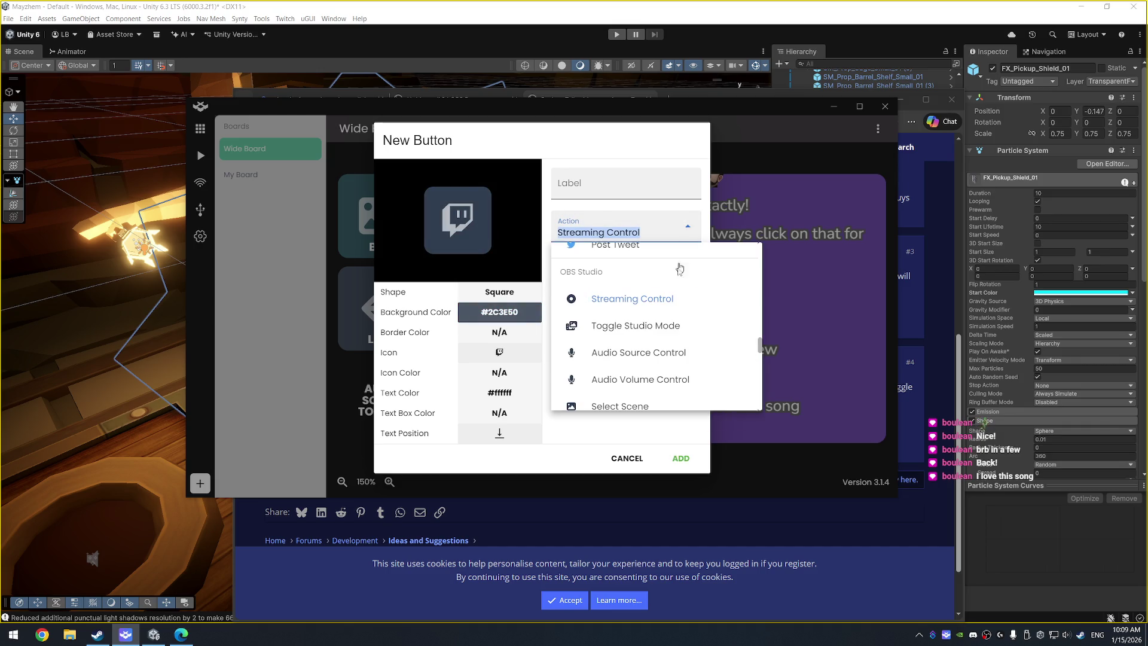
pyautogui.click(672, 359)
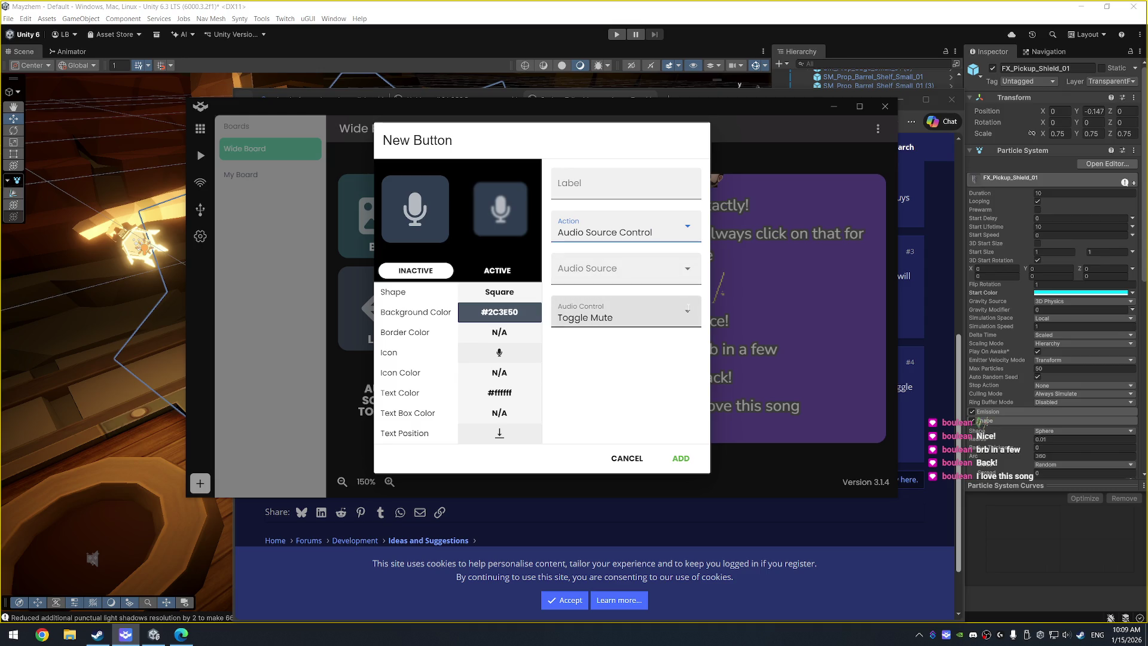
pyautogui.click(688, 306)
pyautogui.click(657, 273)
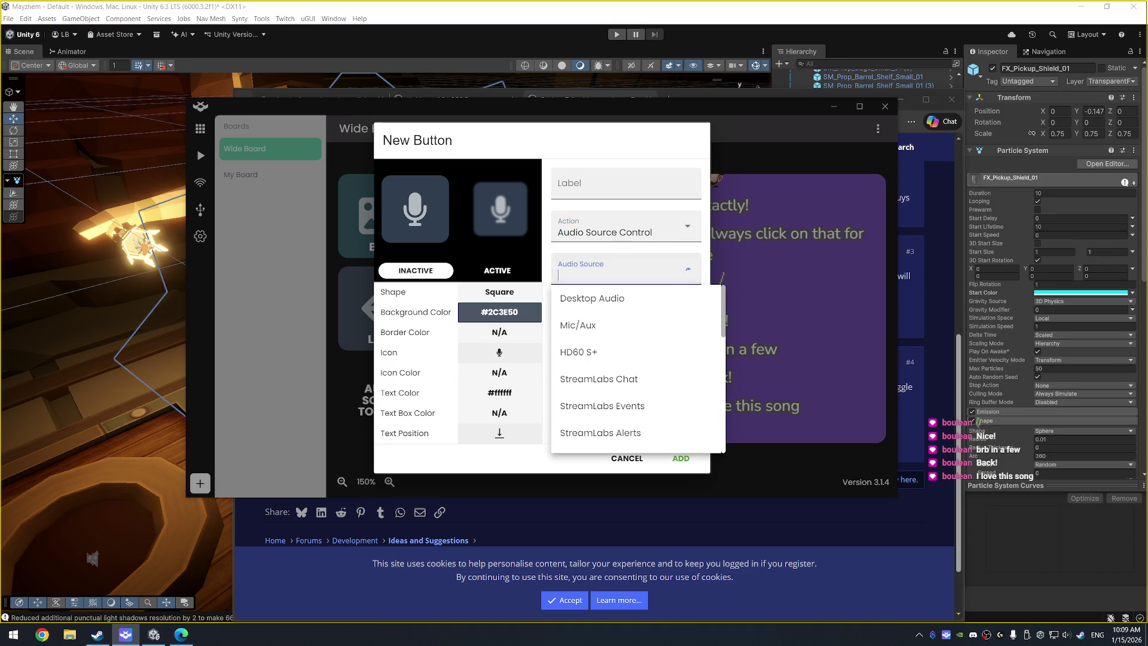
pyautogui.click(657, 325)
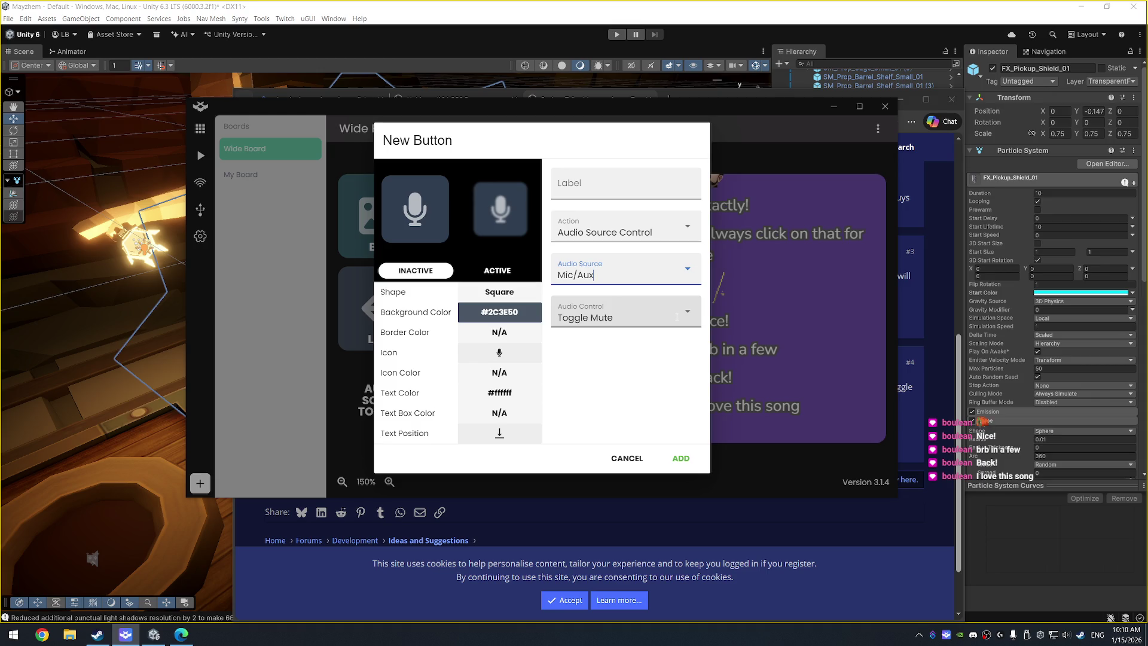
pyautogui.click(677, 317)
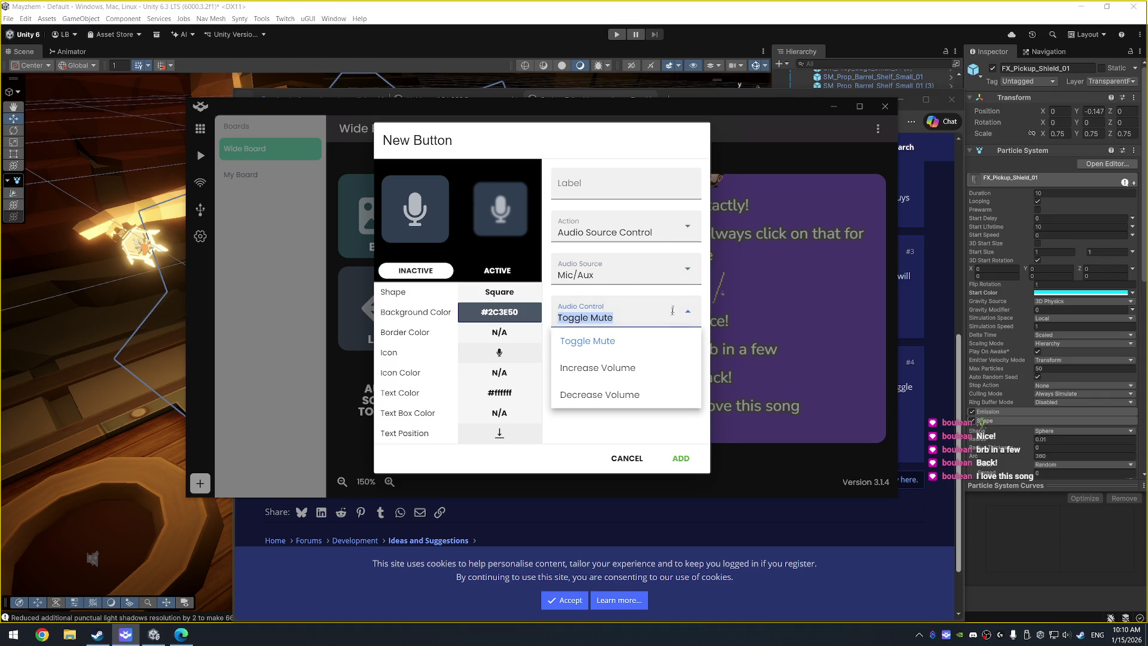
pyautogui.click(679, 272)
pyautogui.click(679, 233)
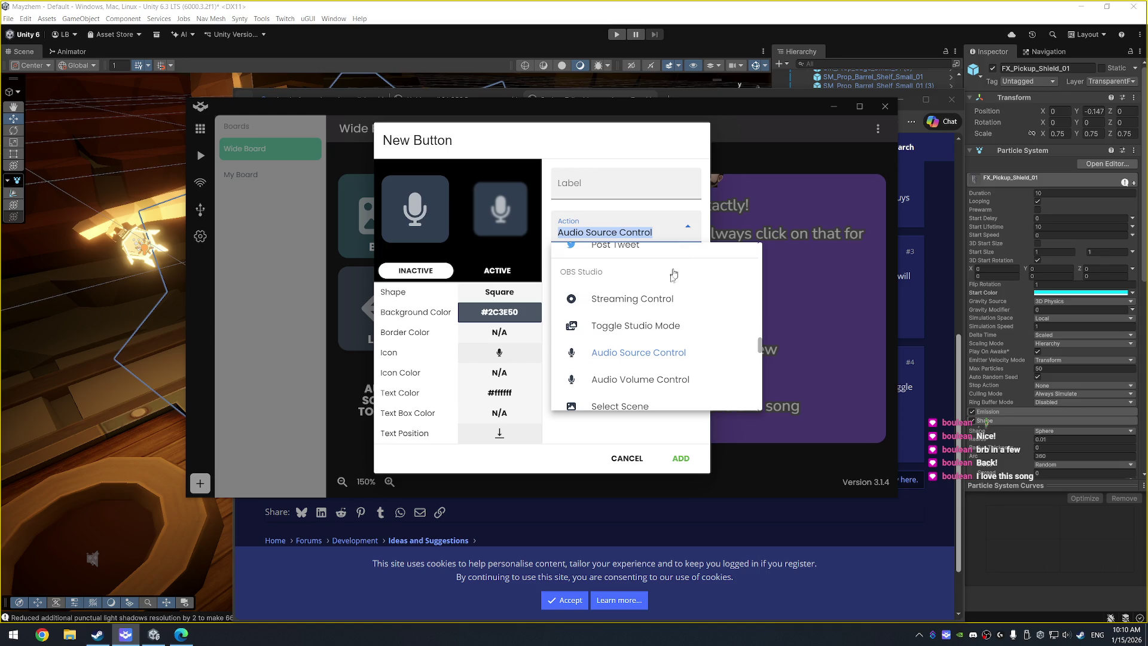
pyautogui.click(662, 383)
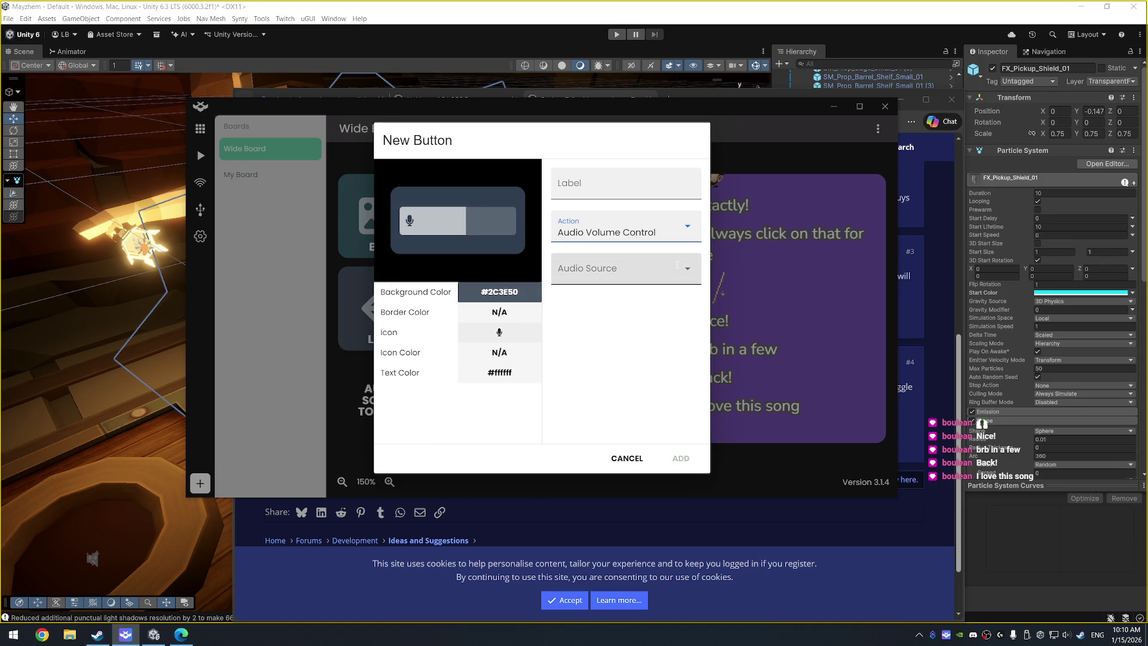
# Step: Set the volume control's audio source to Mic/Aux and browse the action list
pyautogui.click(677, 265)
pyautogui.click(642, 324)
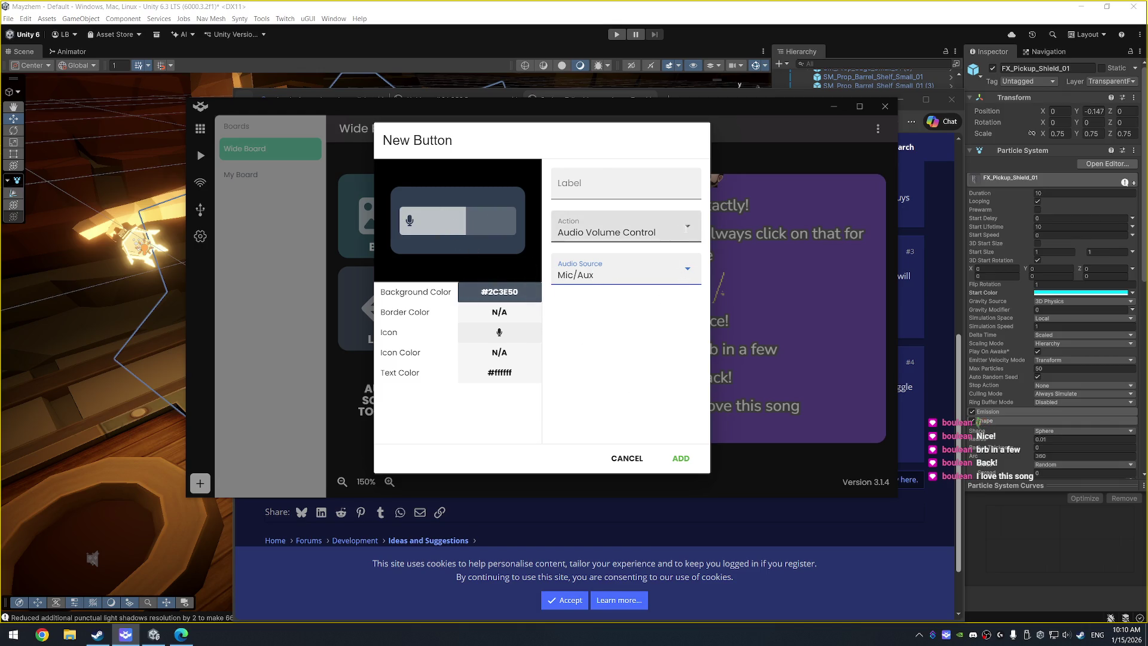
pyautogui.click(685, 229)
pyautogui.scroll(-2, 643, 357)
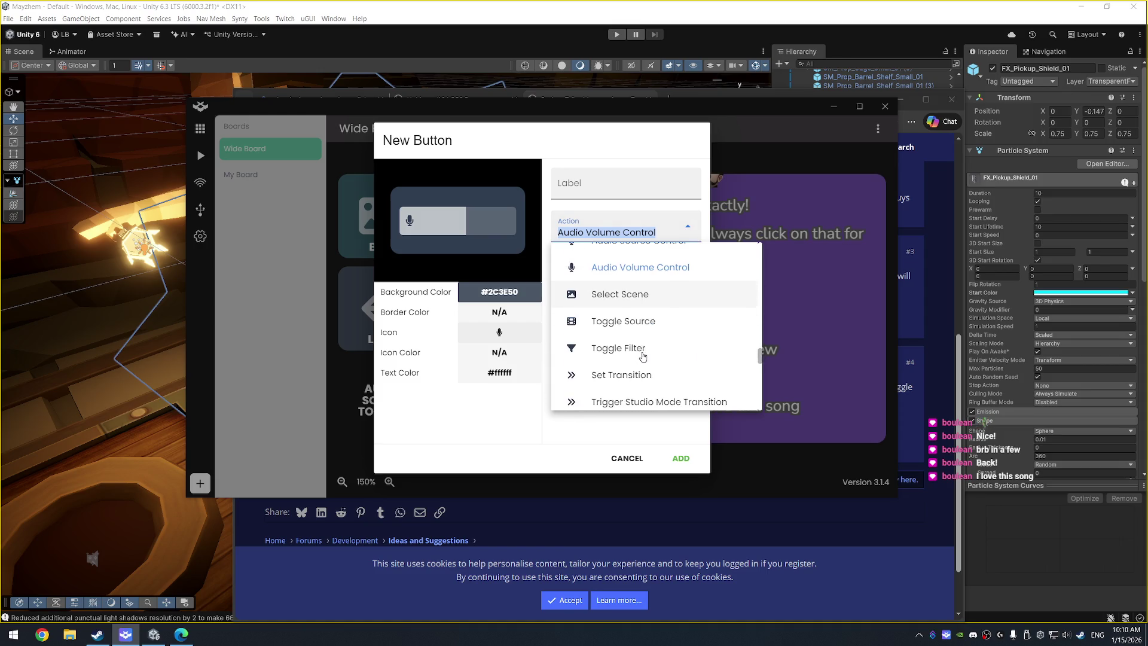
pyautogui.scroll(-2, 636, 302)
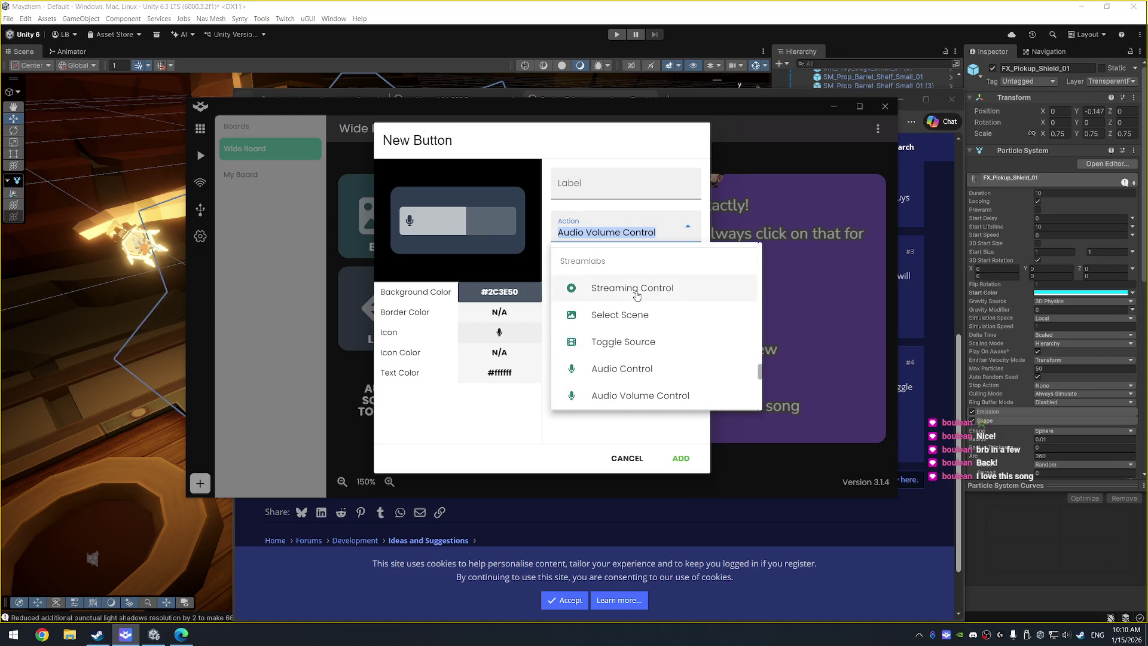
pyautogui.scroll(-2, 637, 294)
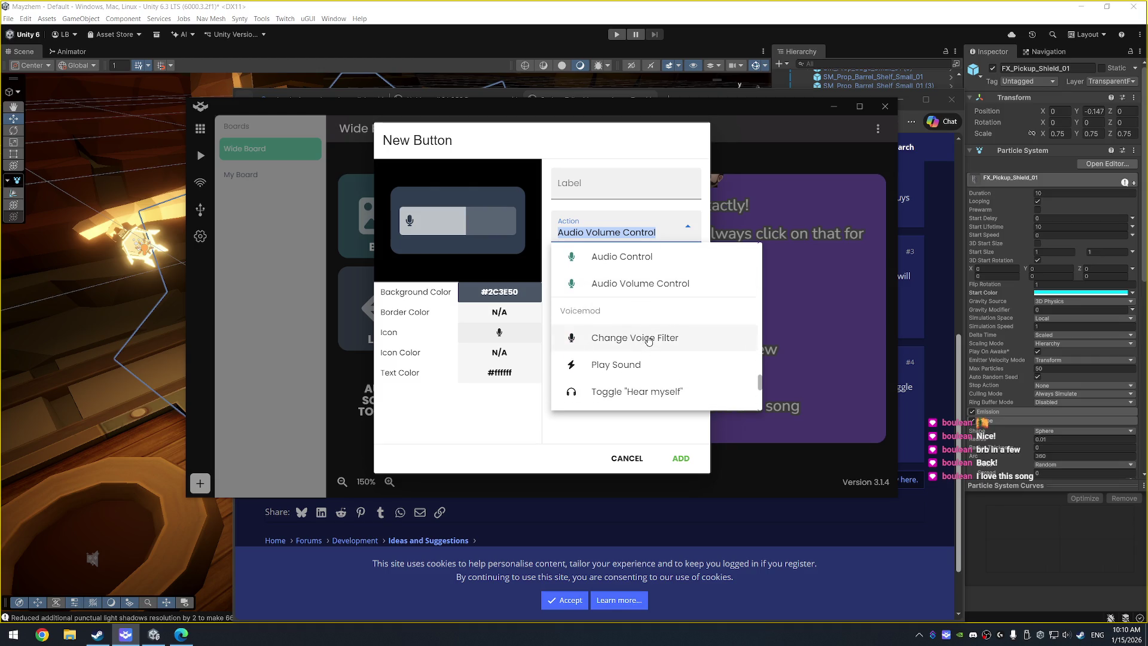
pyautogui.scroll(-2, 649, 341)
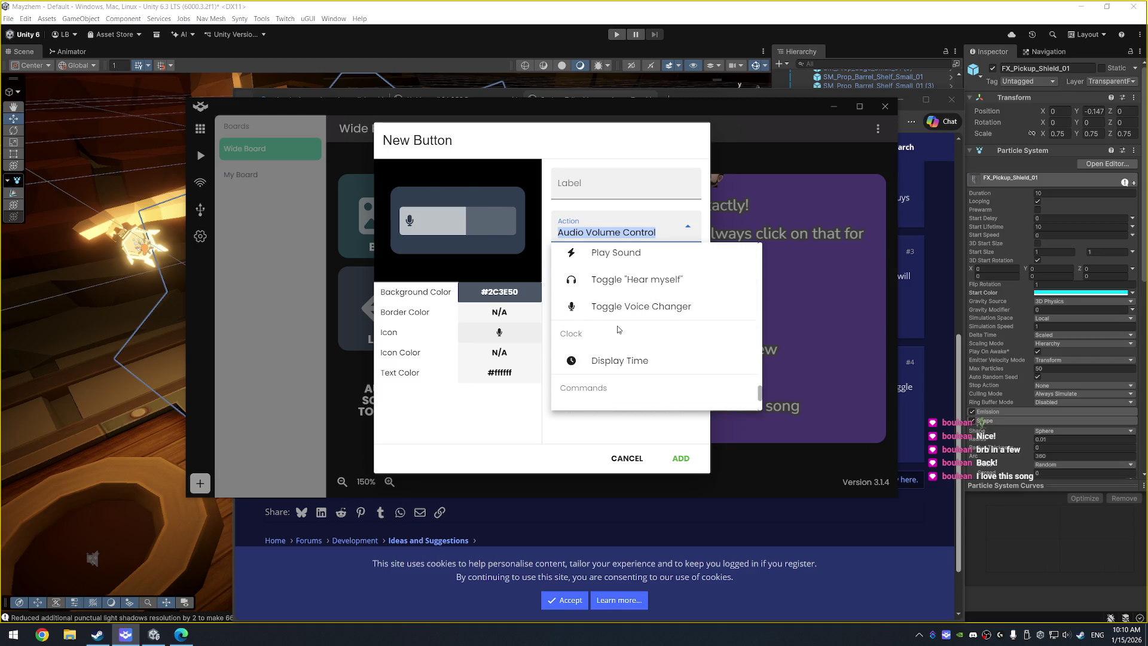
# Step: Switch the action back to Keyboard Macro and cancel the new button
pyautogui.scroll(-1, 619, 329)
pyautogui.scroll(5, 618, 329)
pyautogui.scroll(5, 619, 329)
pyautogui.scroll(5, 618, 329)
pyautogui.scroll(5, 653, 318)
pyautogui.scroll(1, 640, 333)
pyautogui.click(640, 323)
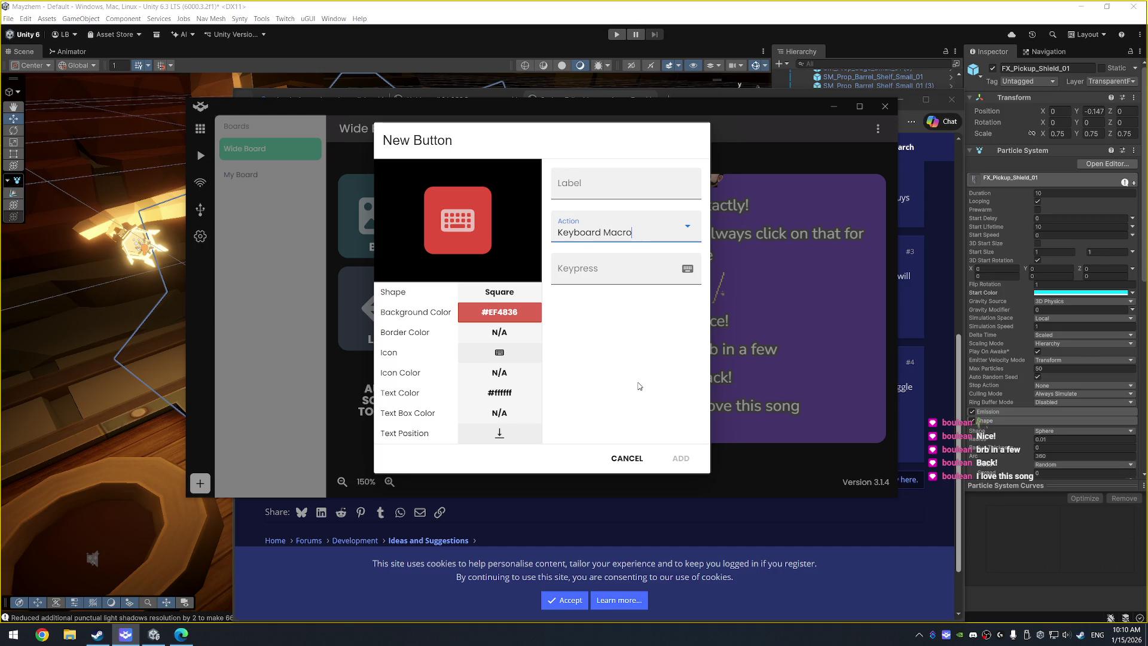
pyautogui.click(639, 466)
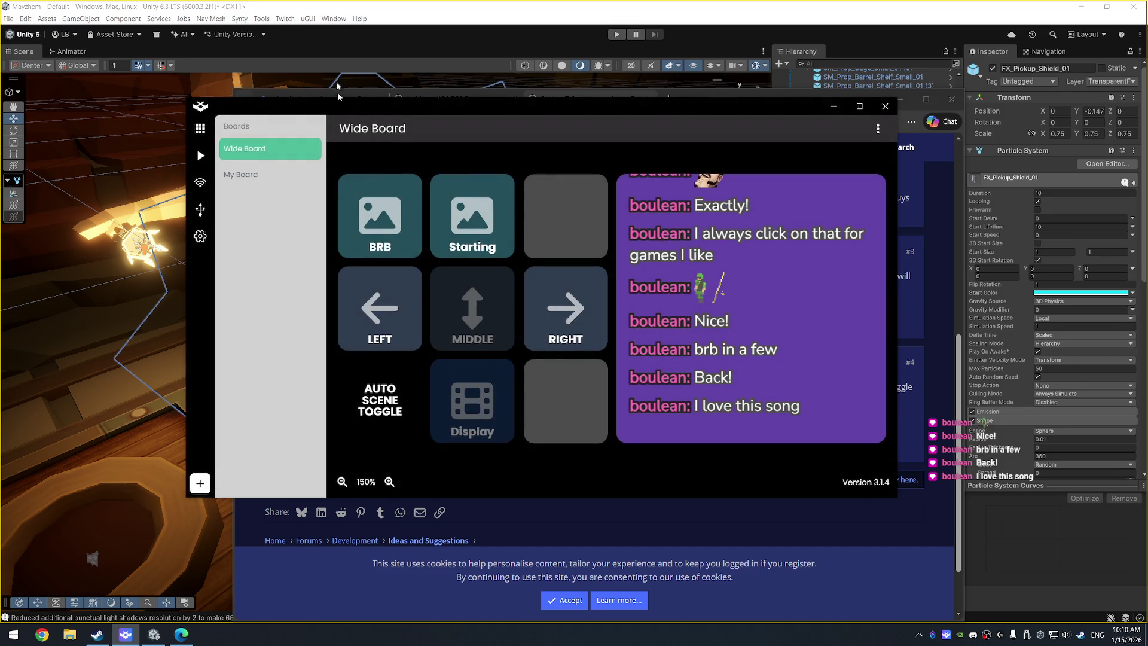
# Step: Accept the OBS forum cookie notice and reposition the Edge window
pyautogui.click(553, 598)
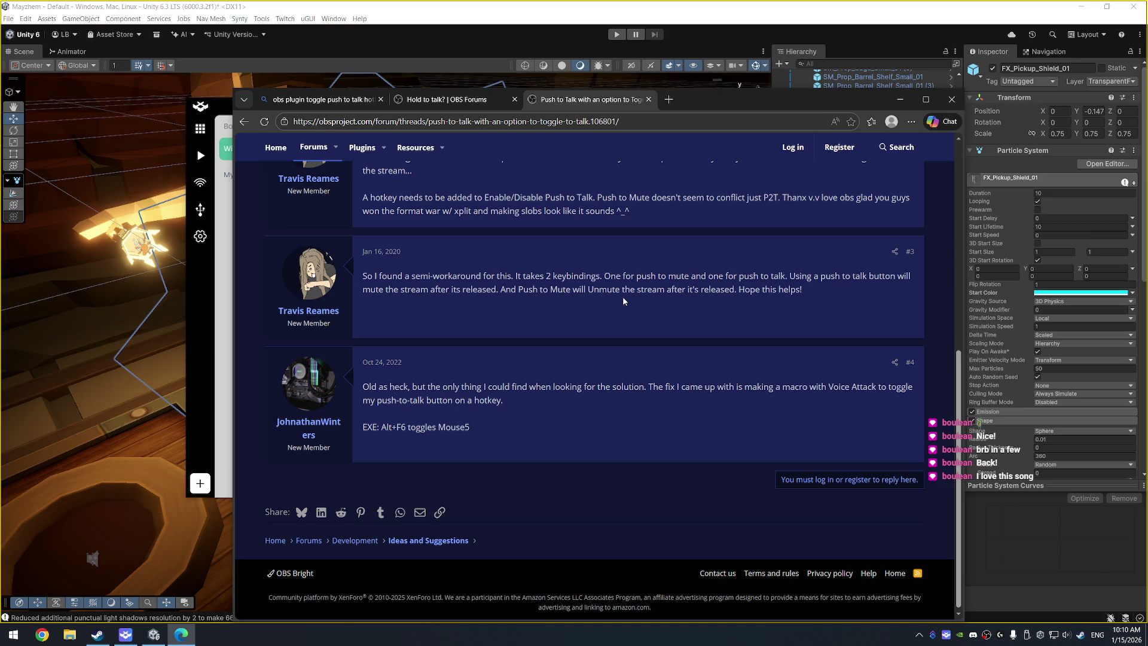
pyautogui.moveTo(709, 98)
pyautogui.mouseDown()
pyautogui.moveTo(802, 53)
pyautogui.moveTo(853, 63)
pyautogui.moveTo(799, 71)
pyautogui.mouseUp()
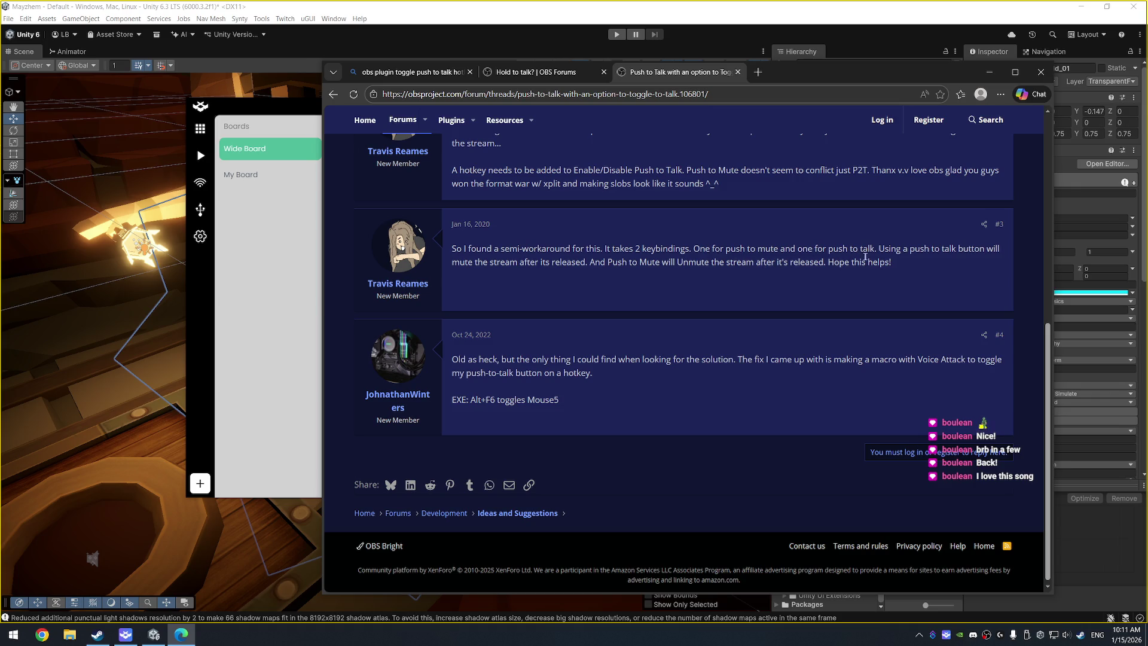
pyautogui.moveTo(774, 71)
pyautogui.mouseDown()
pyautogui.moveTo(628, 70)
pyautogui.moveTo(616, 130)
pyautogui.mouseUp()
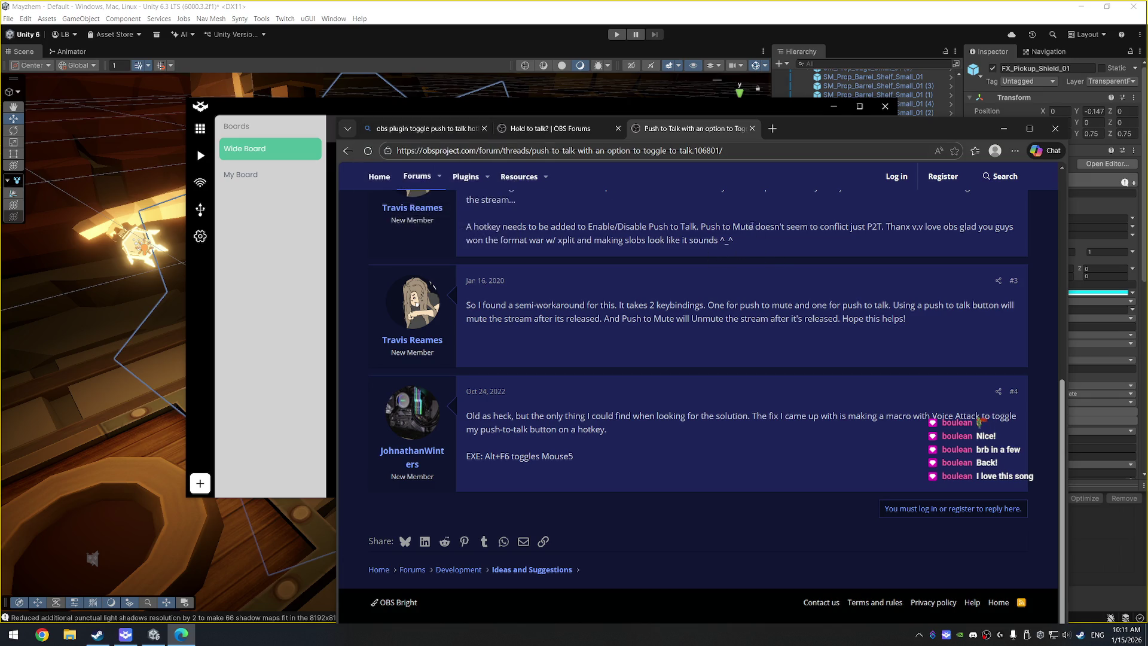
pyautogui.moveTo(874, 97); pyautogui.dragTo(919, 51)
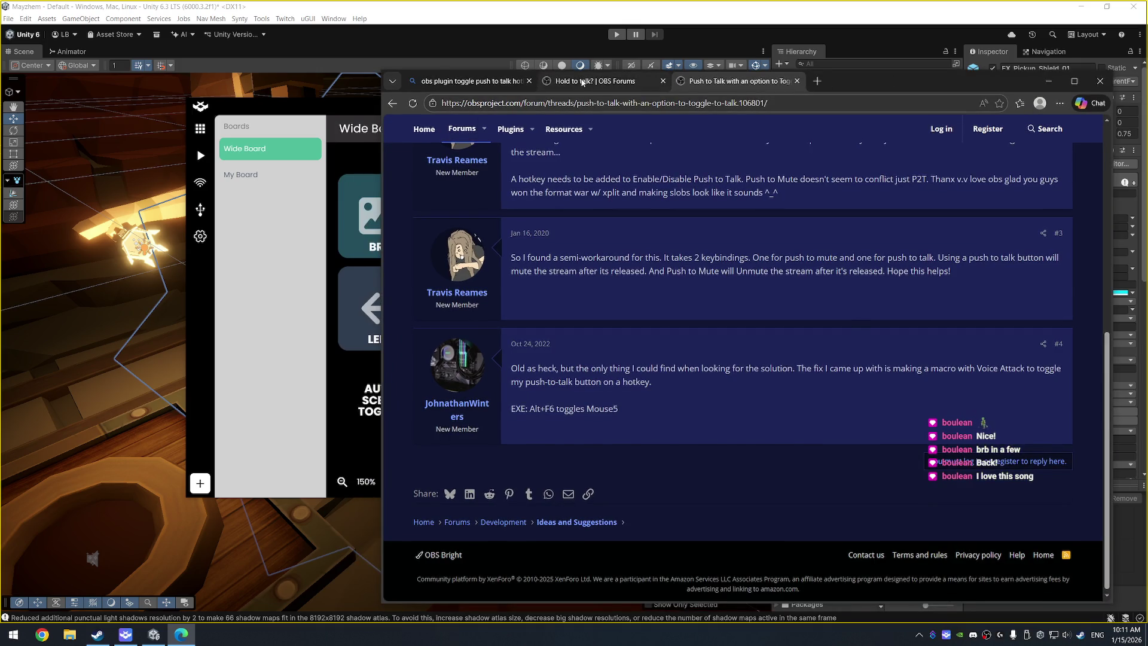
# Step: Read through the 'Hold to talk?' OBS forum thread, then return to the Bing results
pyautogui.click(592, 82)
pyautogui.scroll(-2, 626, 365)
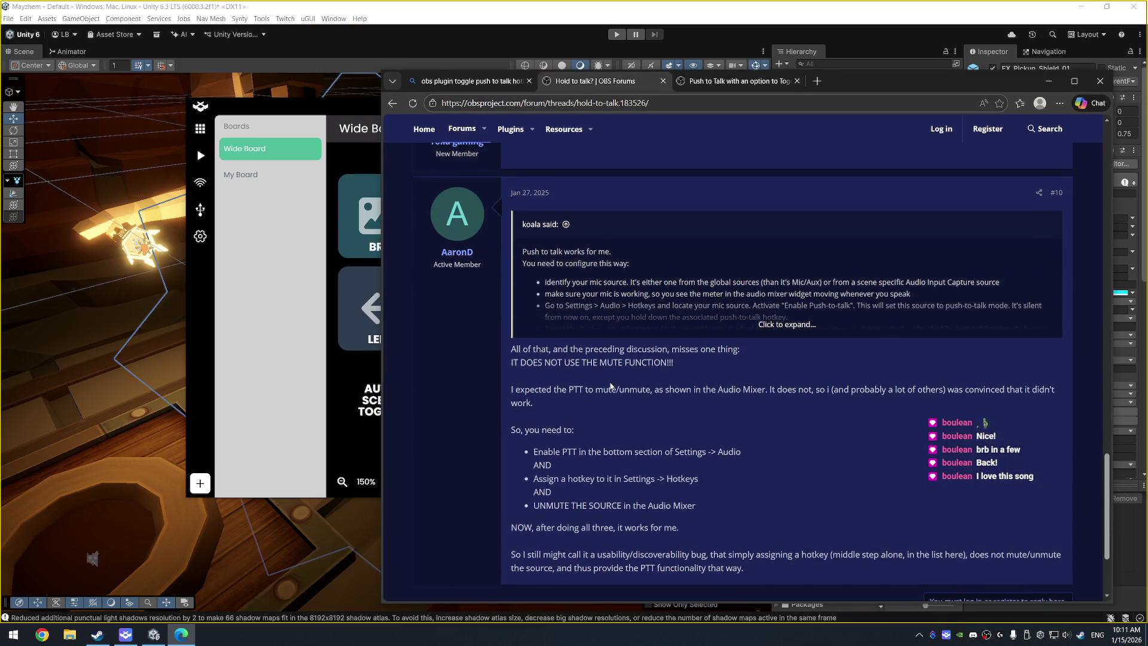
pyautogui.scroll(-2, 648, 405)
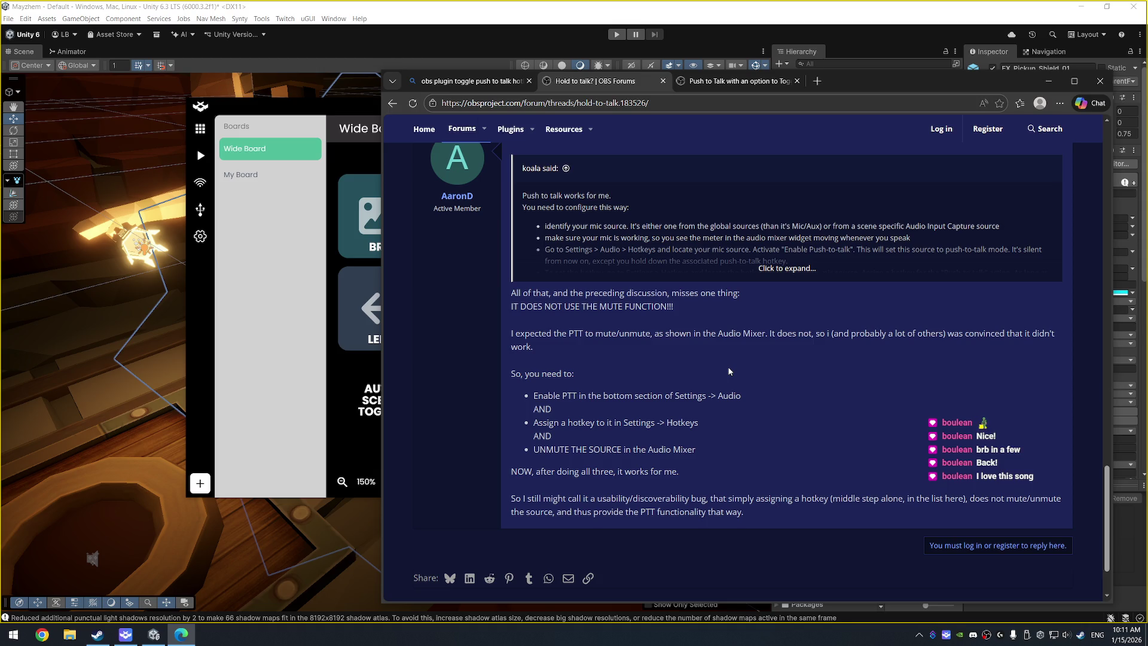
pyautogui.hotkey('alt', 'Left')
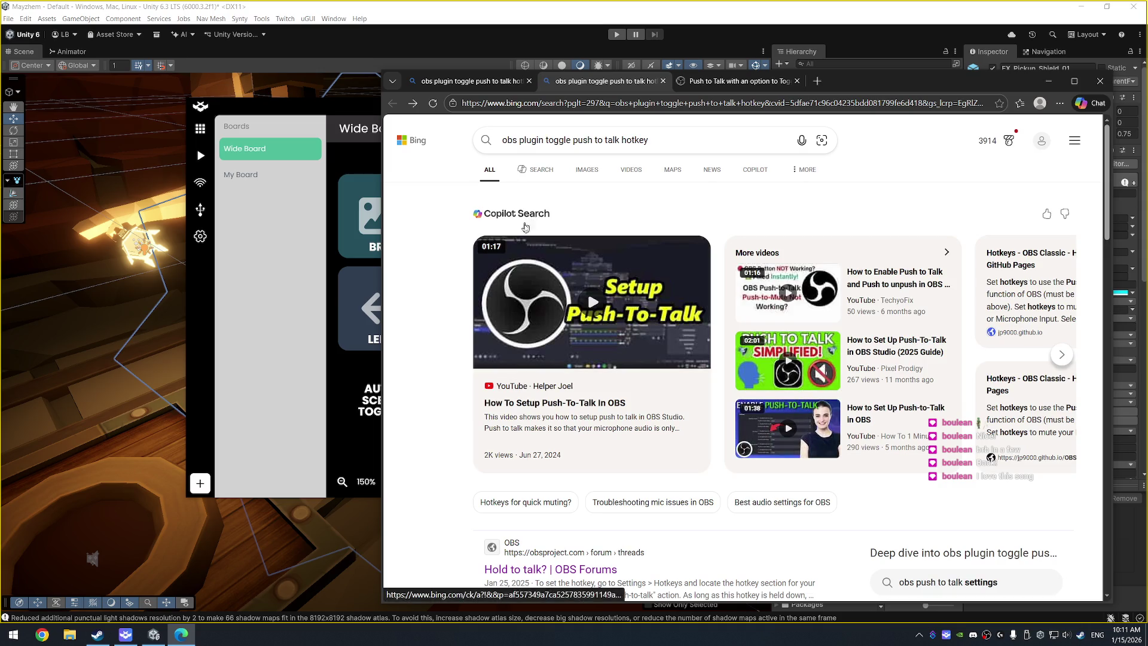
# Step: Search Bing for 'obs push to talk toggle hotkey'
pyautogui.scroll(-5, 592, 448)
pyautogui.scroll(-7, 592, 448)
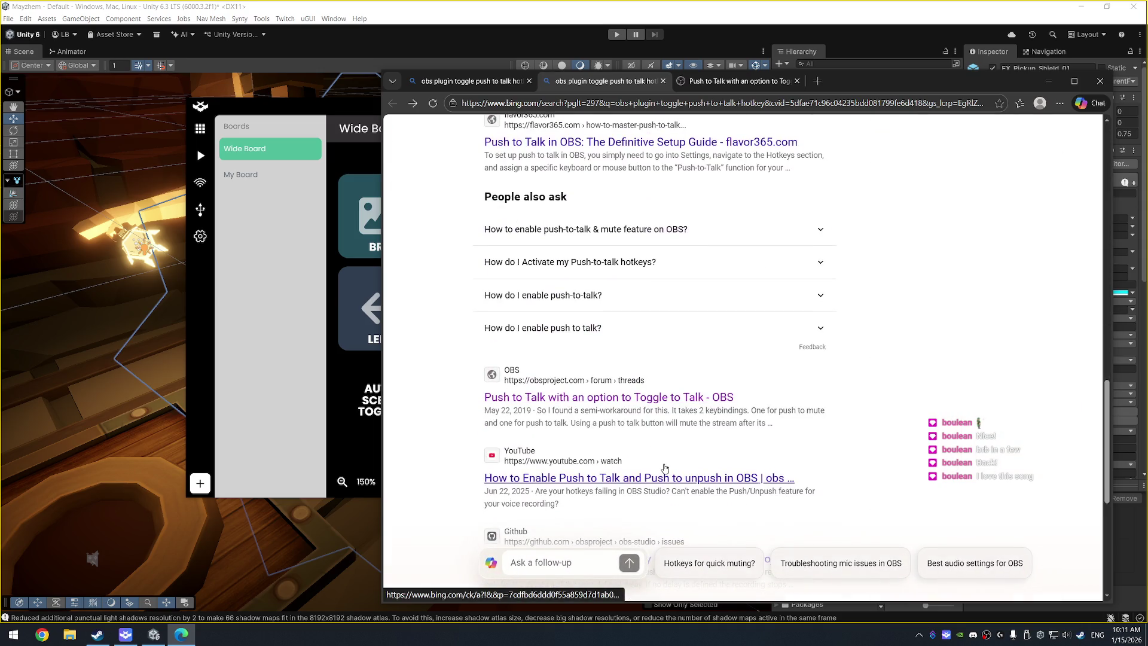
pyautogui.scroll(-3, 657, 417)
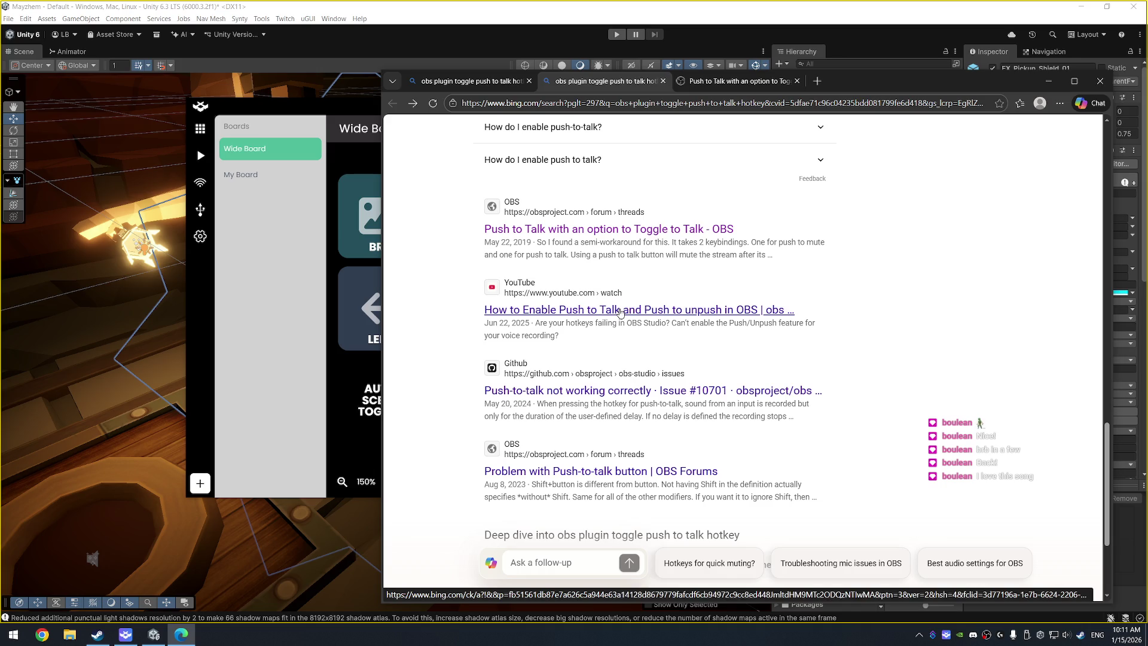
pyautogui.scroll(-3, 652, 375)
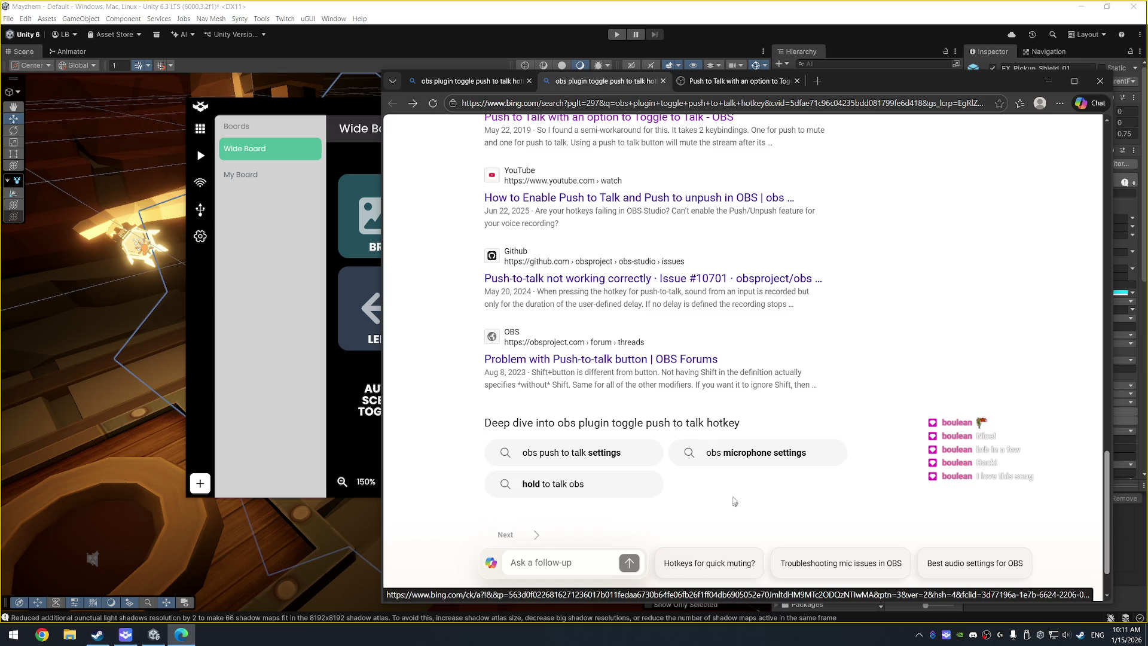
pyautogui.scroll(20, 598, 359)
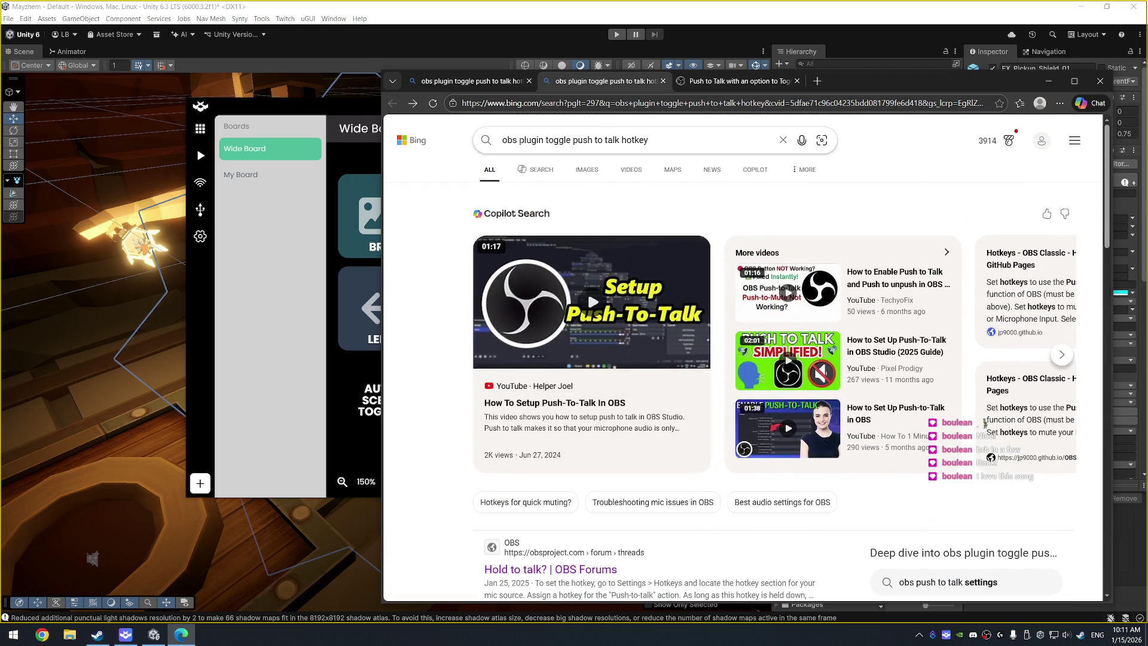
pyautogui.moveTo(502, 140); pyautogui.dragTo(650, 140)
pyautogui.write('obs push to talk toggle')
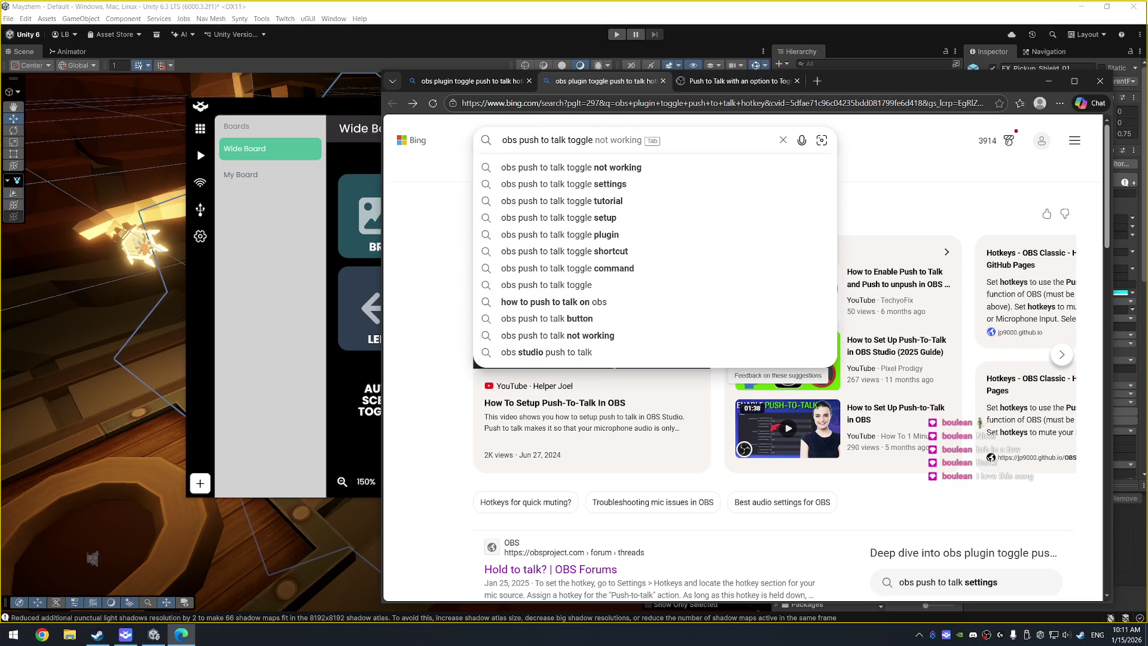
pyautogui.press('Return')
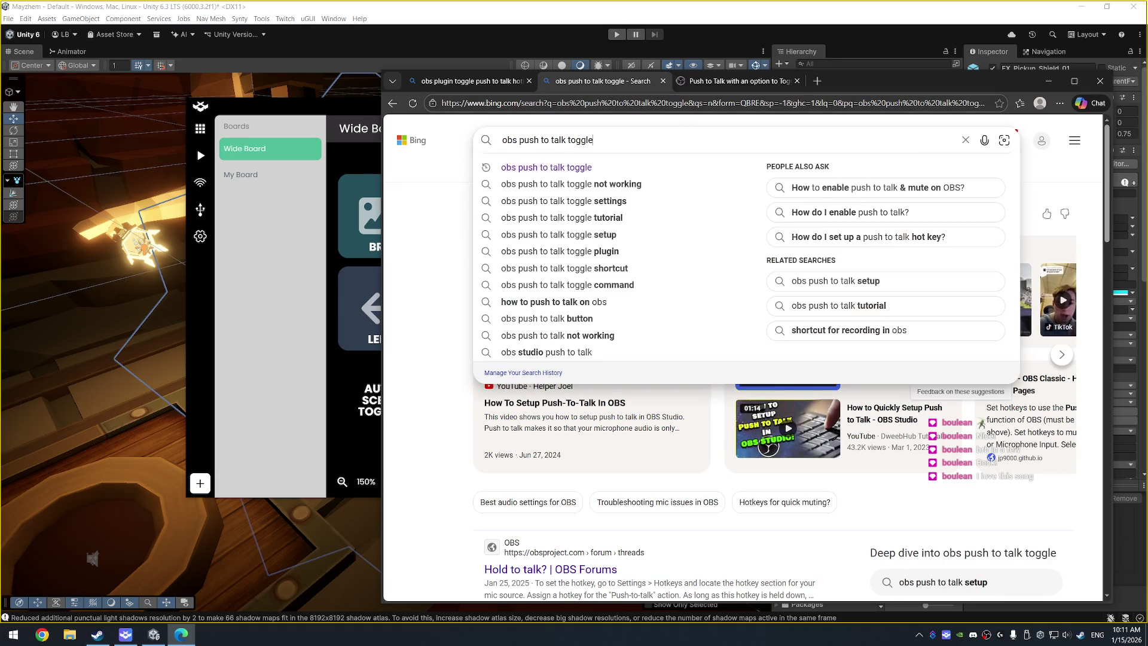
pyautogui.write(' hotkey')
pyautogui.press('Return')
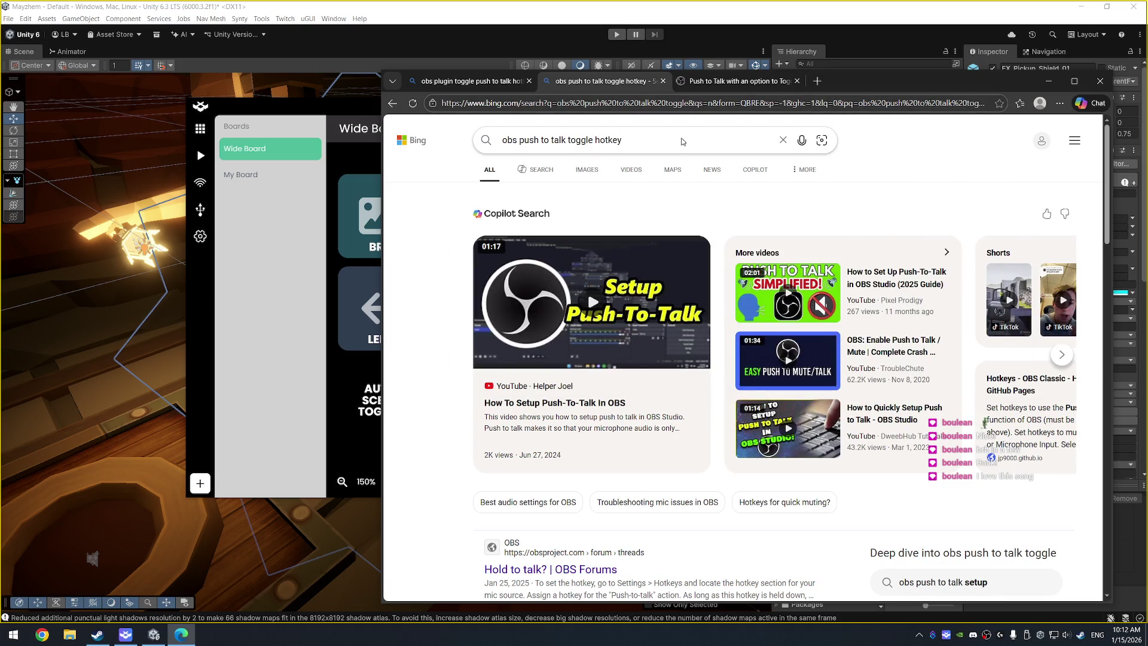
# Step: Open the 'Push to Talk with an option to Toggle' OBS forum result in a new tab
pyautogui.scroll(-10, 682, 299)
pyautogui.middleClick(629, 207)
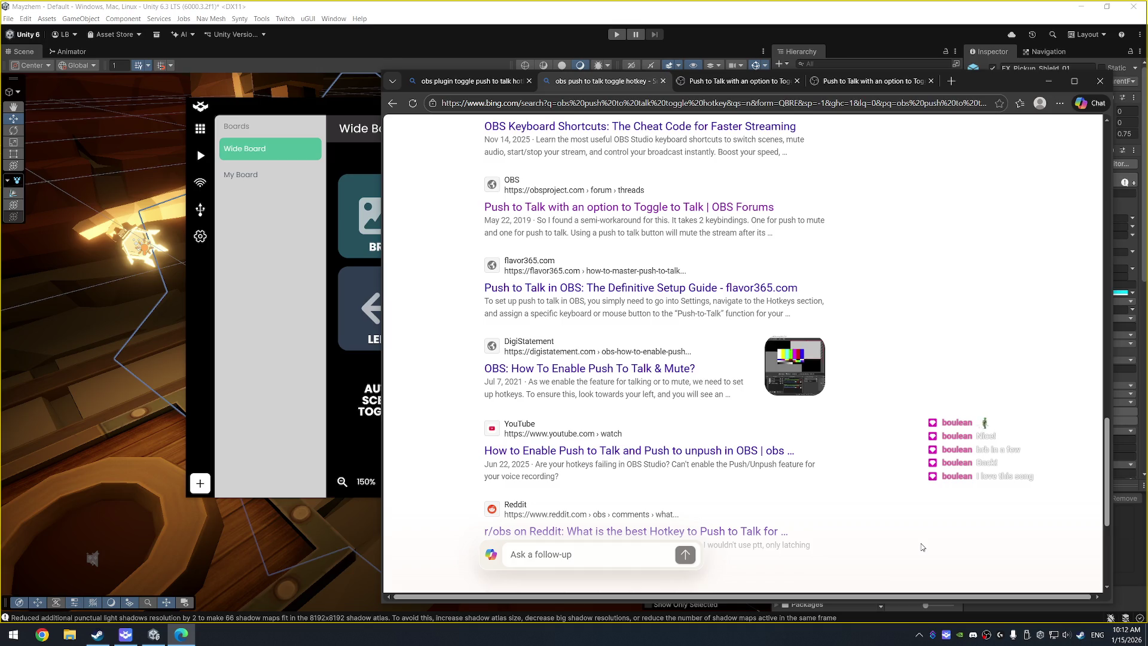
pyautogui.click(303, 113)
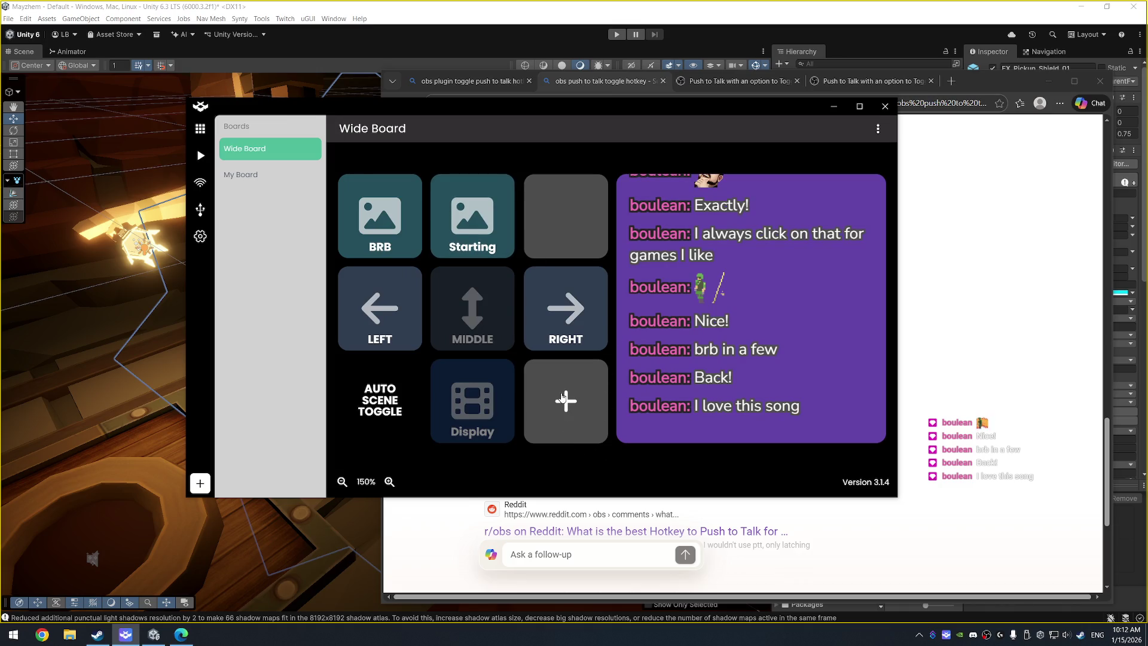
# Step: Start a new button on the empty Wide Board tile, cancel it, and close Deckboard
pyautogui.click(564, 400)
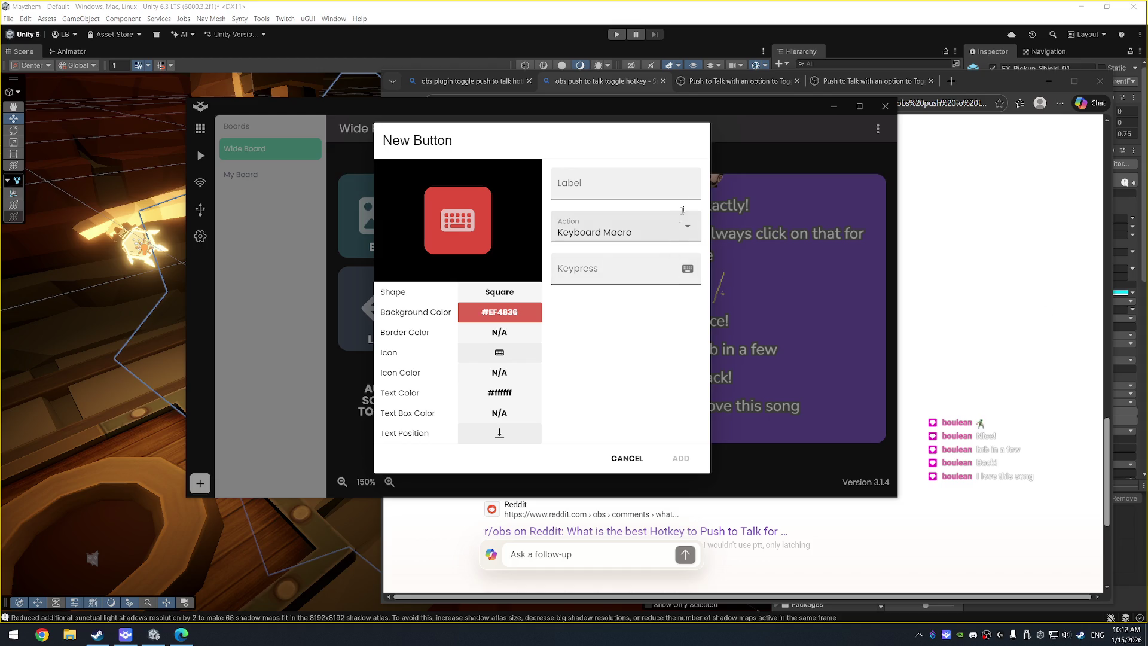
pyautogui.click(622, 462)
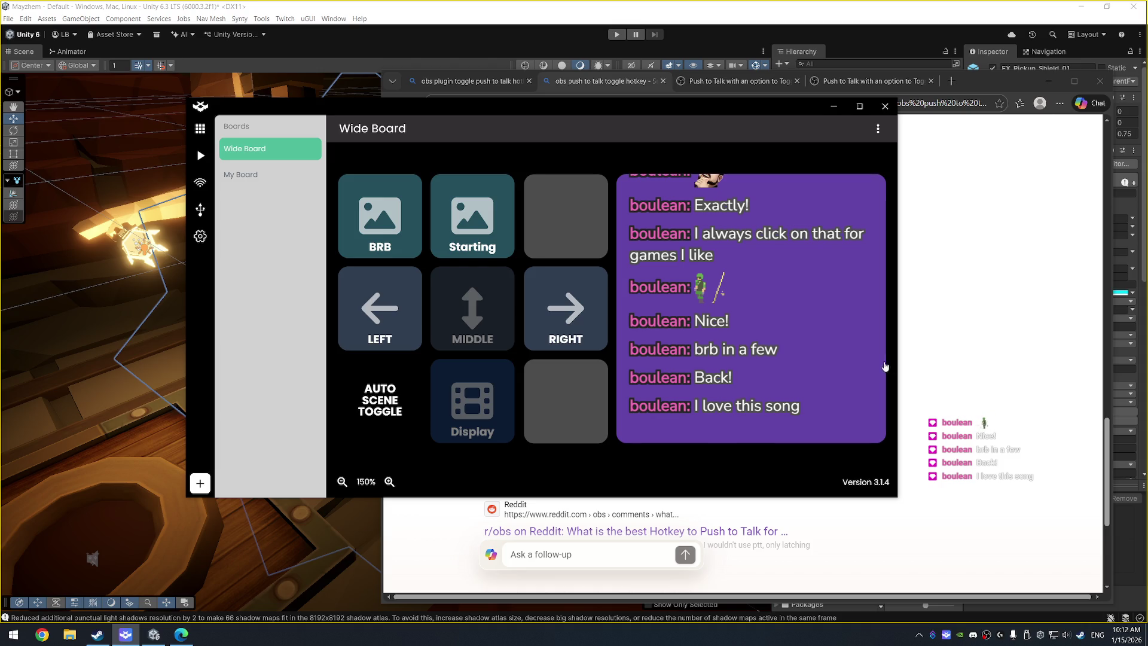
pyautogui.click(882, 106)
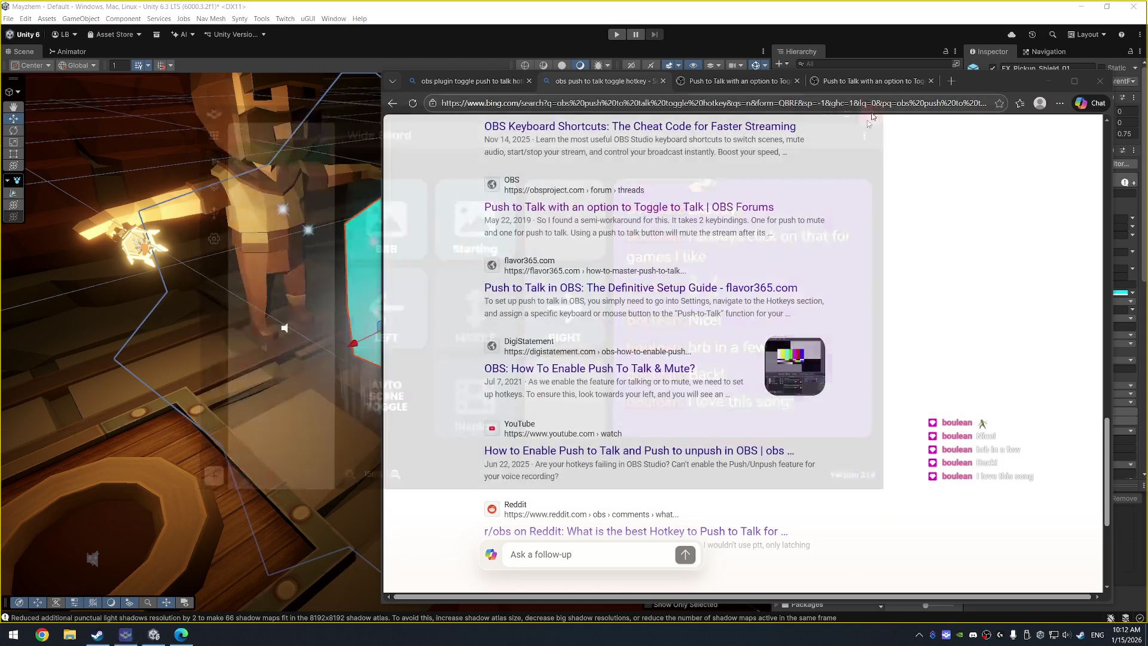
# Step: Read the Push to Talk toggle thread in the third Edge tab
pyautogui.moveTo(1037, 76)
pyautogui.mouseDown()
pyautogui.moveTo(990, 80)
pyautogui.moveTo(932, 46)
pyautogui.moveTo(873, 52)
pyautogui.mouseUp()
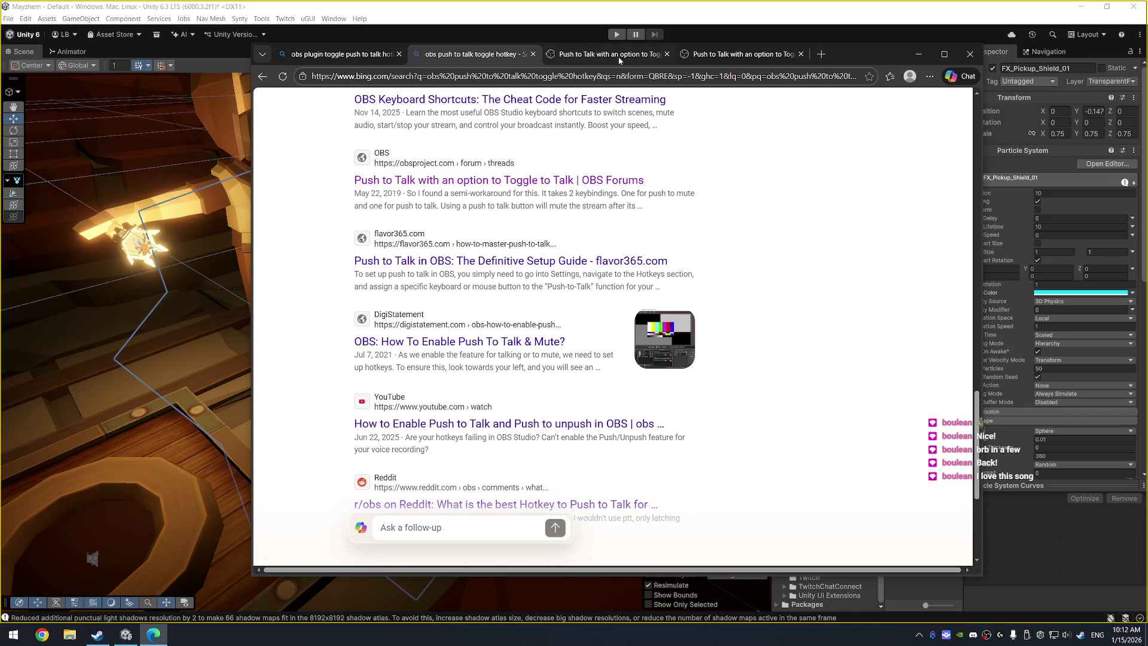
pyautogui.click(594, 55)
pyautogui.scroll(-3, 664, 330)
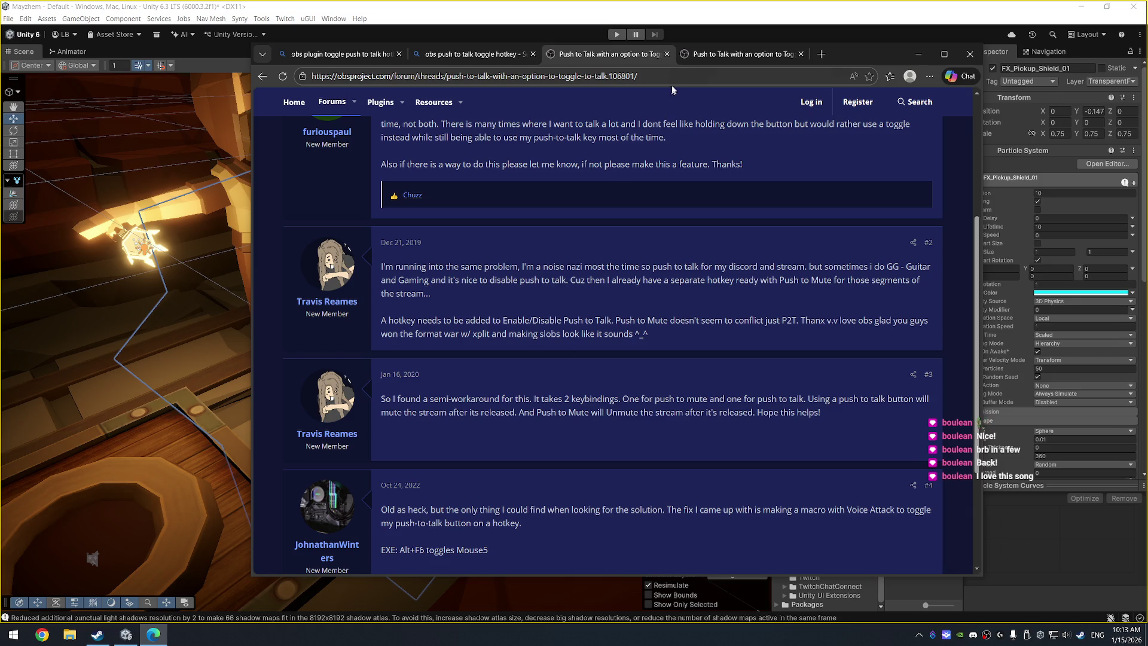
# Step: Move Edge aside and relaunch Deckboard from Windows search to show the Wide Board
pyautogui.moveTo(873, 51); pyautogui.dragTo(0, 52)
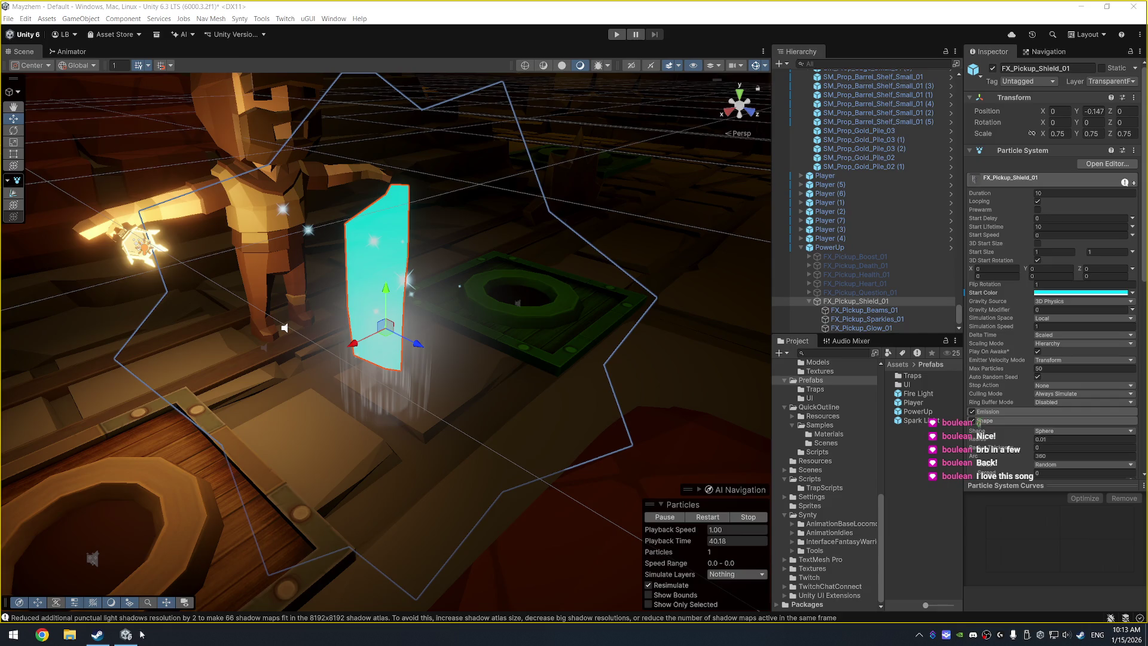
pyautogui.click(12, 635)
pyautogui.write('dockboard')
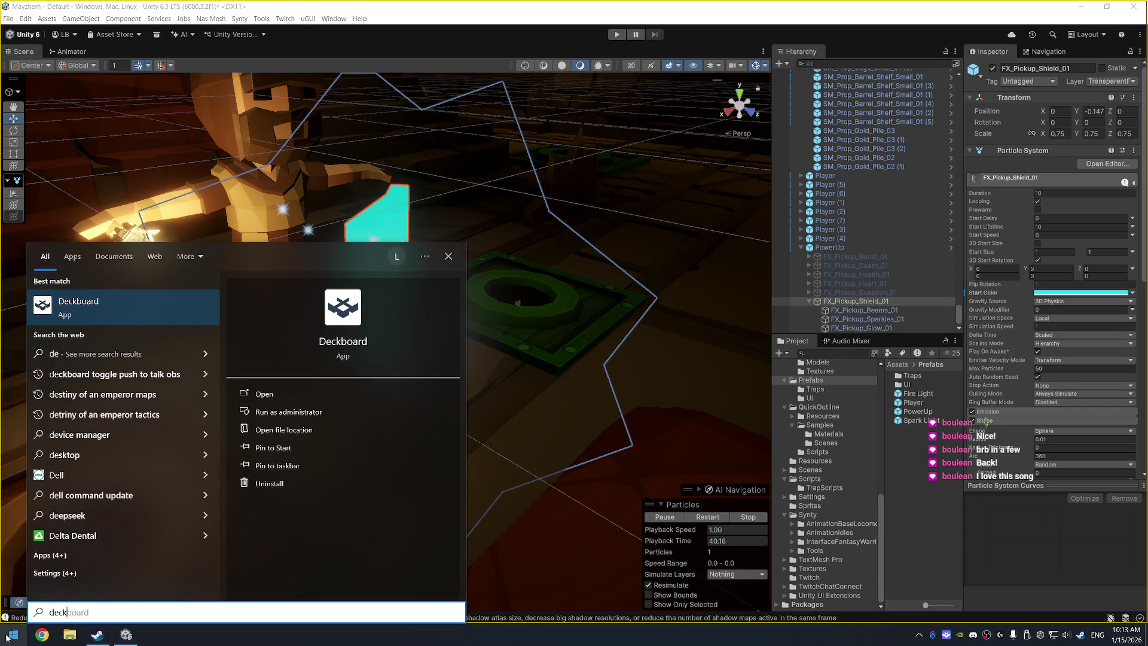
pyautogui.press('Return')
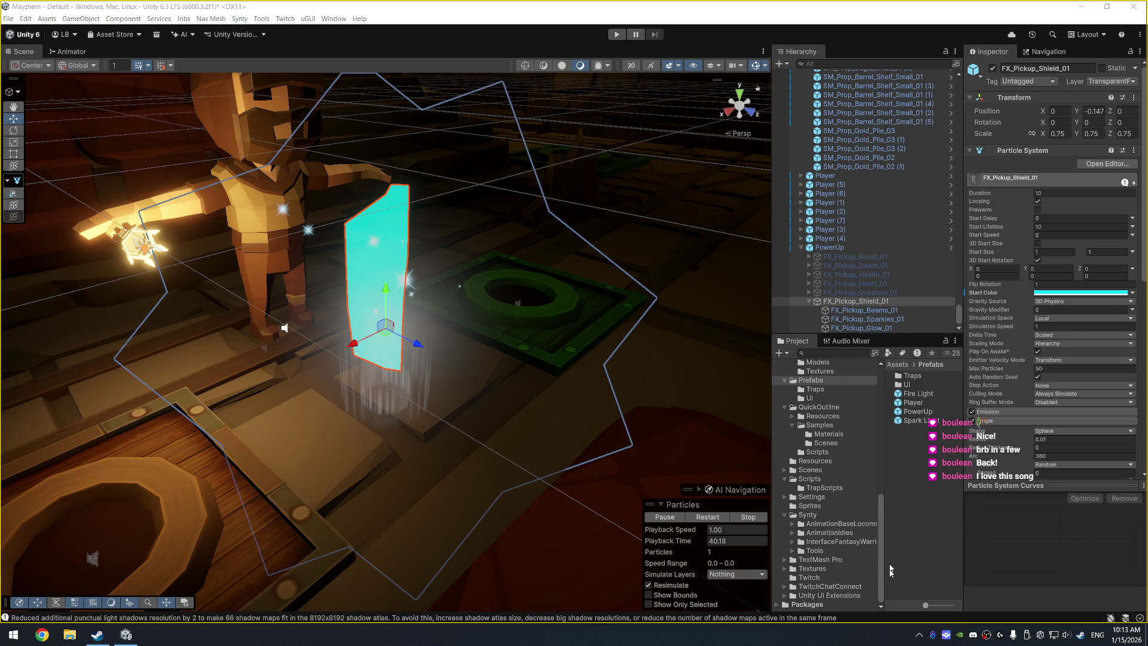
pyautogui.click(946, 635)
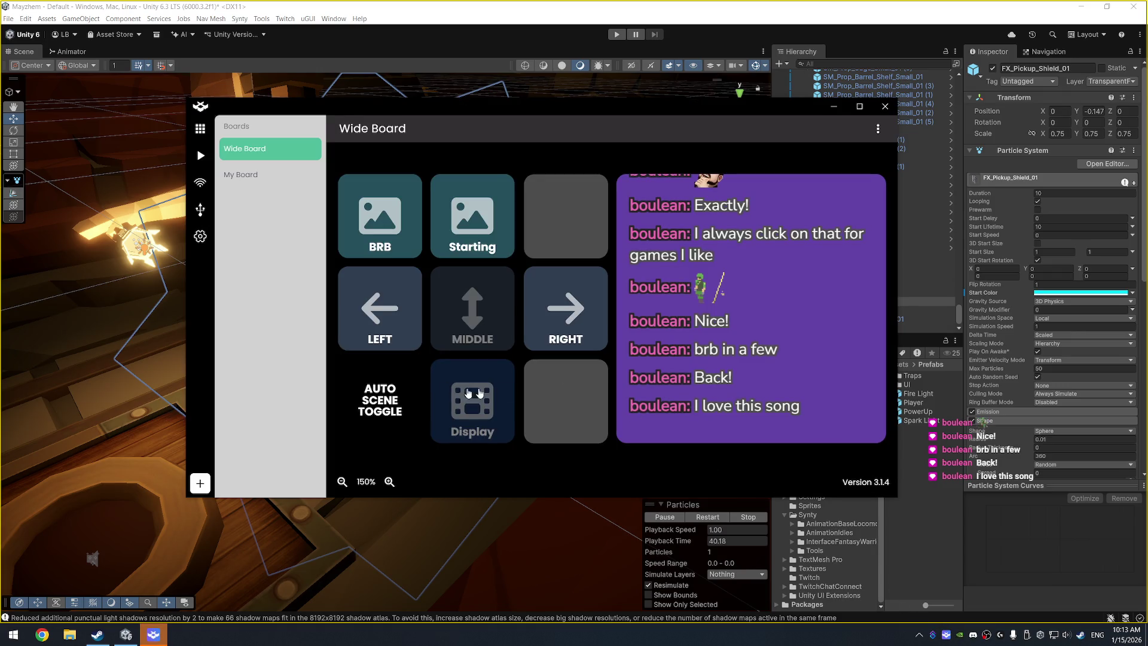
# Step: Add a new button with Audio Source Control action, Toggle Mute, and Mic/Aux as the source
pyautogui.click(565, 401)
pyautogui.click(613, 233)
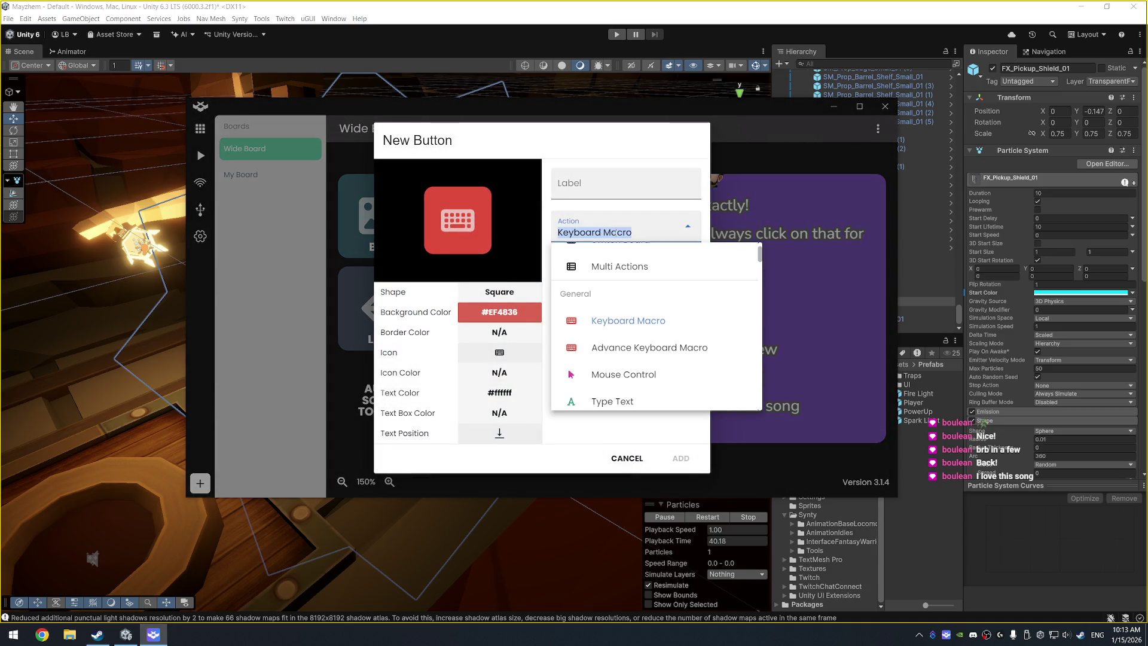
pyautogui.scroll(-3, 656, 330)
pyautogui.scroll(-10, 656, 329)
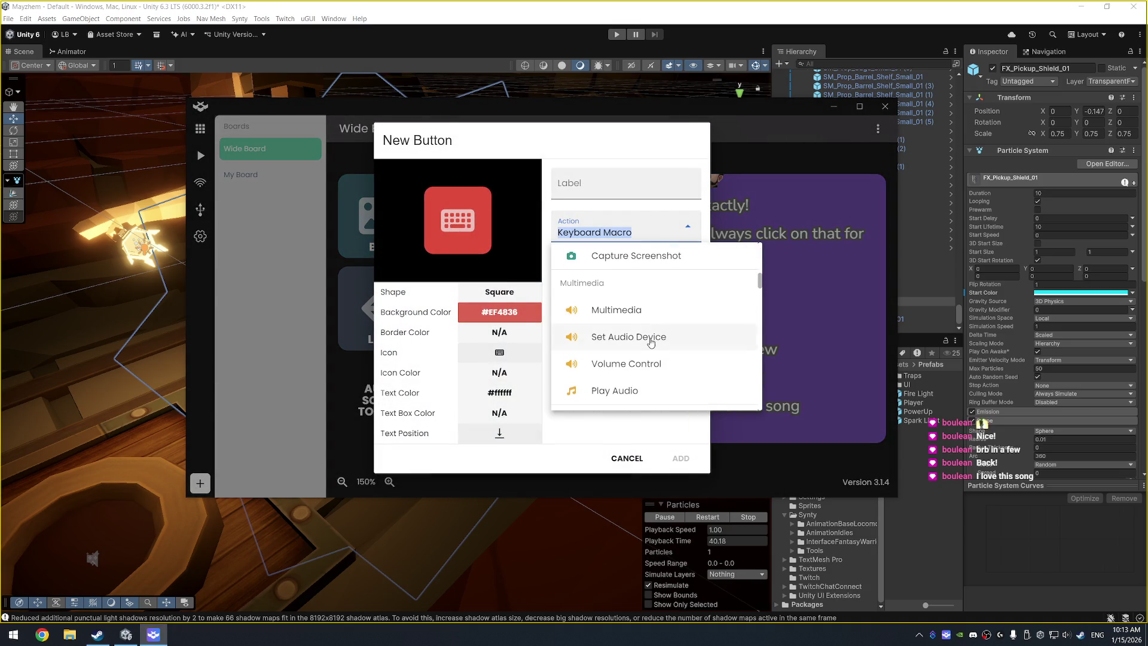
pyautogui.scroll(-6, 666, 345)
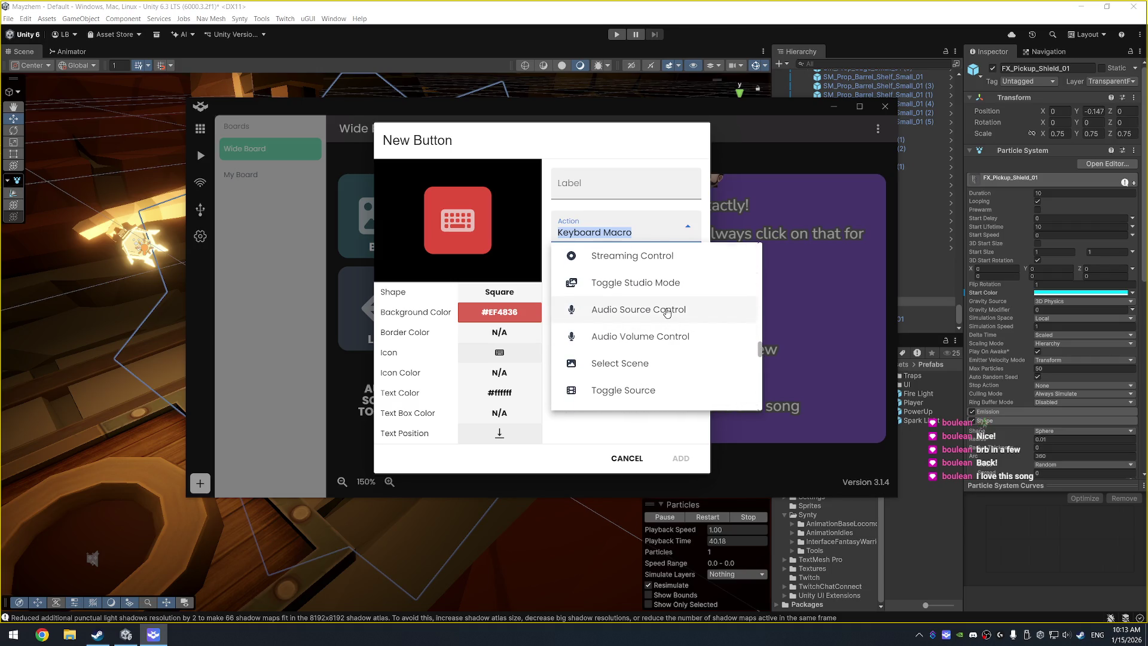
pyautogui.click(667, 312)
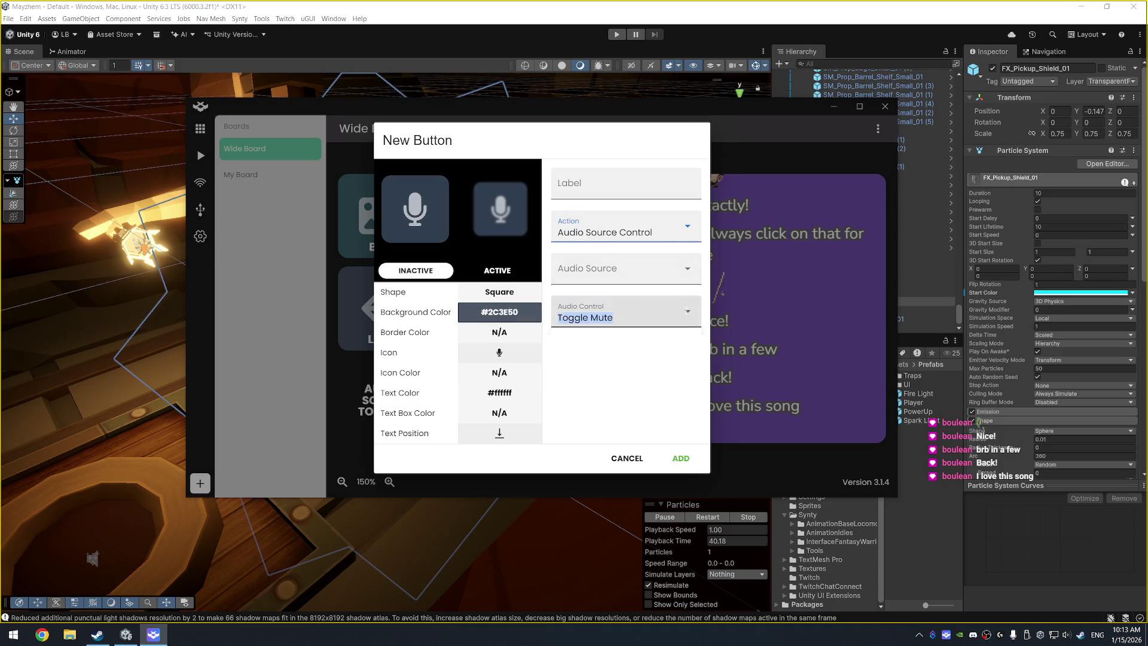
pyautogui.click(625, 314)
pyautogui.click(628, 269)
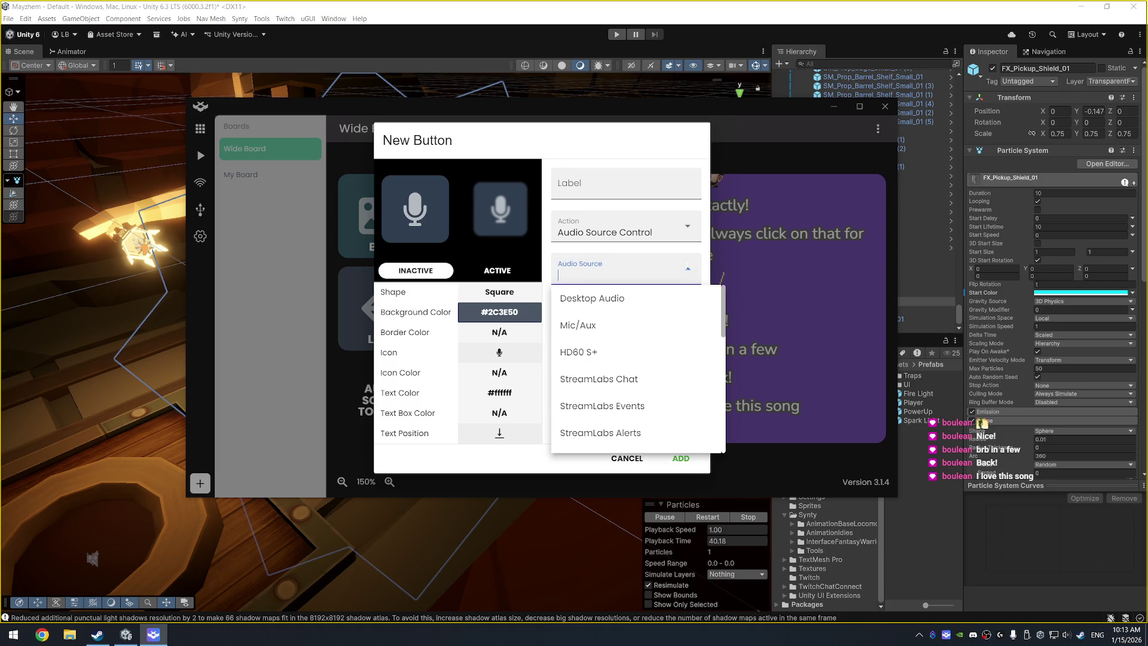
pyautogui.click(642, 324)
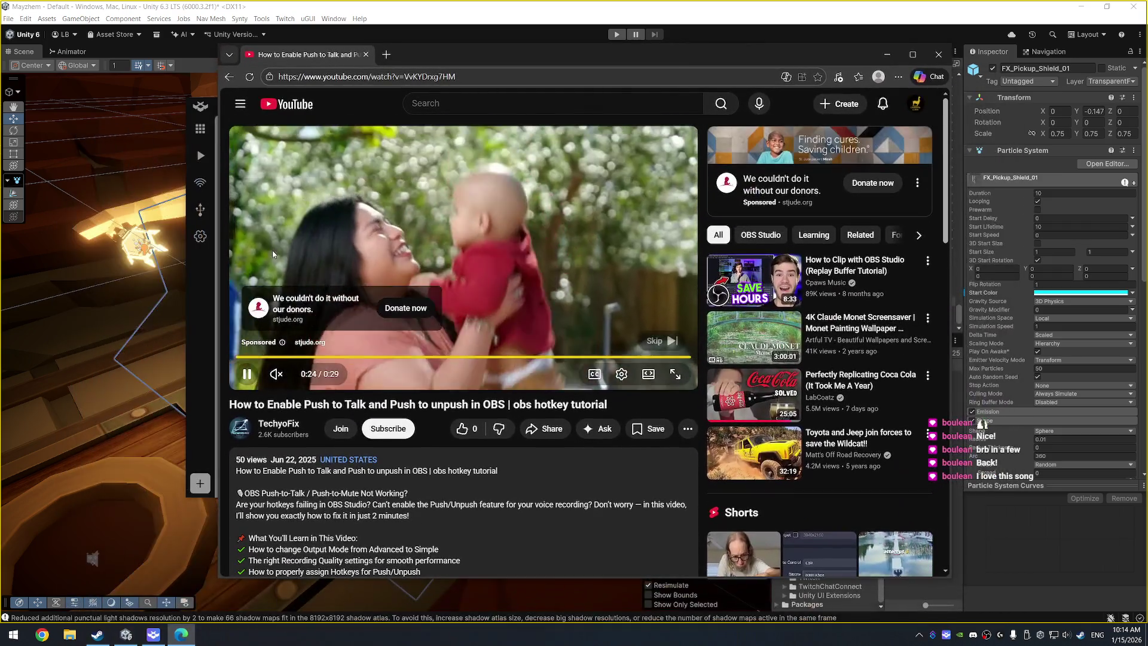
# Step: Watch the YouTube OBS push-to-talk tutorial from about 0:29 with sound, then pause it and close Edge
pyautogui.click(661, 341)
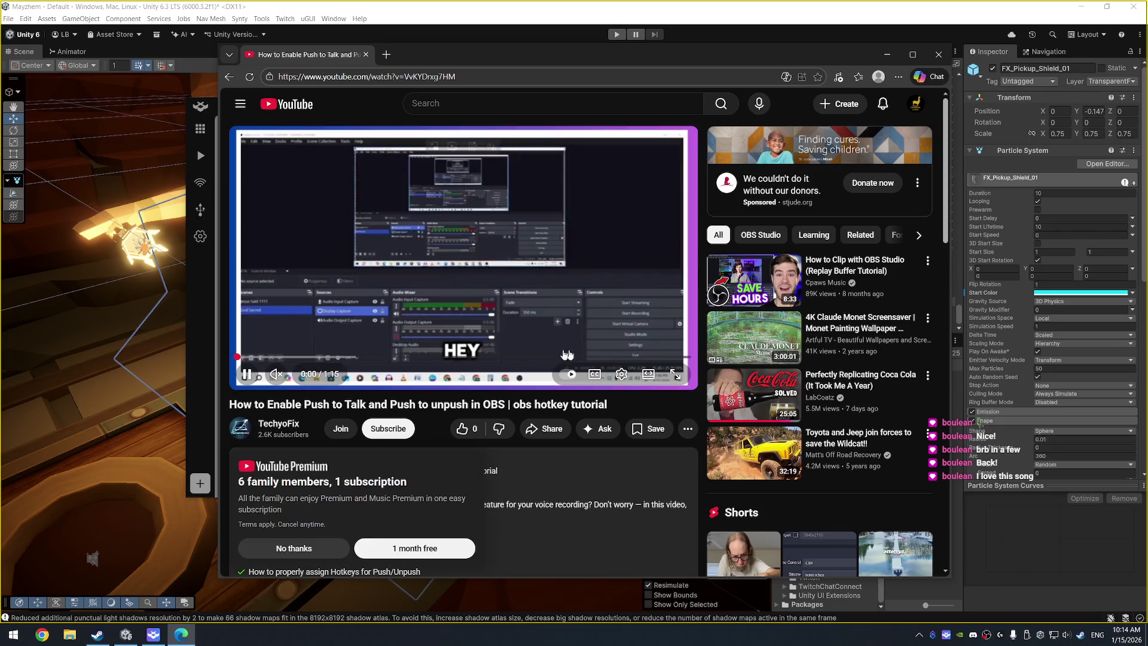
pyautogui.click(304, 375)
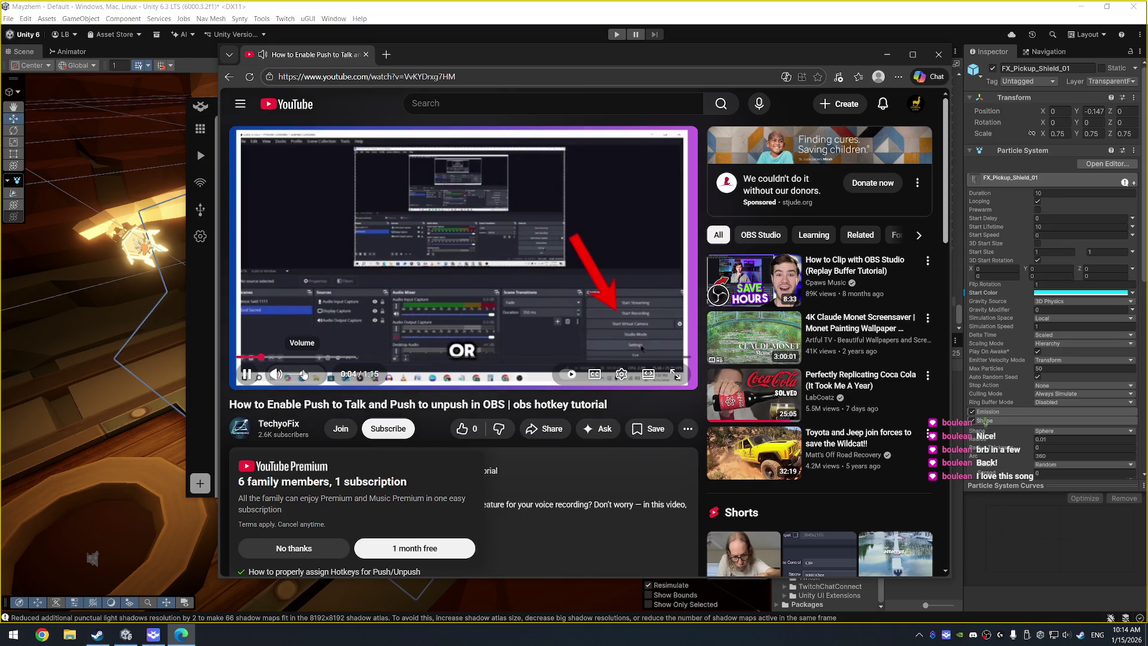
pyautogui.moveTo(525, 50)
pyautogui.mouseDown()
pyautogui.moveTo(487, 21)
pyautogui.moveTo(441, 30)
pyautogui.moveTo(421, 57)
pyautogui.mouseUp()
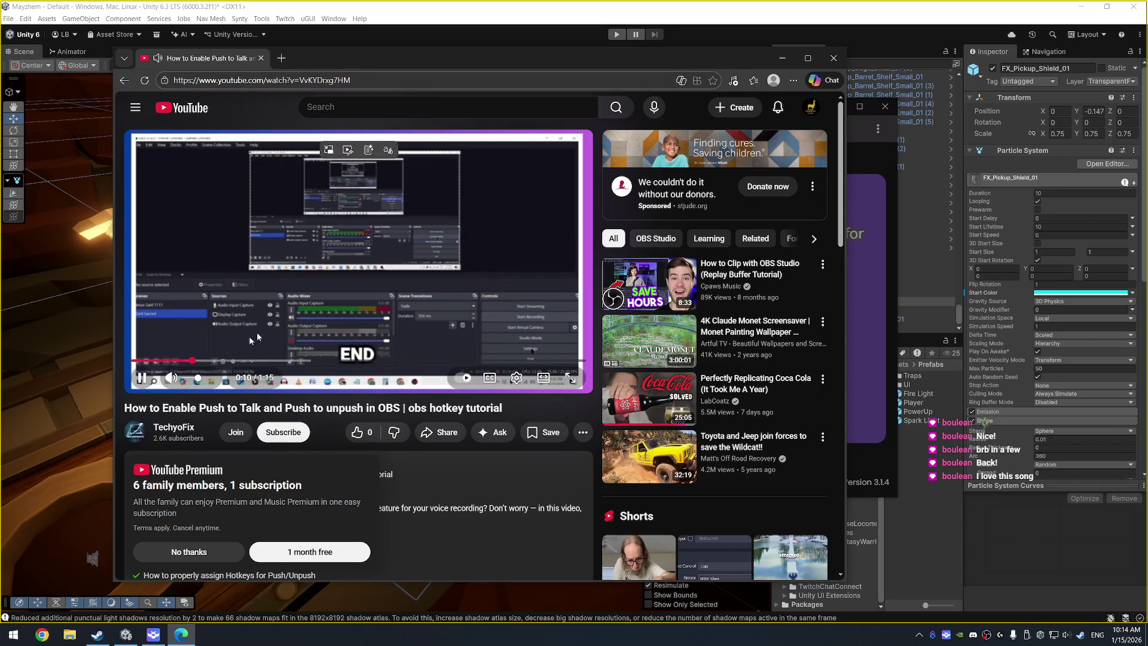
pyautogui.click(281, 361)
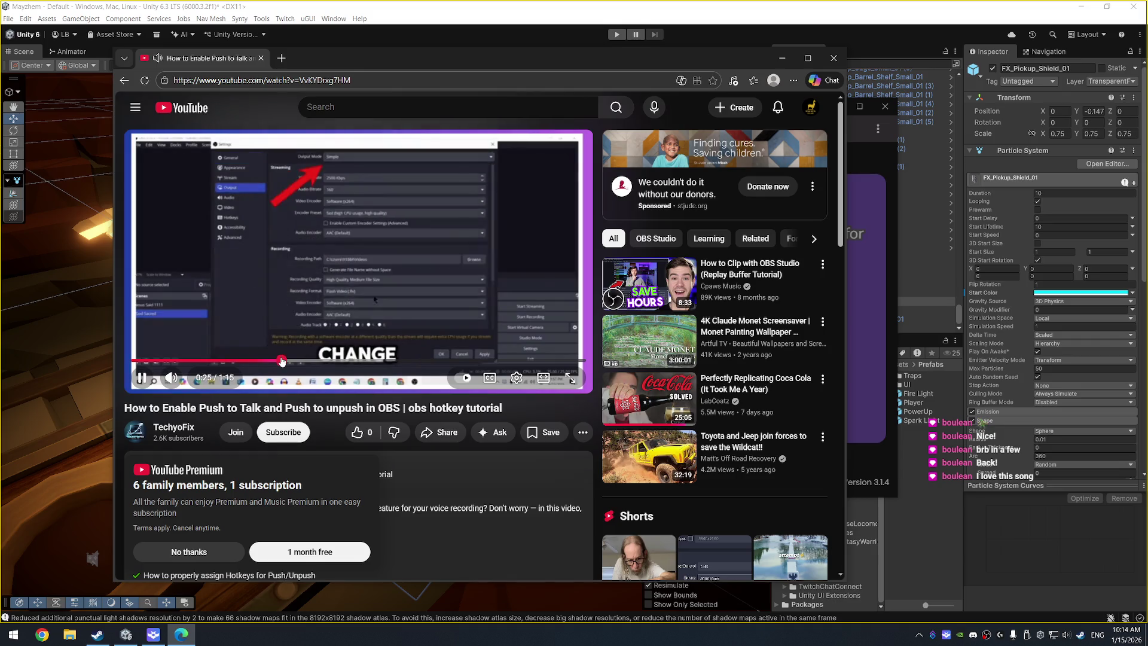
pyautogui.moveTo(282, 360); pyautogui.dragTo(467, 361)
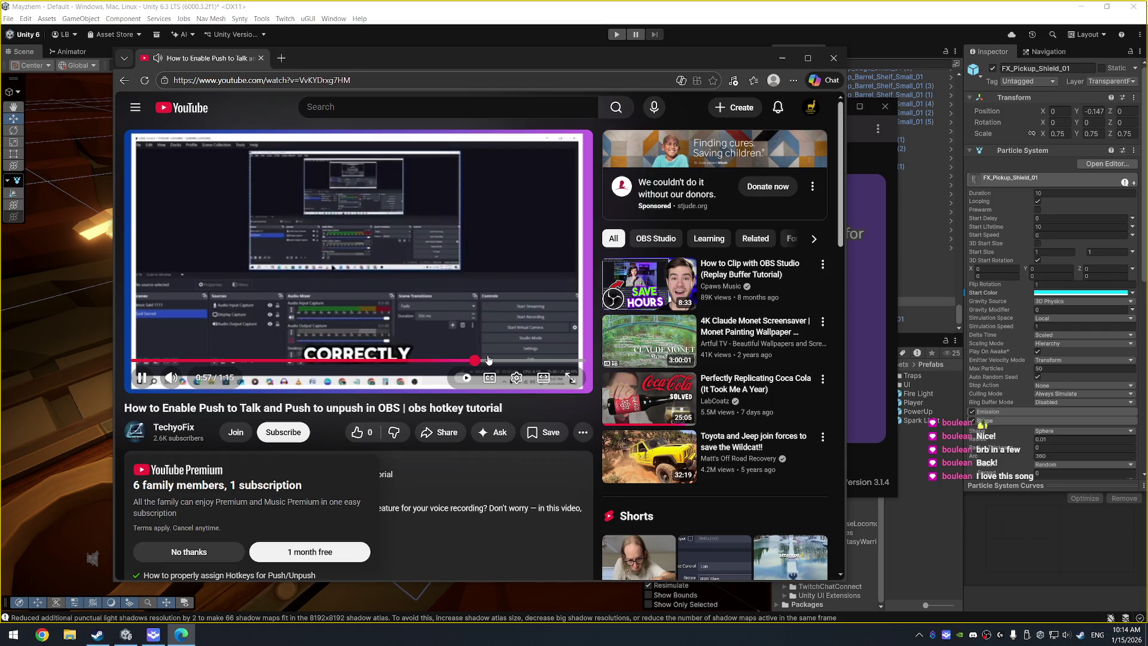
pyautogui.click(517, 185)
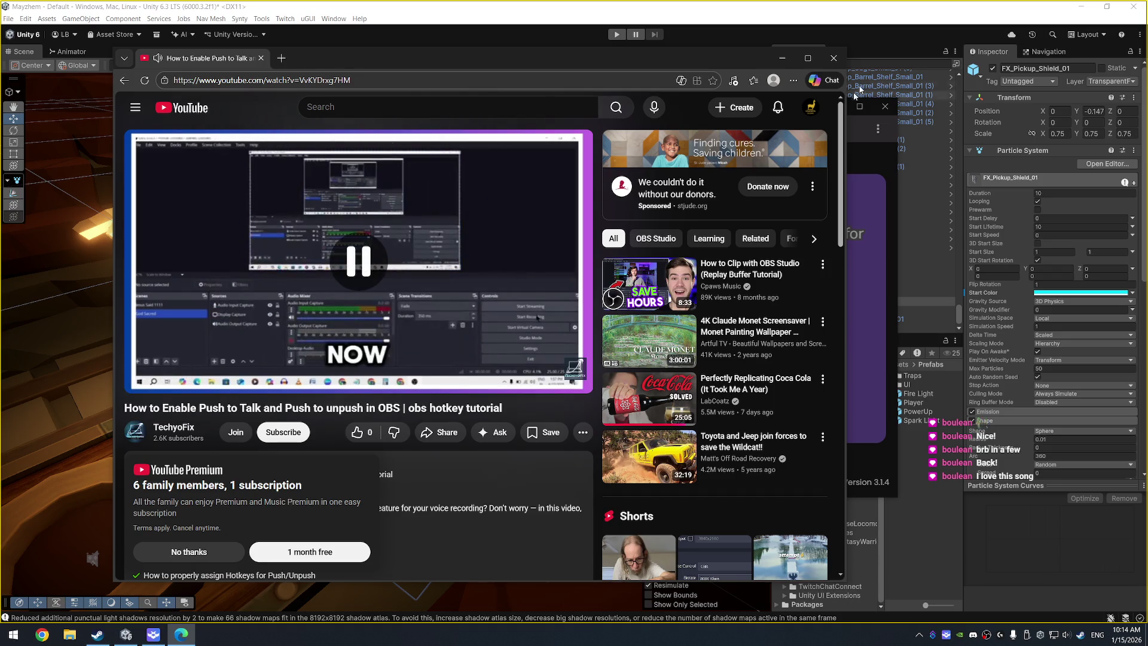
pyautogui.click(834, 58)
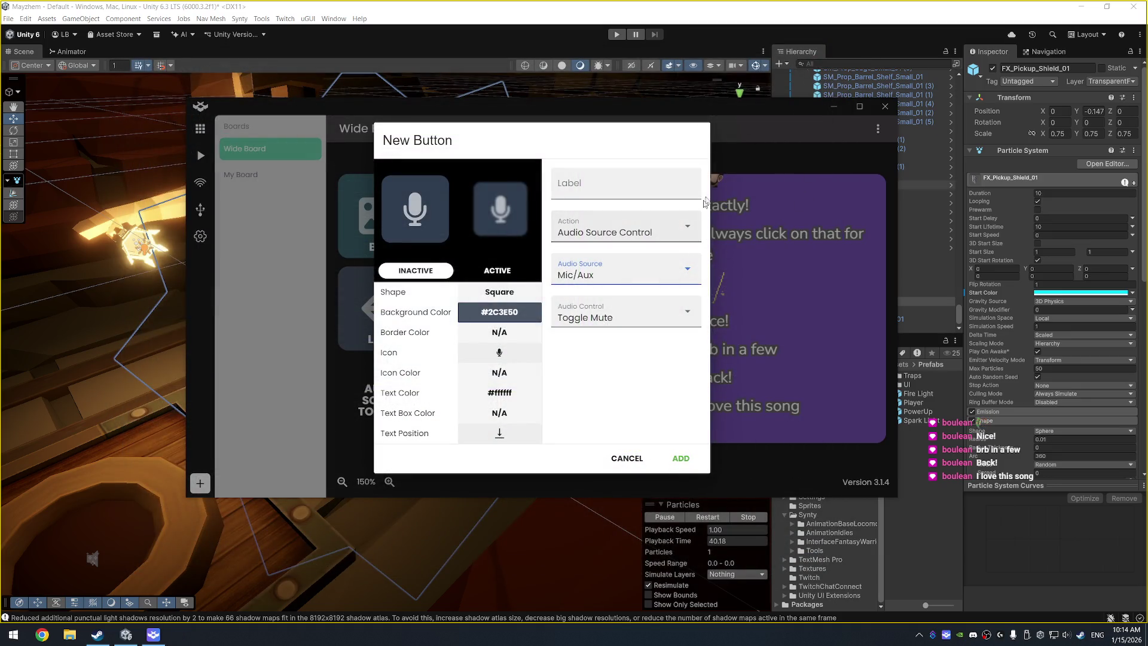
# Step: Discard the unfinished mic toggle button in Deckboard's New Button dialog
pyautogui.click(658, 318)
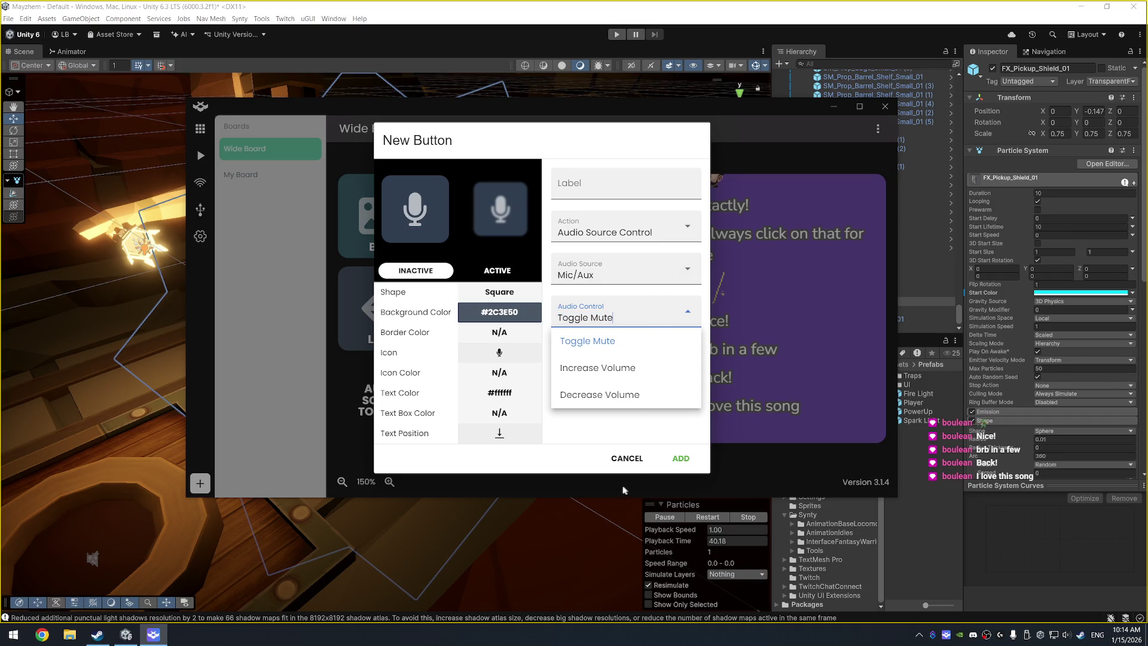
pyautogui.click(627, 458)
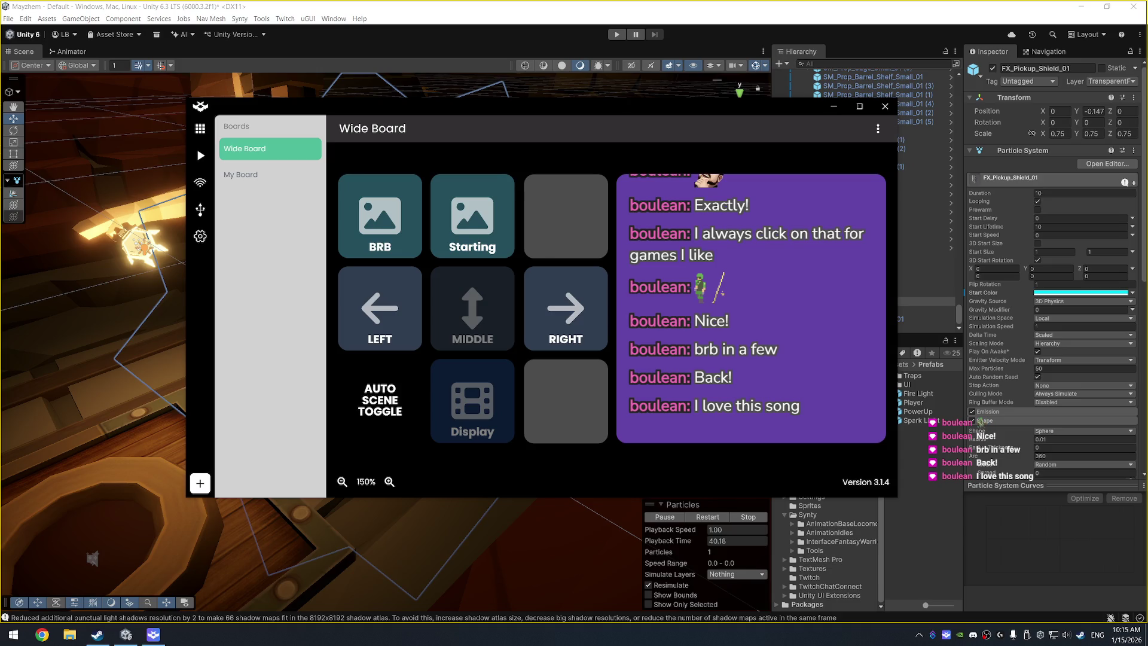
pyautogui.click(200, 237)
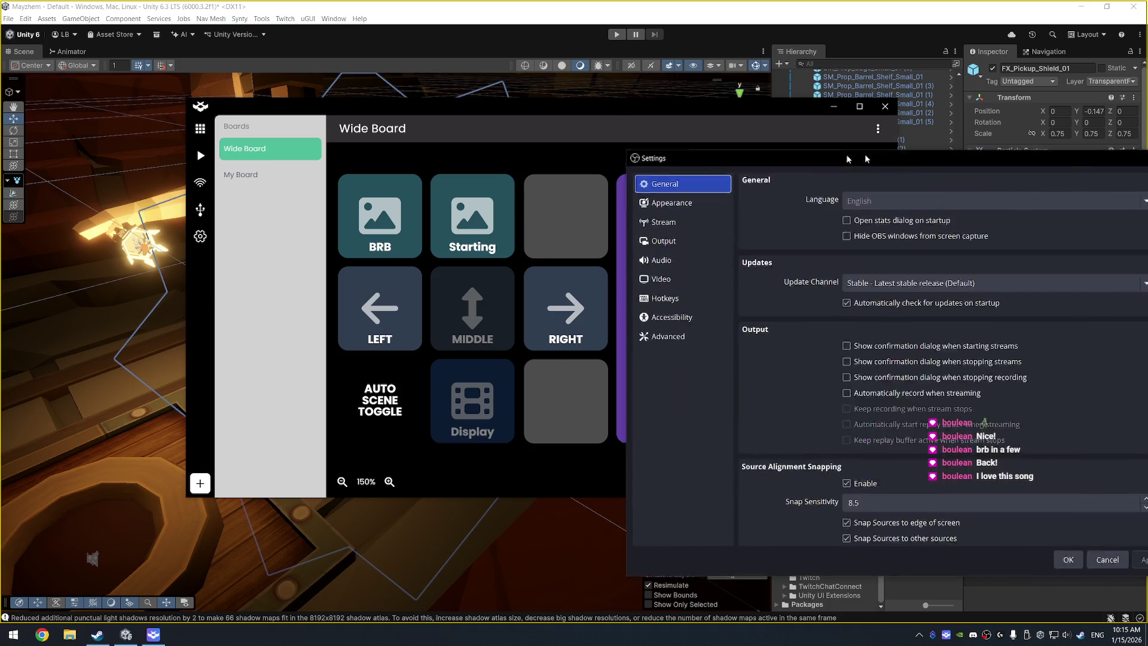
# Step: Set OBS Mic/Auxiliary Audio 2 to Microphone (3- USB PnP Audio Device) and apply it
pyautogui.moveTo(866, 151); pyautogui.dragTo(465, 106)
pyautogui.click(299, 217)
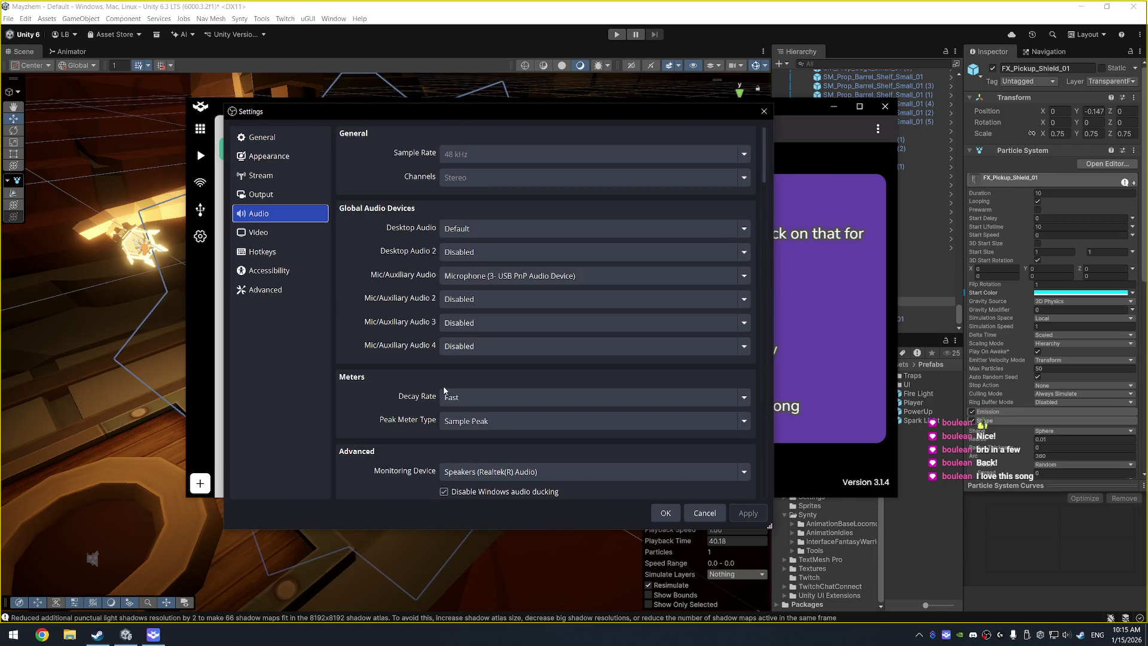
pyautogui.click(543, 303)
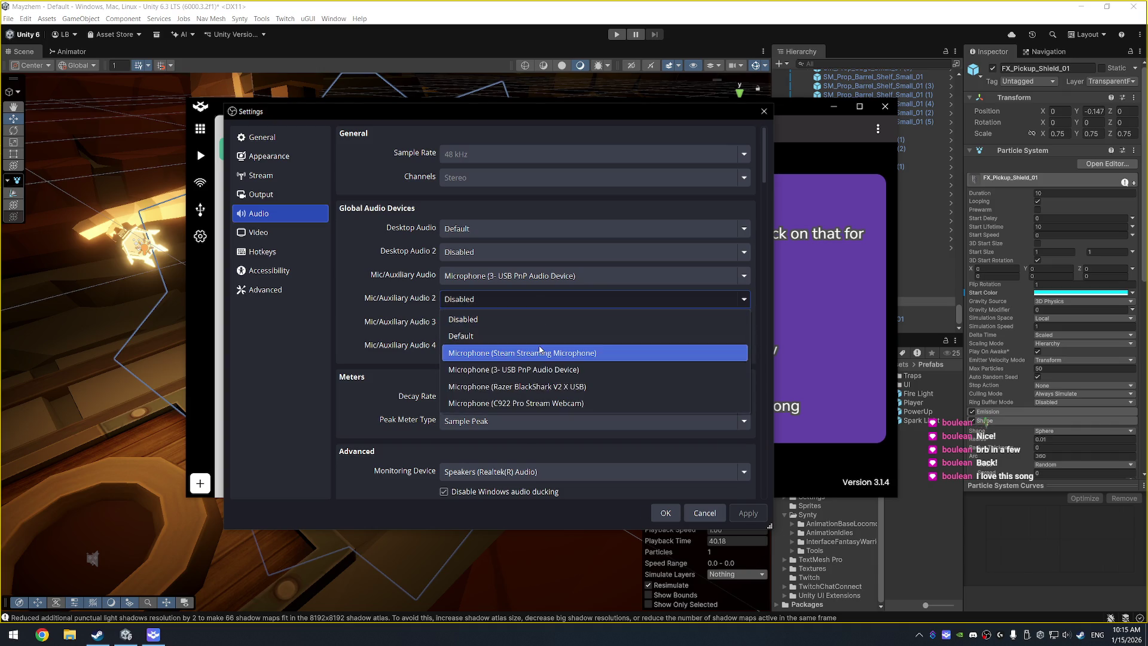
pyautogui.click(549, 370)
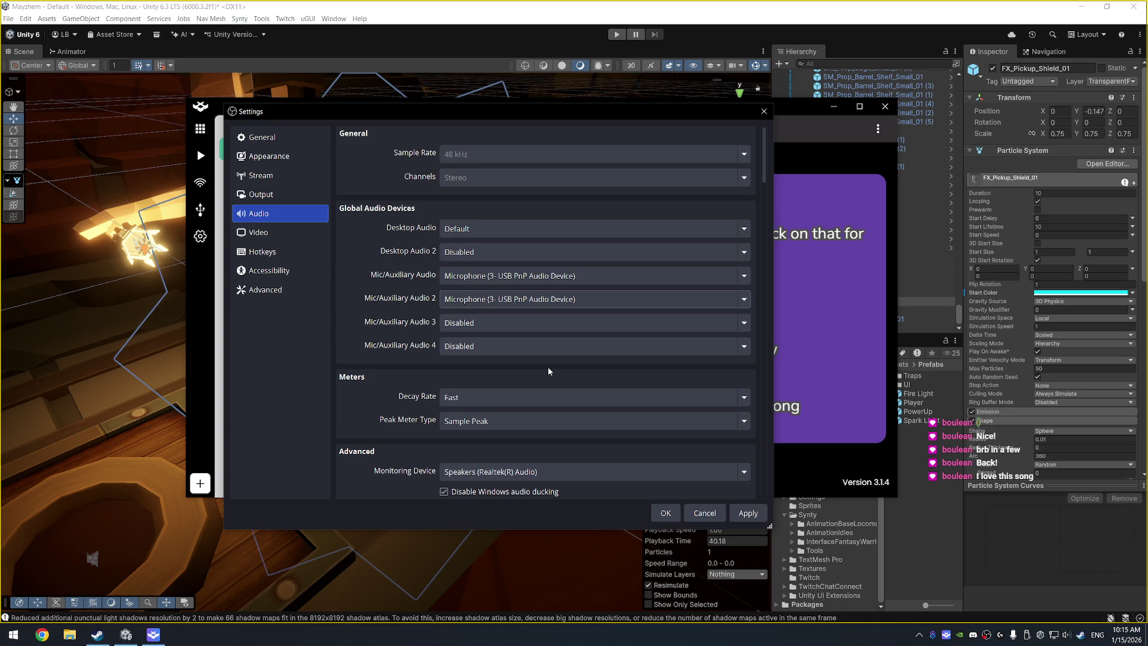
pyautogui.click(750, 515)
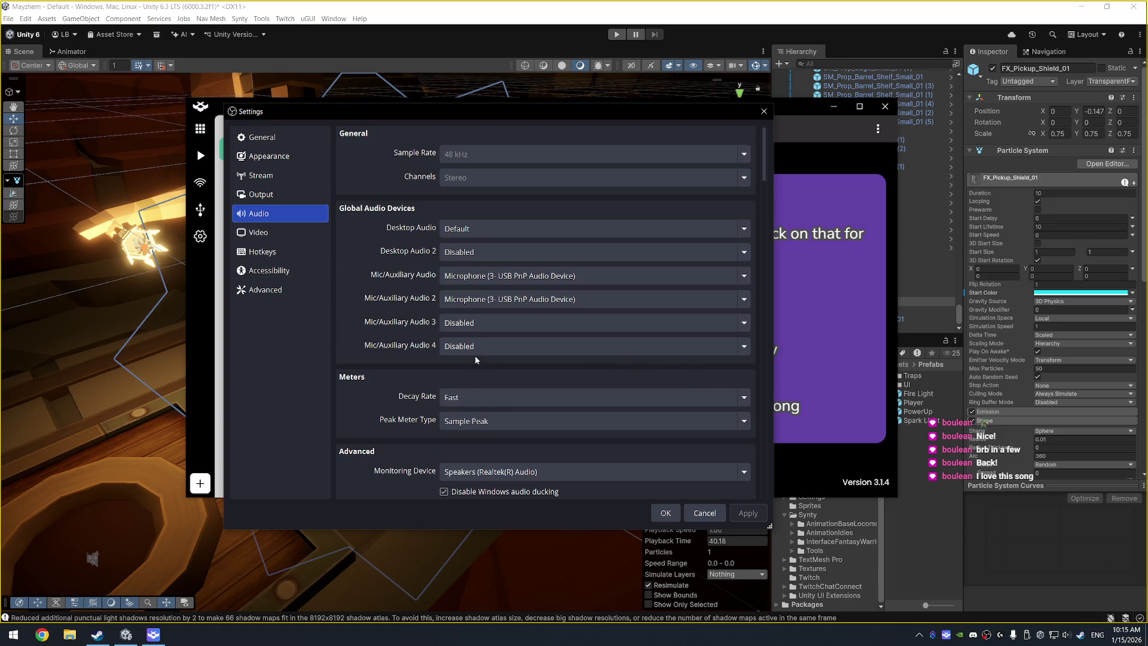
# Step: Review the remaining audio and push-to-talk settings, then close OBS Settings with OK
pyautogui.scroll(-1, 557, 389)
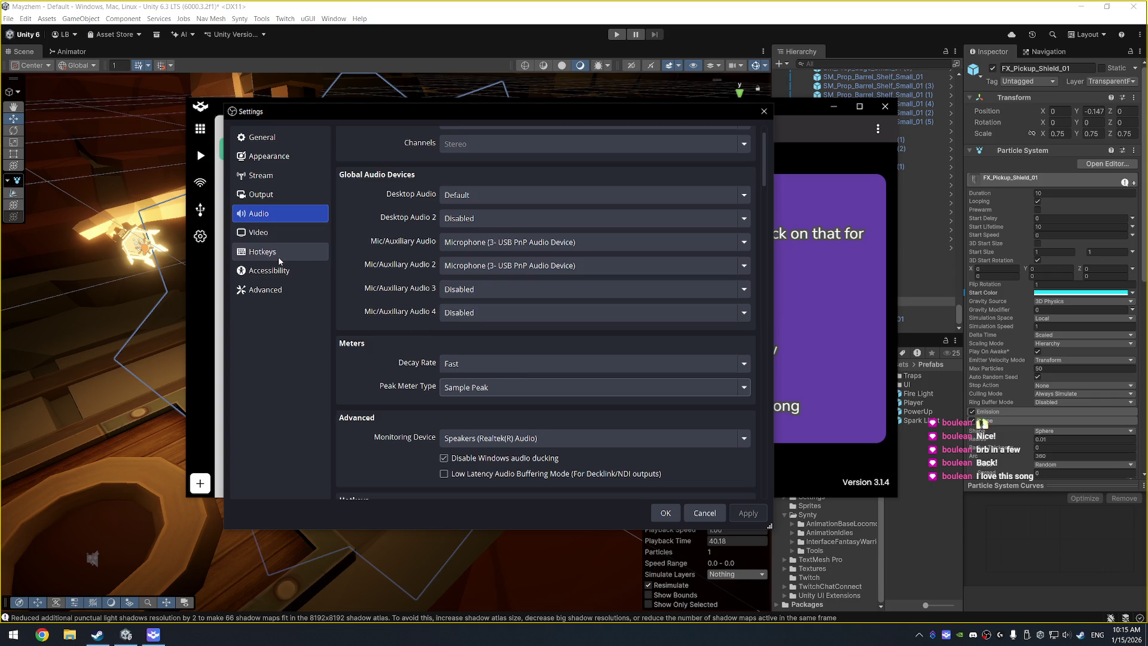
pyautogui.scroll(-15, 422, 335)
pyautogui.scroll(8, 433, 346)
pyautogui.scroll(2, 429, 339)
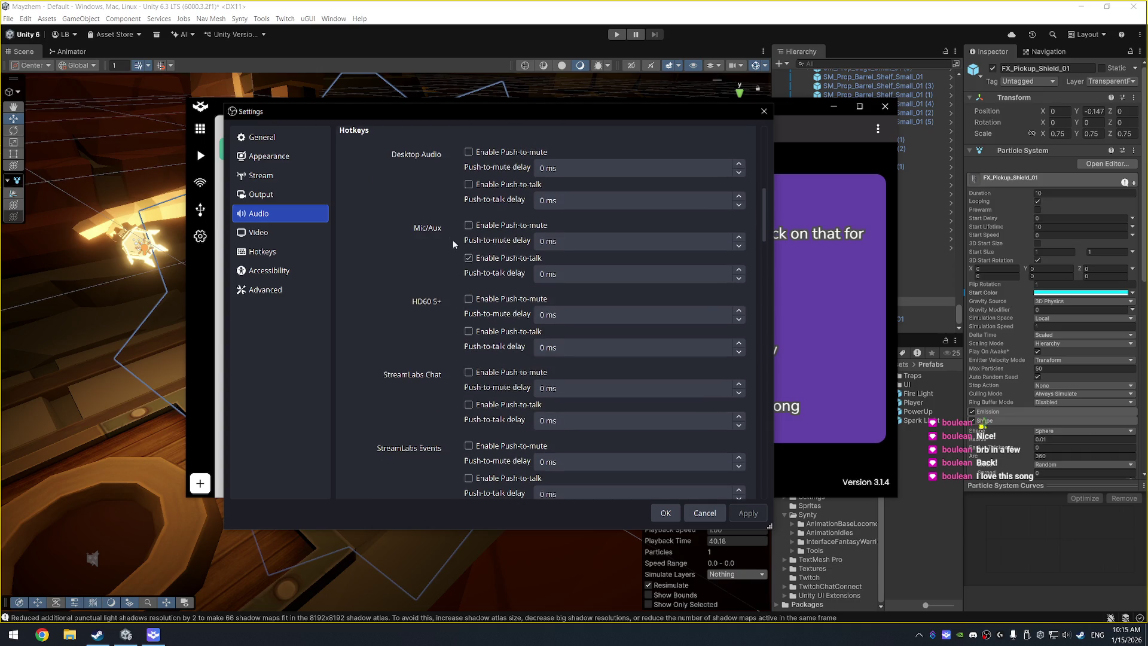
pyautogui.scroll(-20, 440, 251)
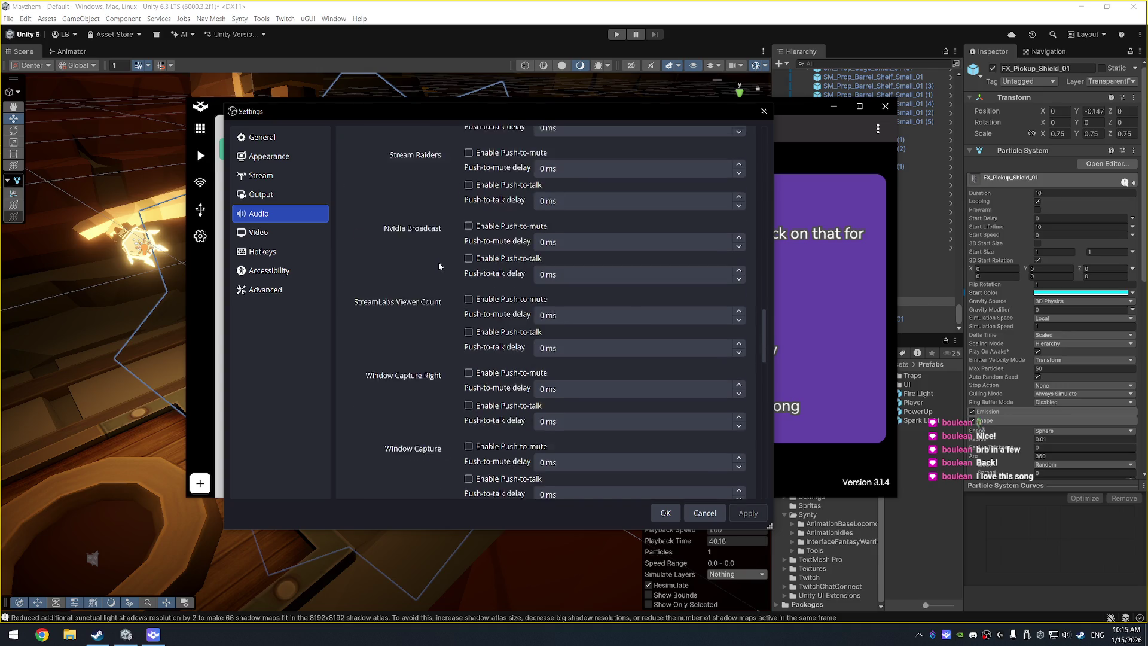
pyautogui.scroll(-15, 436, 281)
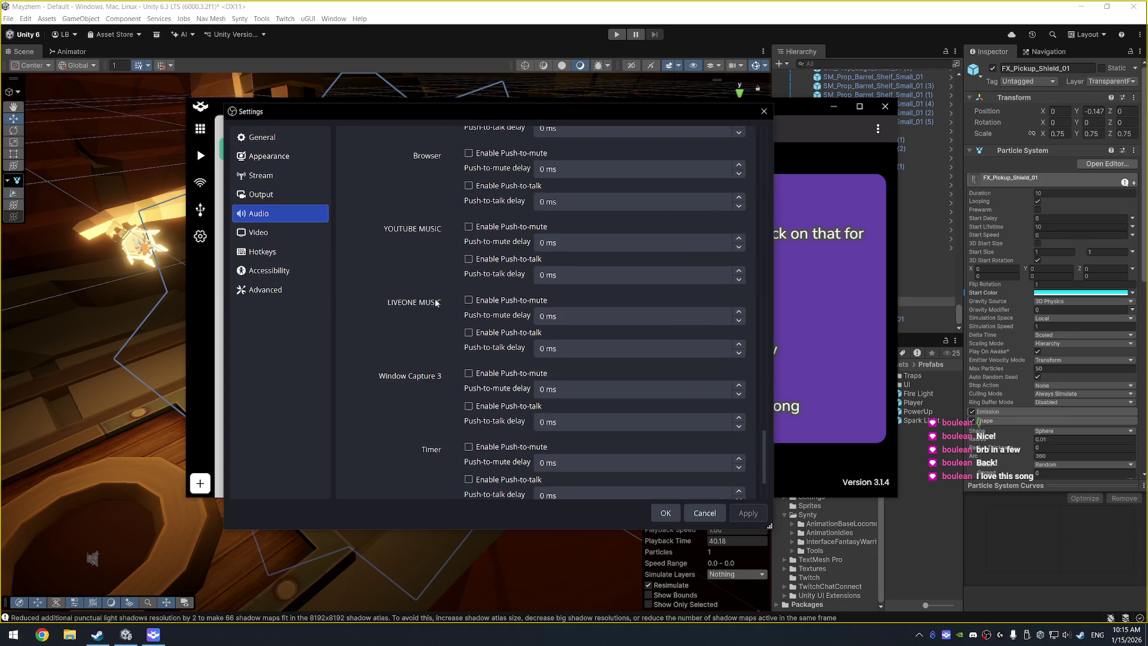
pyautogui.click(673, 516)
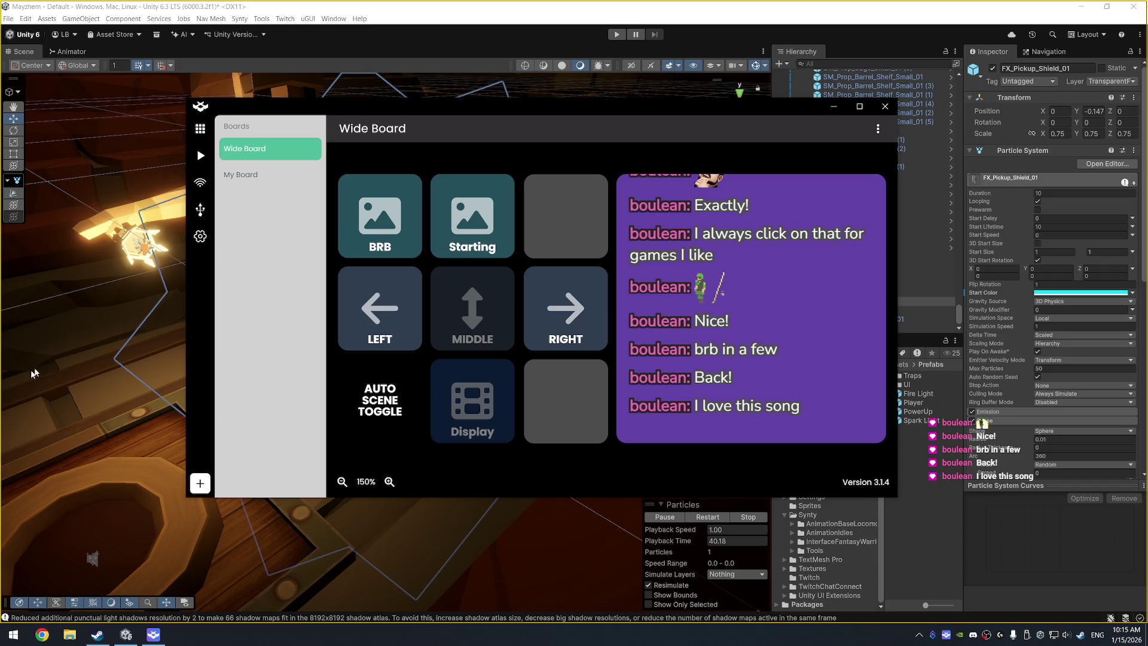
# Step: Add a 'PTT' button using Audio Source Control with Toggle Mute to the Wide Board
pyautogui.click(565, 409)
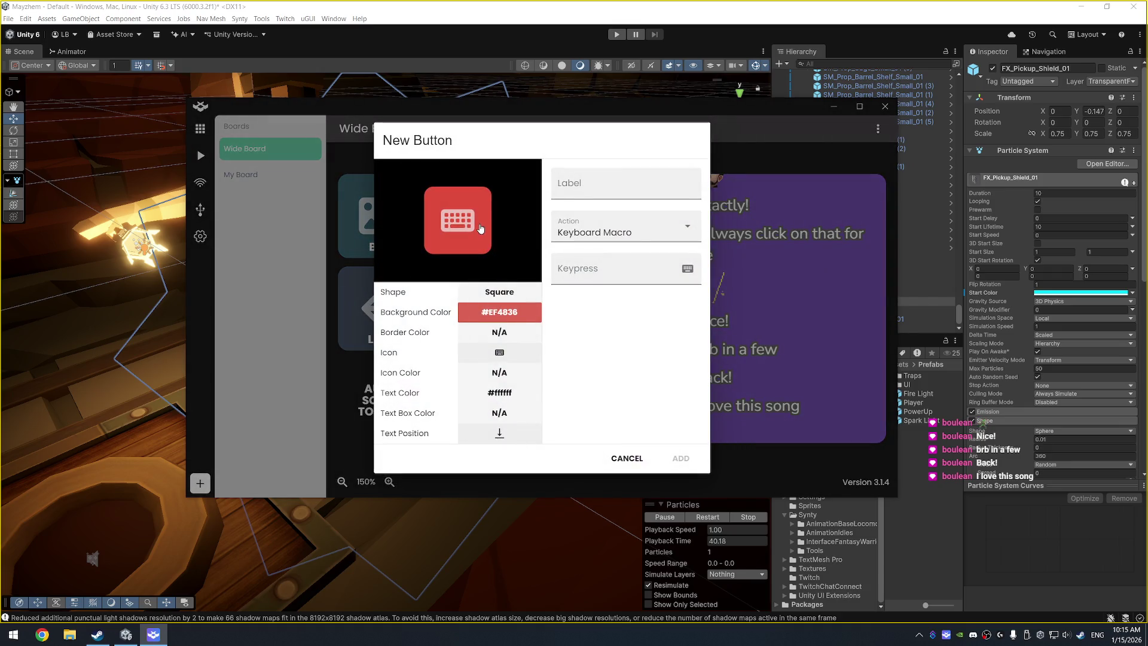
pyautogui.click(631, 233)
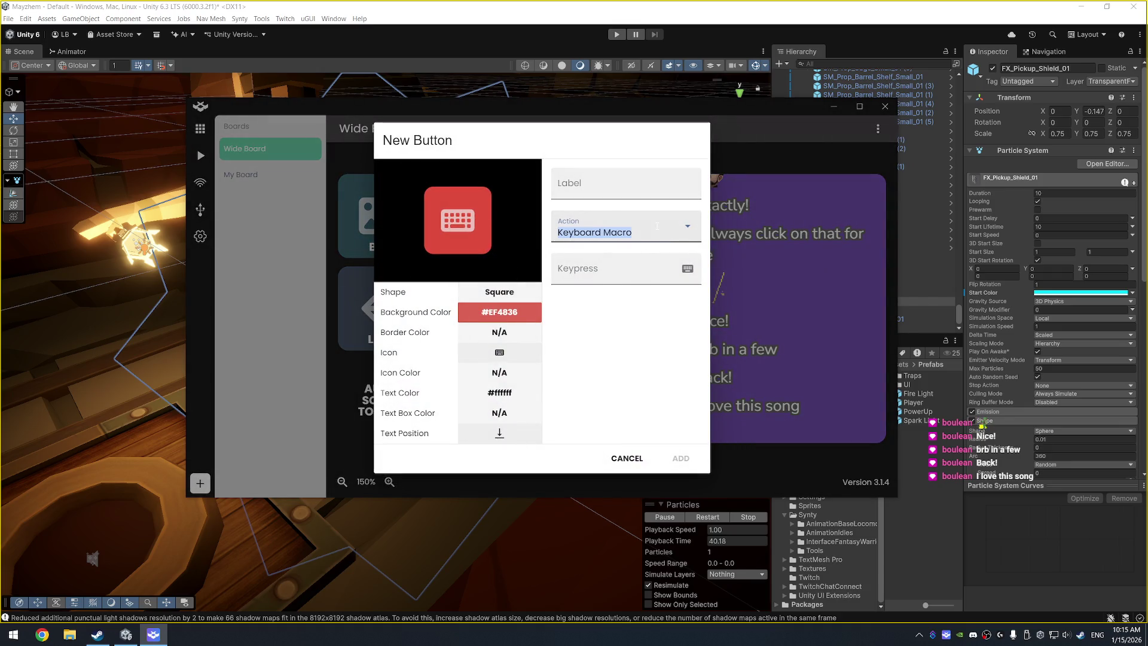
pyautogui.click(628, 311)
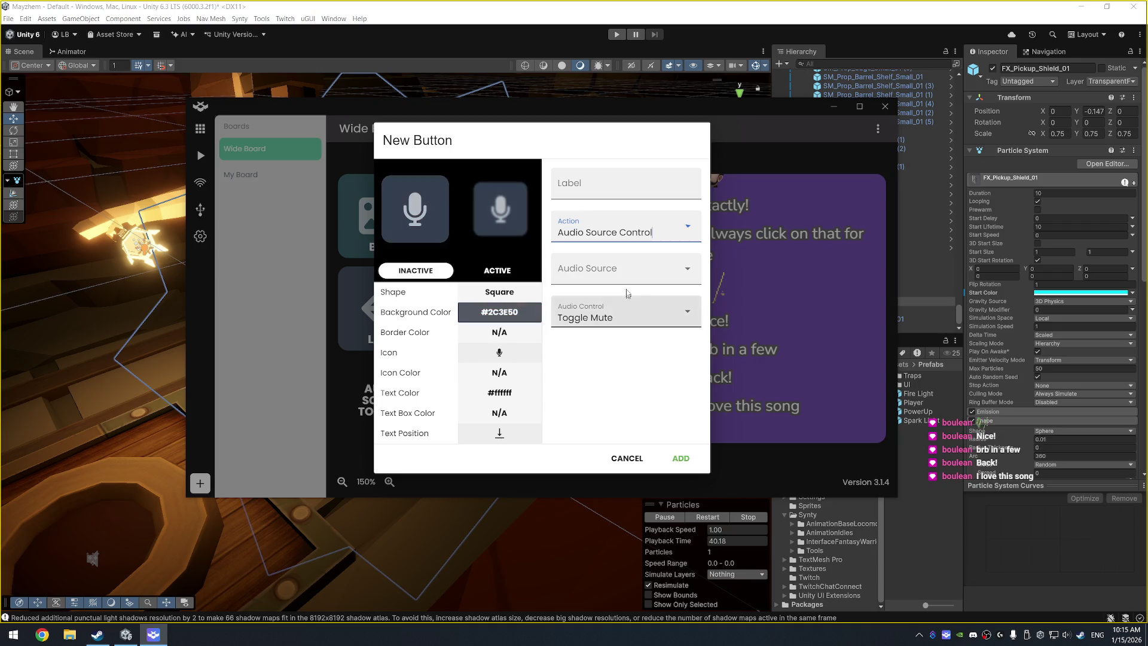
pyautogui.click(608, 320)
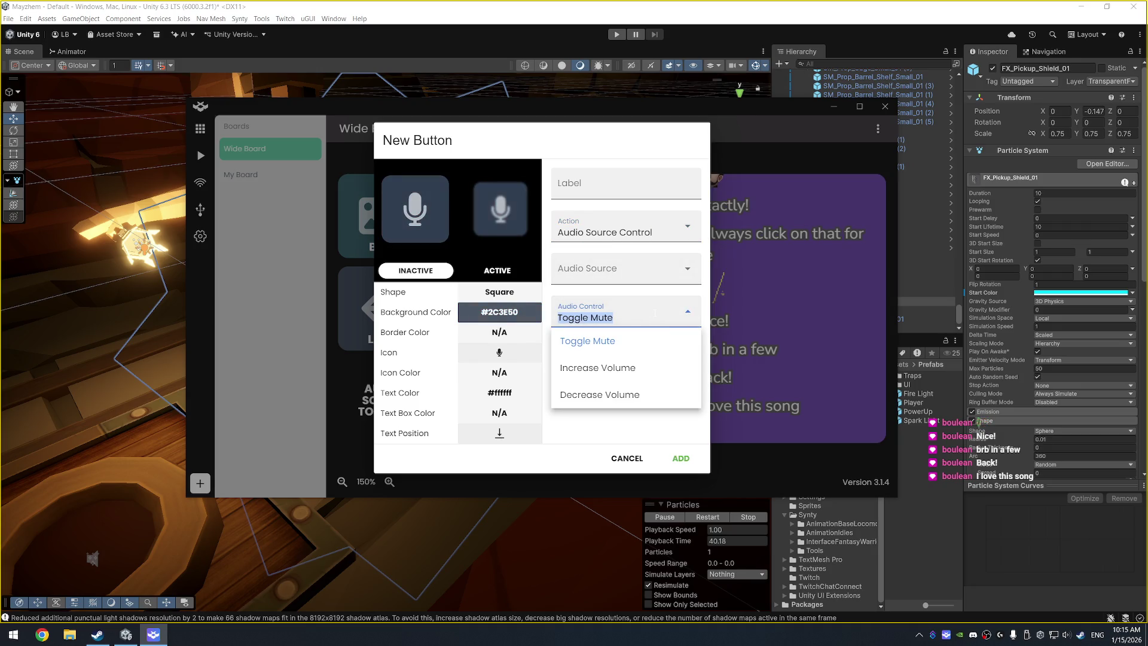
pyautogui.click(639, 180)
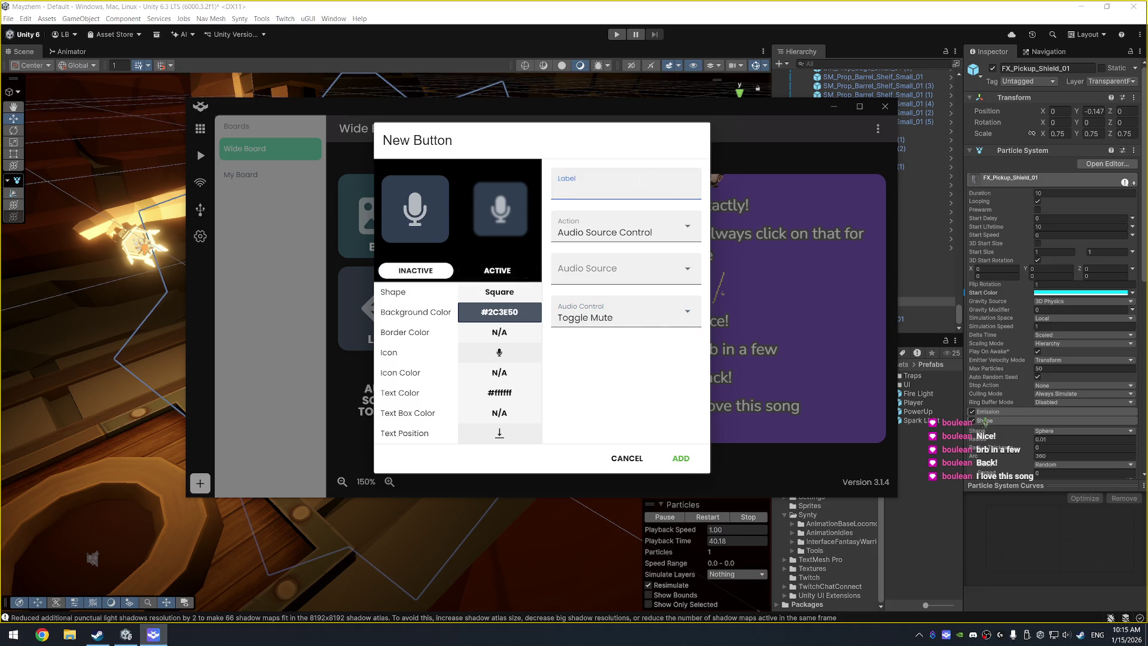
pyautogui.write('PTT')
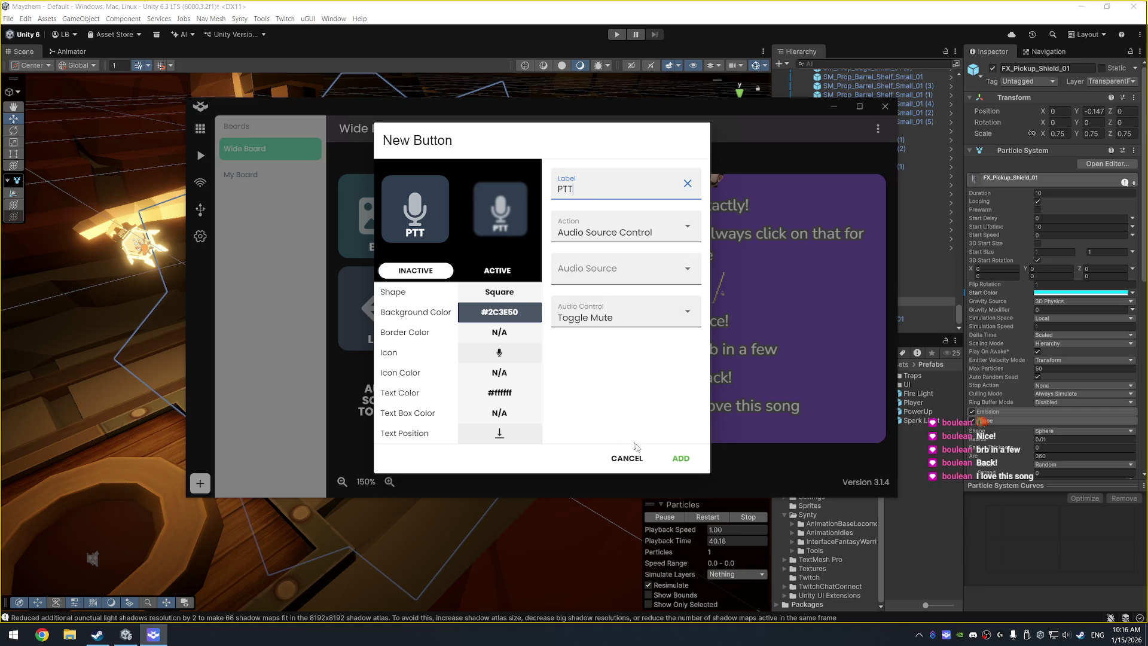
pyautogui.click(687, 463)
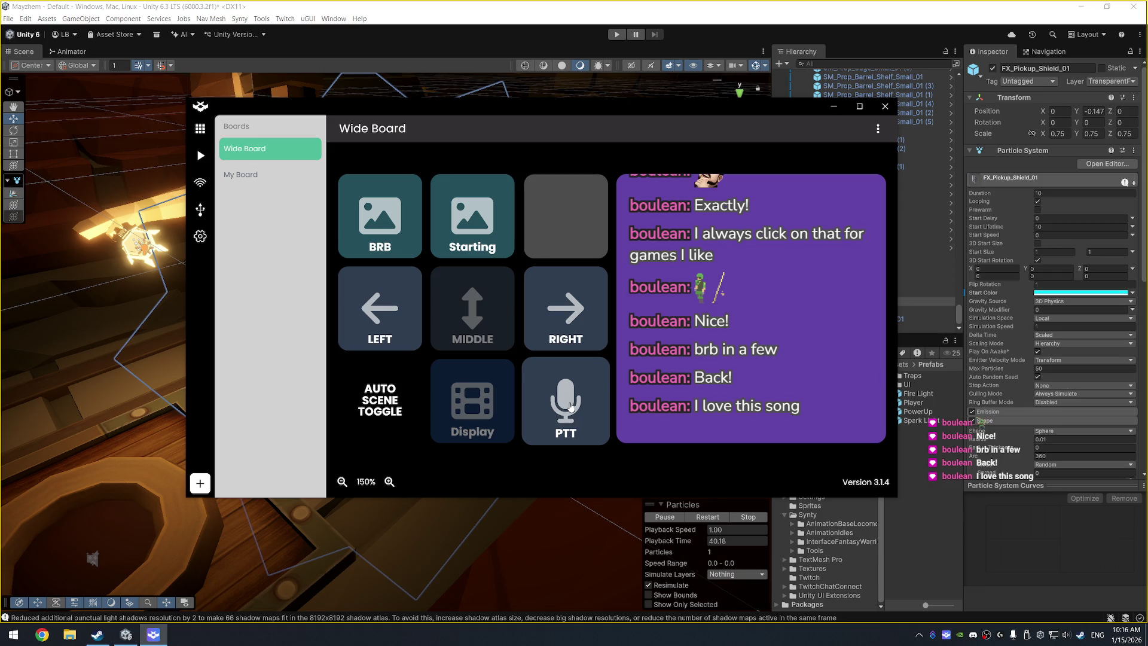
# Step: Edit the PTT button to use Mic/Aux as its audio source and save
pyautogui.rightClick(570, 407)
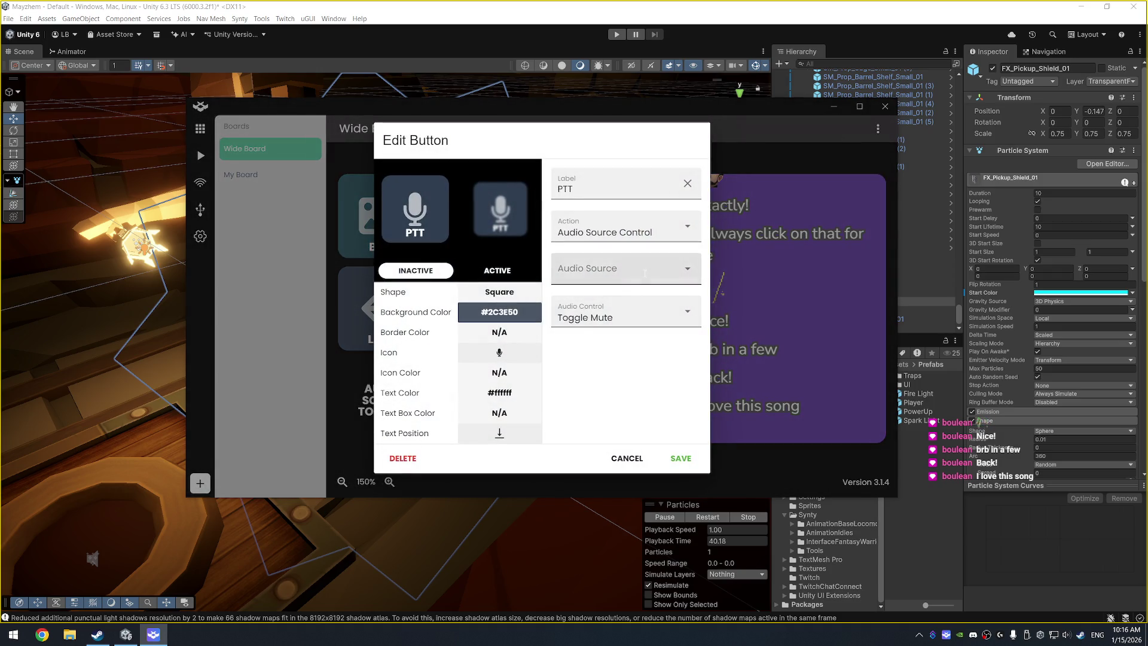
pyautogui.click(593, 270)
pyautogui.click(604, 326)
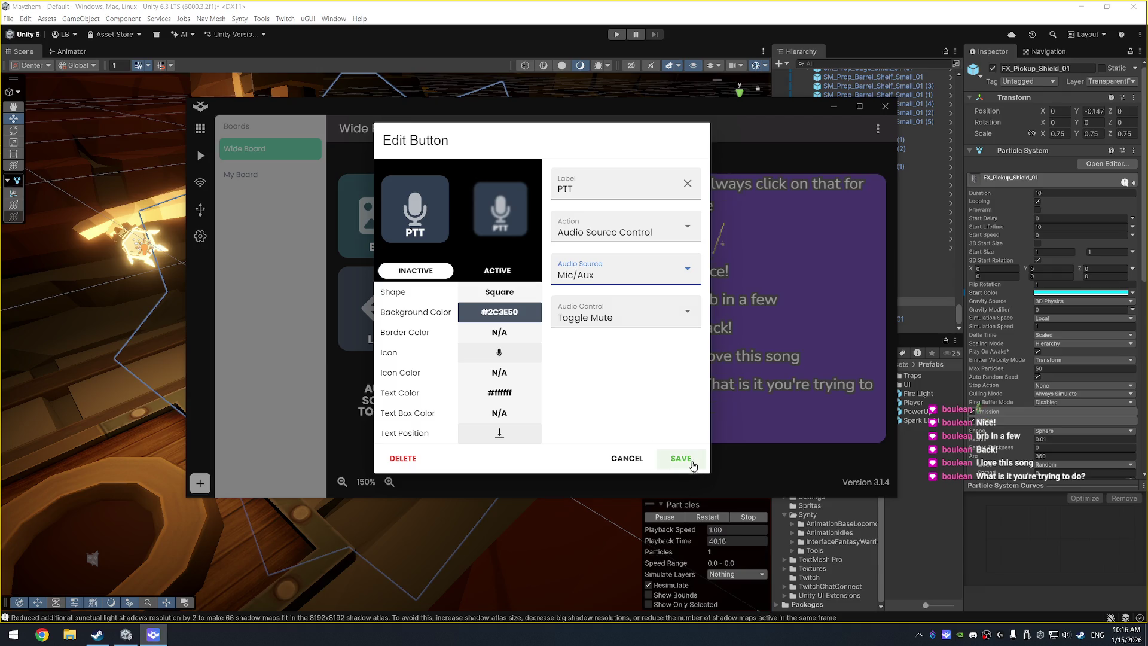
pyautogui.click(681, 458)
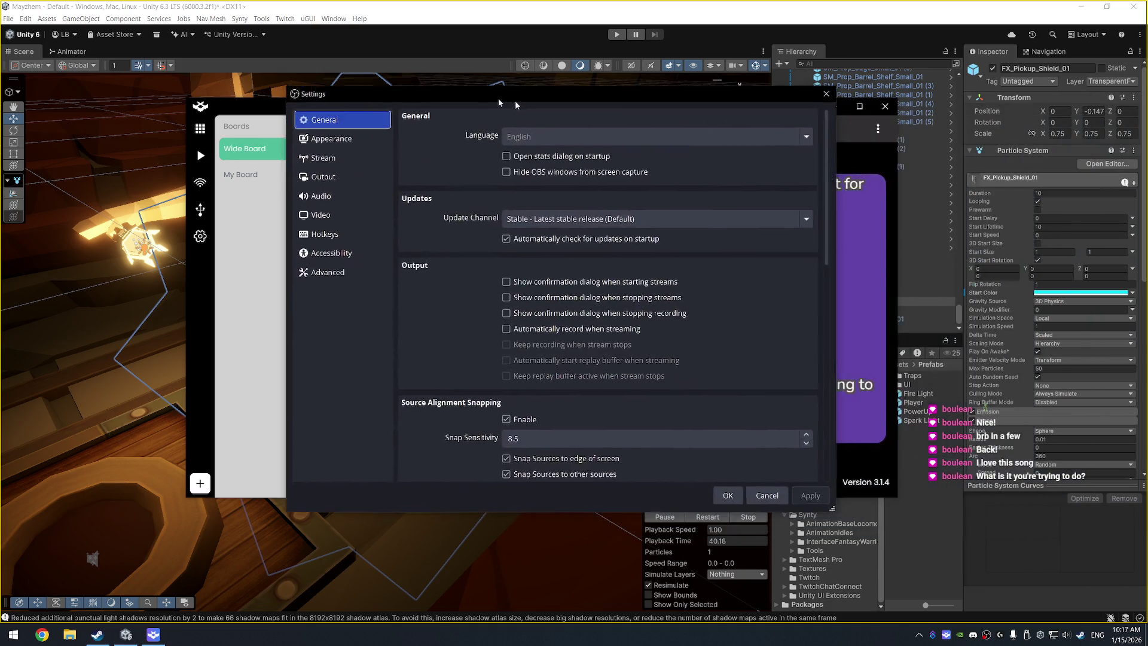
pyautogui.moveTo(515, 100); pyautogui.dragTo(312, 82)
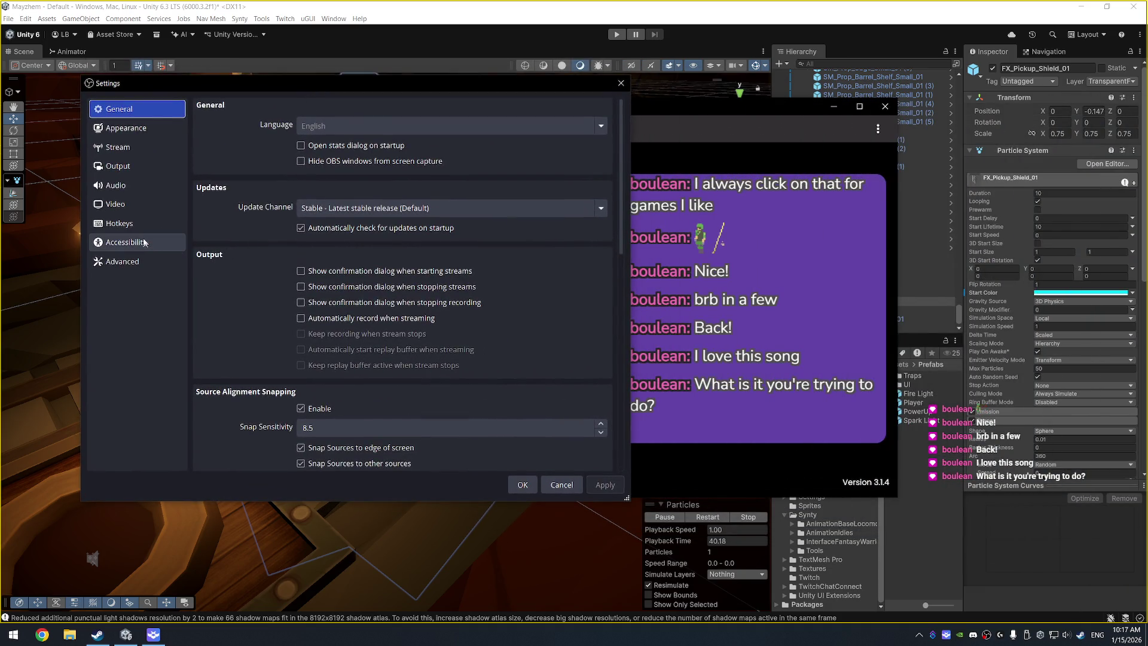
pyautogui.click(138, 185)
pyautogui.scroll(-1, 357, 247)
pyautogui.scroll(-10, 357, 246)
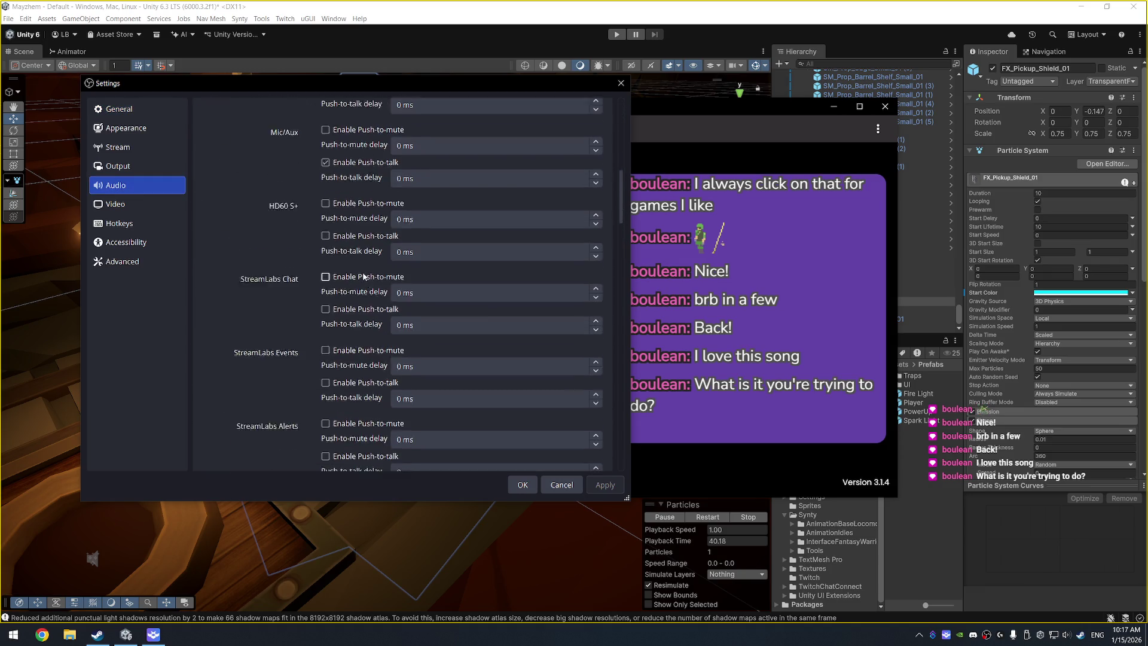
pyautogui.scroll(3, 343, 277)
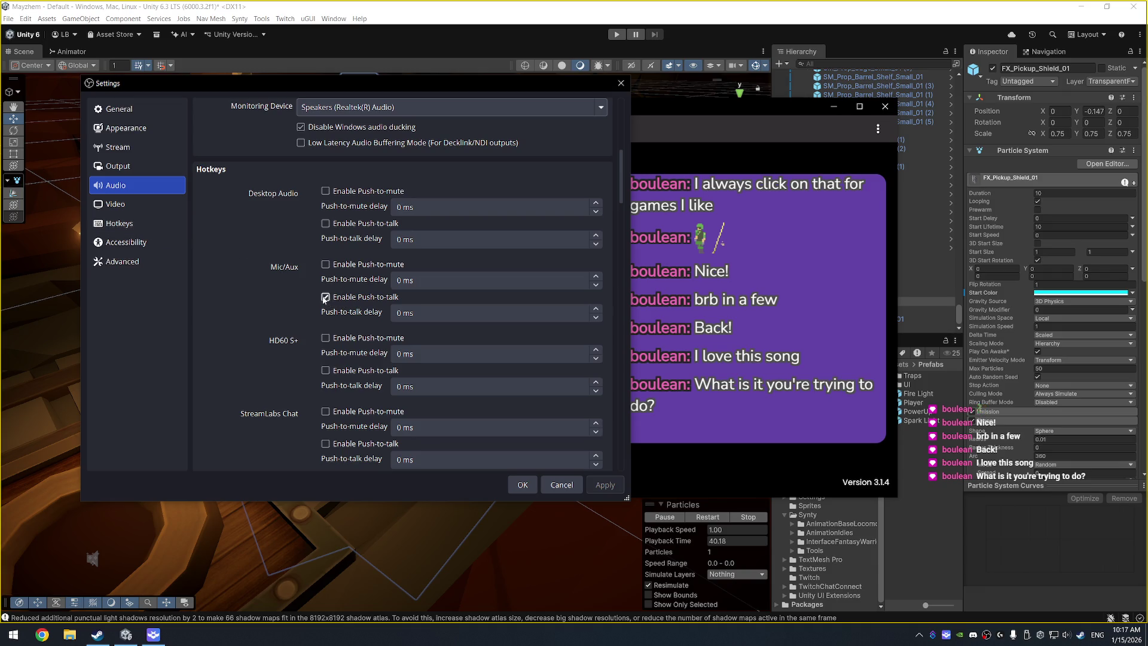
pyautogui.click(148, 225)
pyautogui.click(353, 101)
pyautogui.write('push')
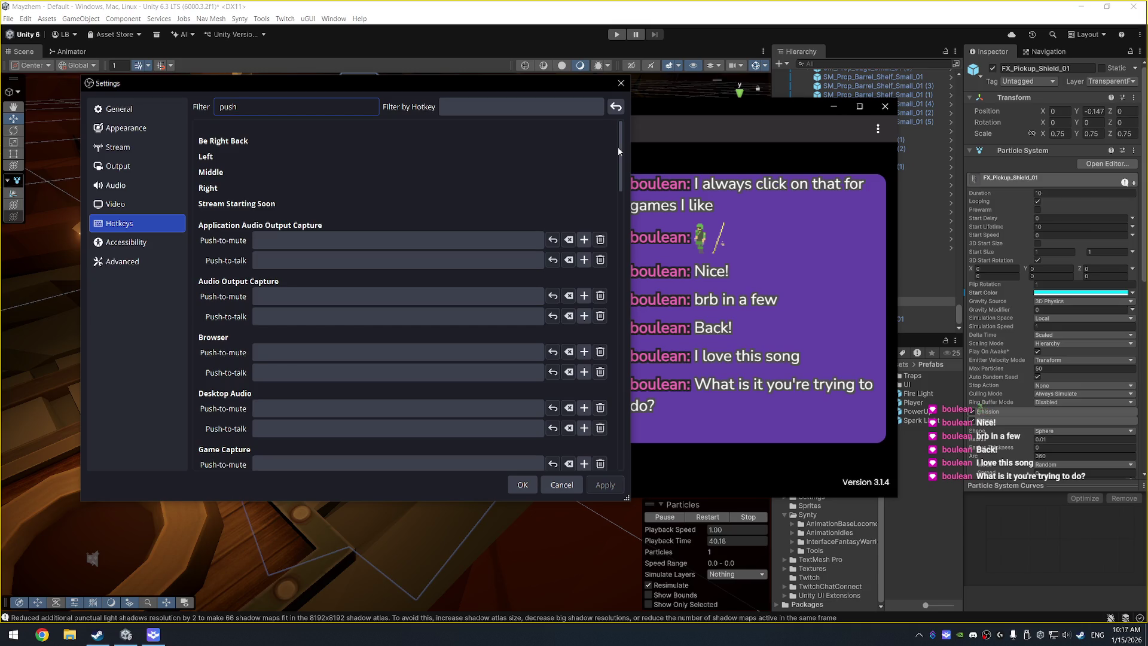
pyautogui.scroll(-1, 482, 193)
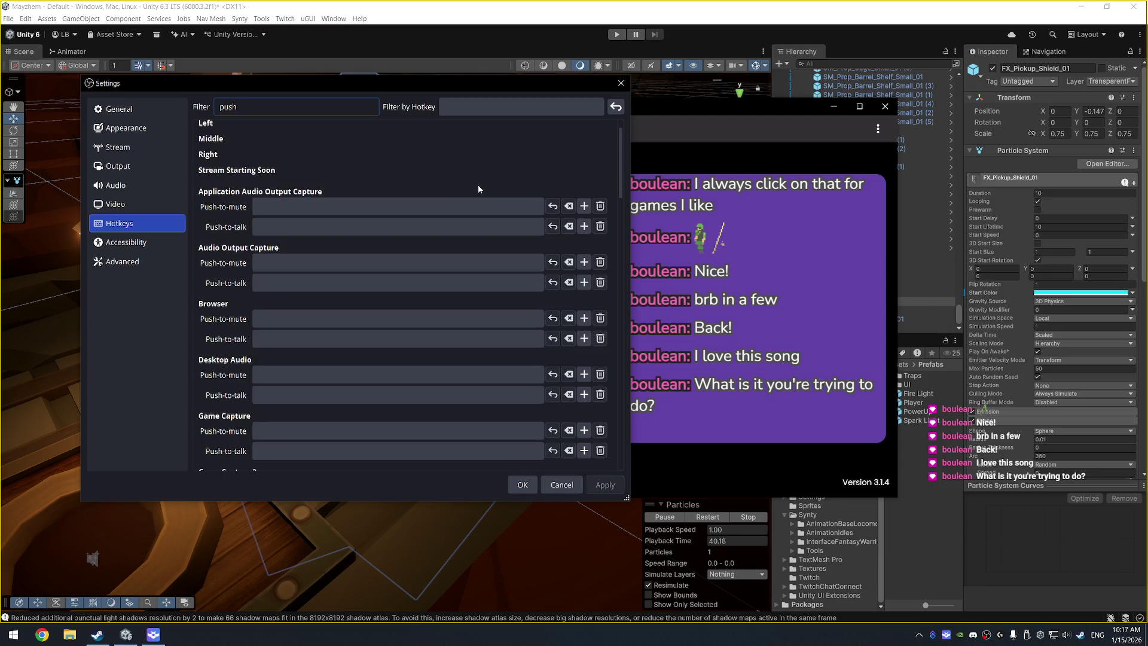
pyautogui.click(621, 83)
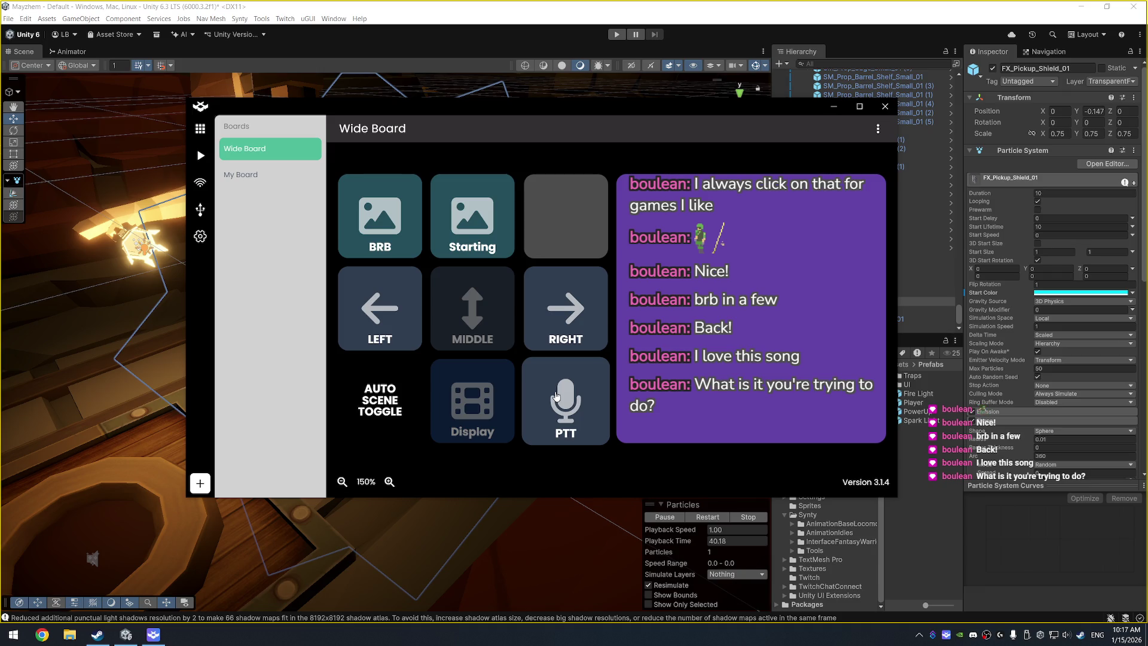
# Step: Add a Wide Board button labelled OPEN, an Audio Source Control that toggles mute on Mic/Aux 2
pyautogui.click(566, 223)
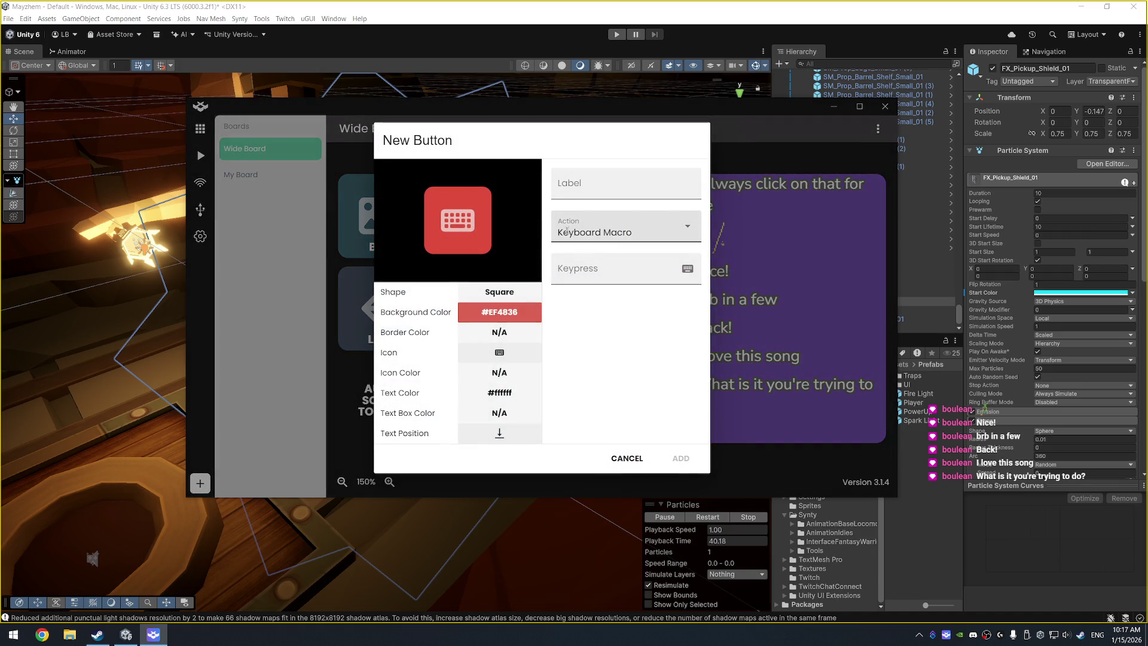
pyautogui.click(618, 196)
pyautogui.write('op')
pyautogui.press('BackSpace')
pyautogui.press('BackSpace')
pyautogui.write('OPEN')
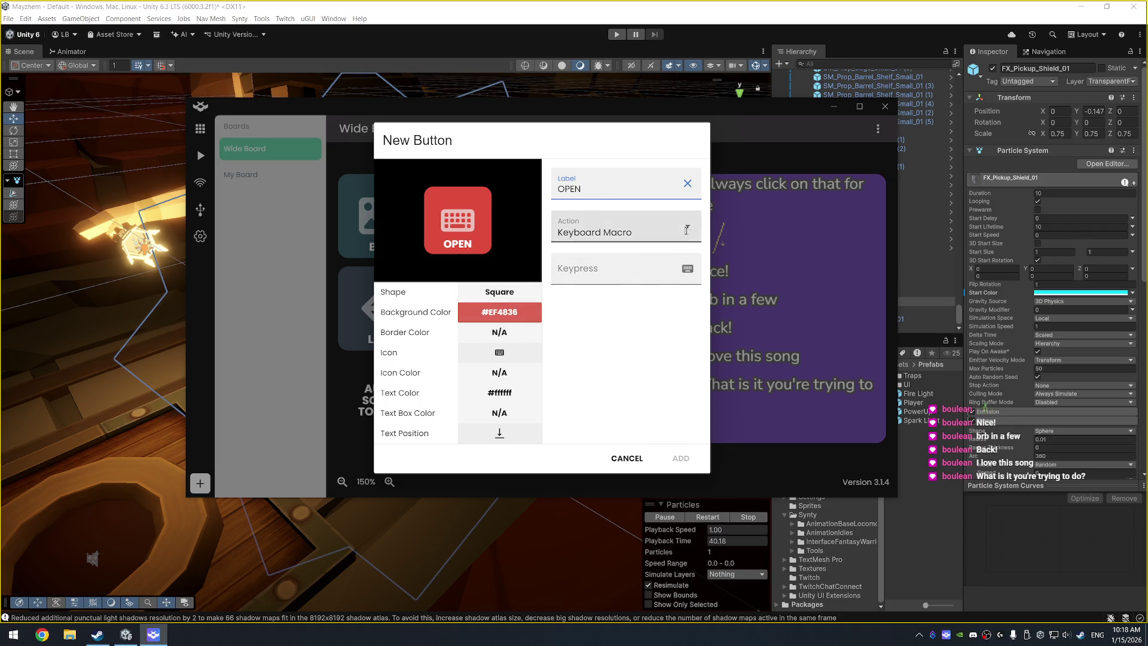
pyautogui.click(646, 233)
pyautogui.click(649, 310)
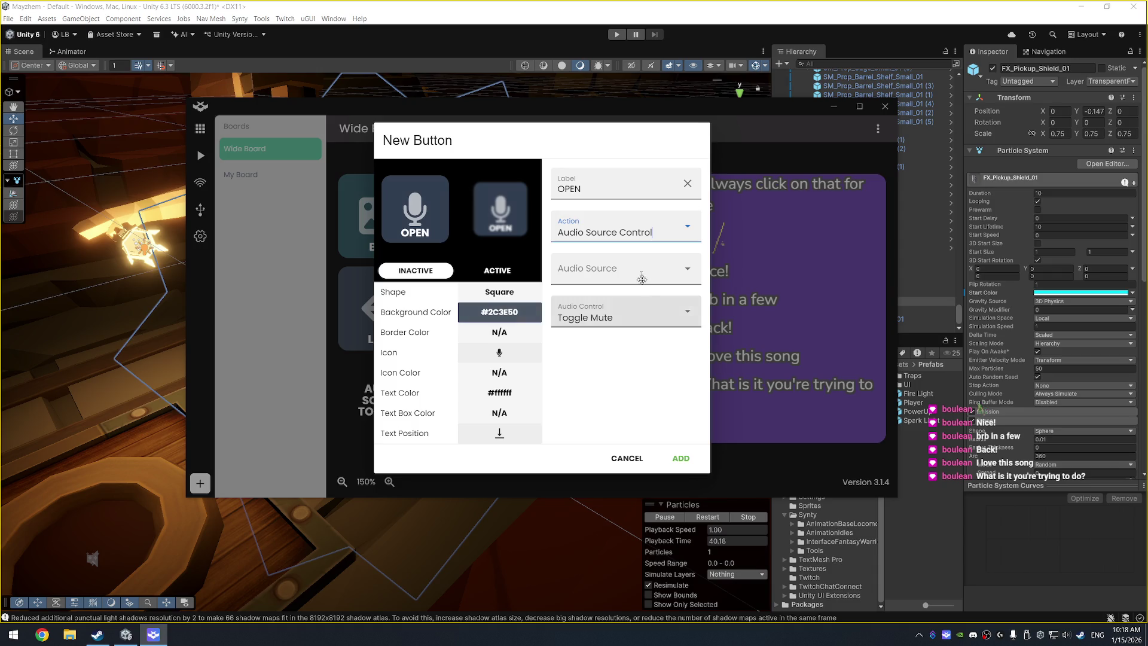
pyautogui.click(622, 269)
pyautogui.scroll(-10, 642, 359)
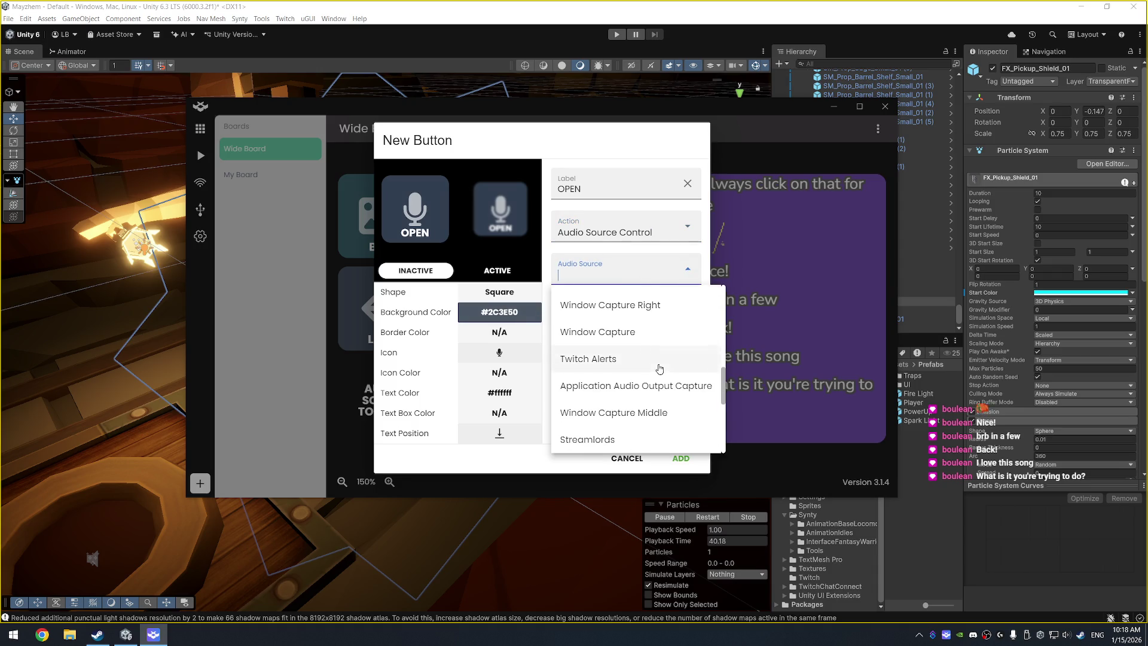
pyautogui.click(617, 440)
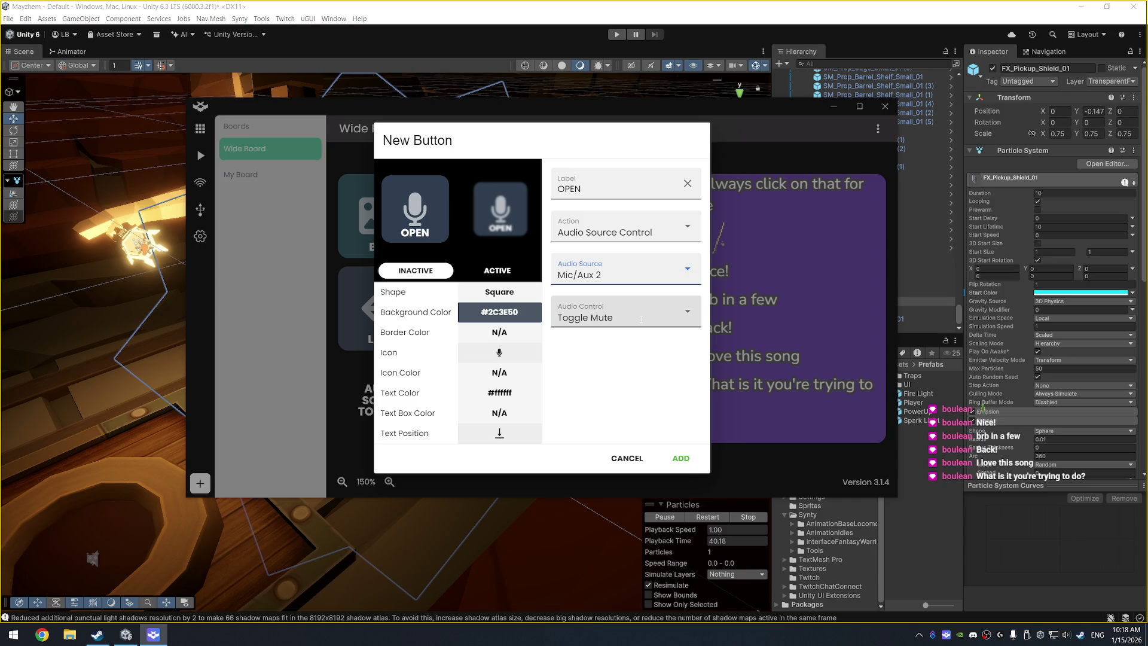
pyautogui.click(682, 458)
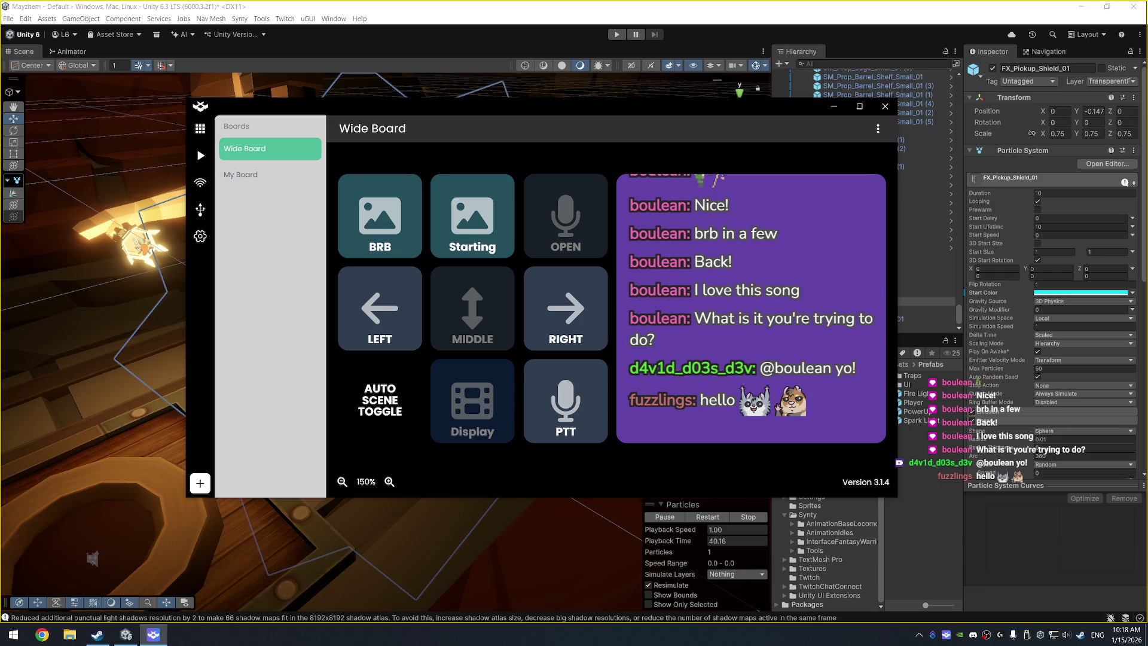
pyautogui.moveTo(665, 109)
pyautogui.mouseDown()
pyautogui.moveTo(753, 182)
pyautogui.moveTo(817, 186)
pyautogui.moveTo(803, 186)
pyautogui.mouseUp()
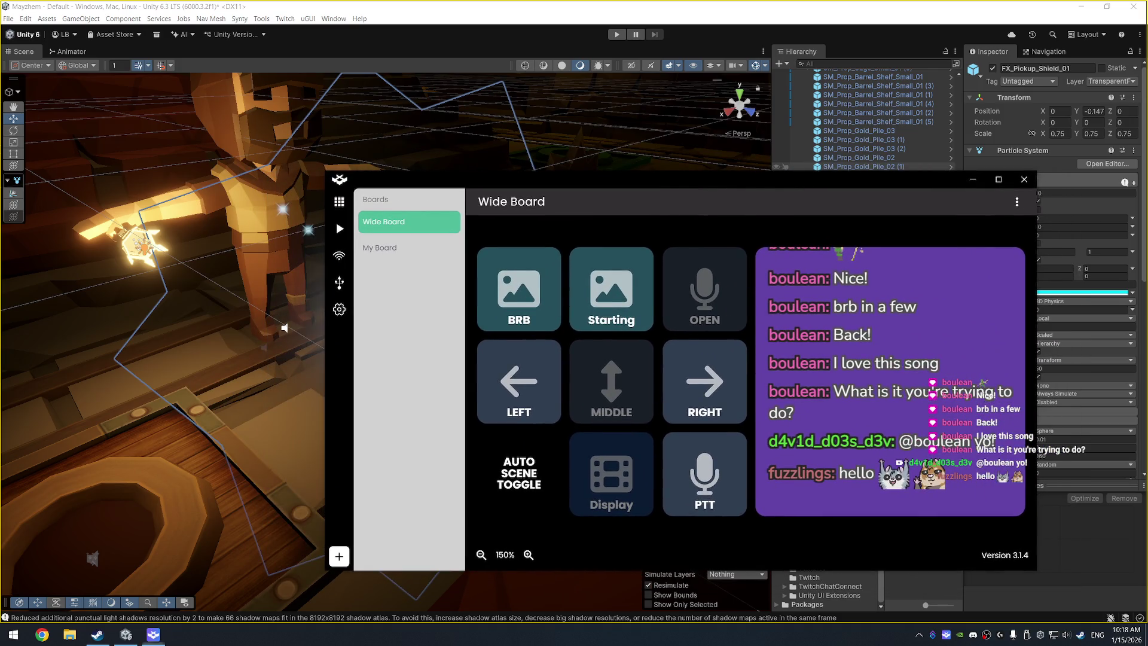
pyautogui.moveTo(720, 183); pyautogui.dragTo(611, 131)
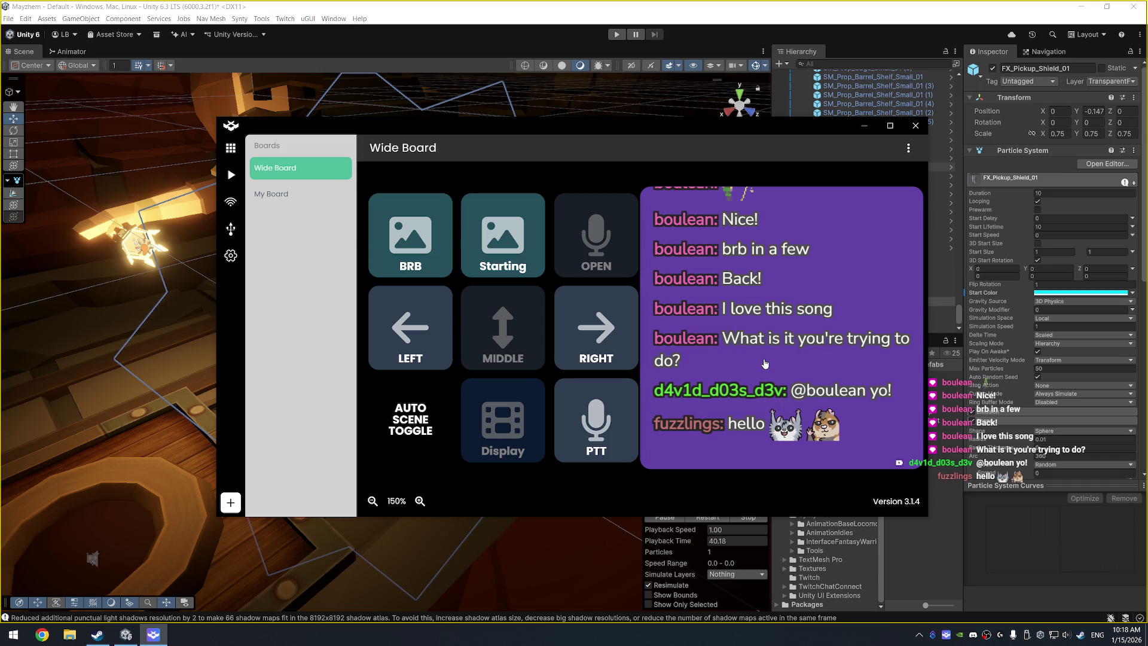
pyautogui.moveTo(566, 124)
pyautogui.mouseDown()
pyautogui.moveTo(538, 121)
pyautogui.moveTo(545, 103)
pyautogui.mouseUp()
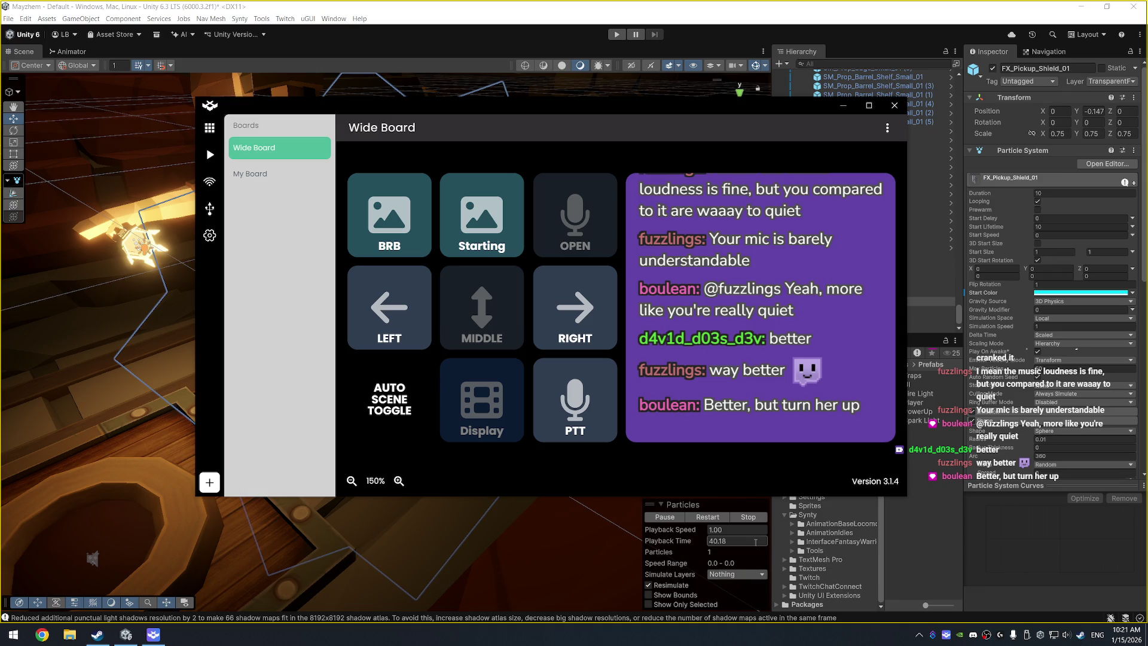
pyautogui.moveTo(559, 109)
pyautogui.mouseDown()
pyautogui.moveTo(609, 149)
pyautogui.moveTo(563, 121)
pyautogui.mouseUp()
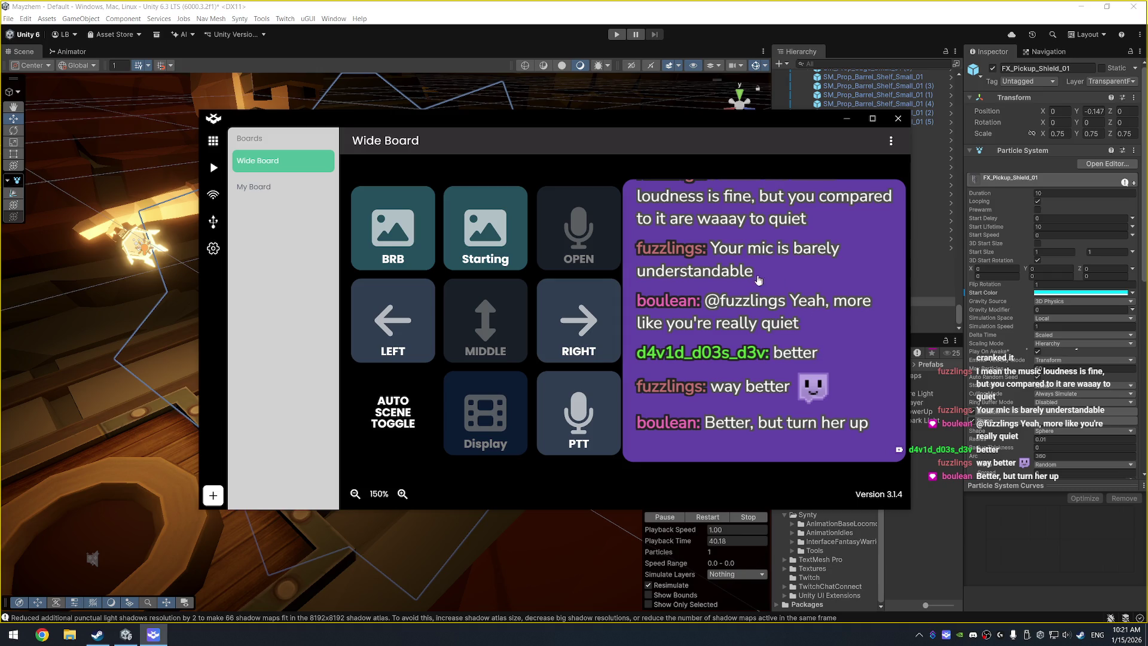
pyautogui.click(669, 374)
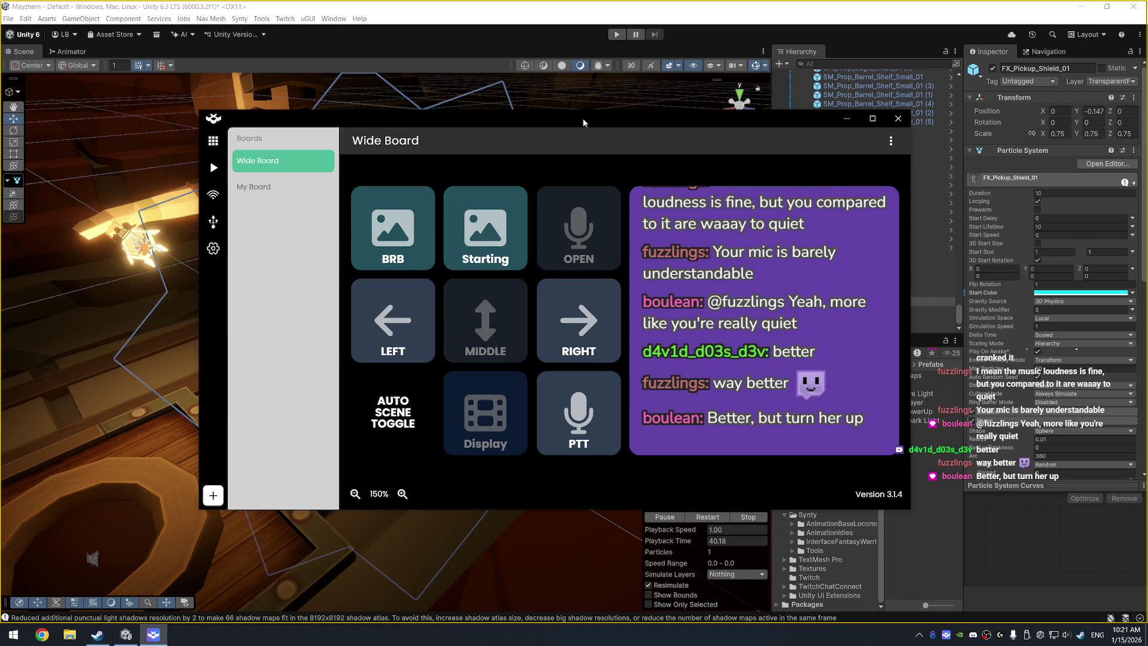
pyautogui.click(844, 122)
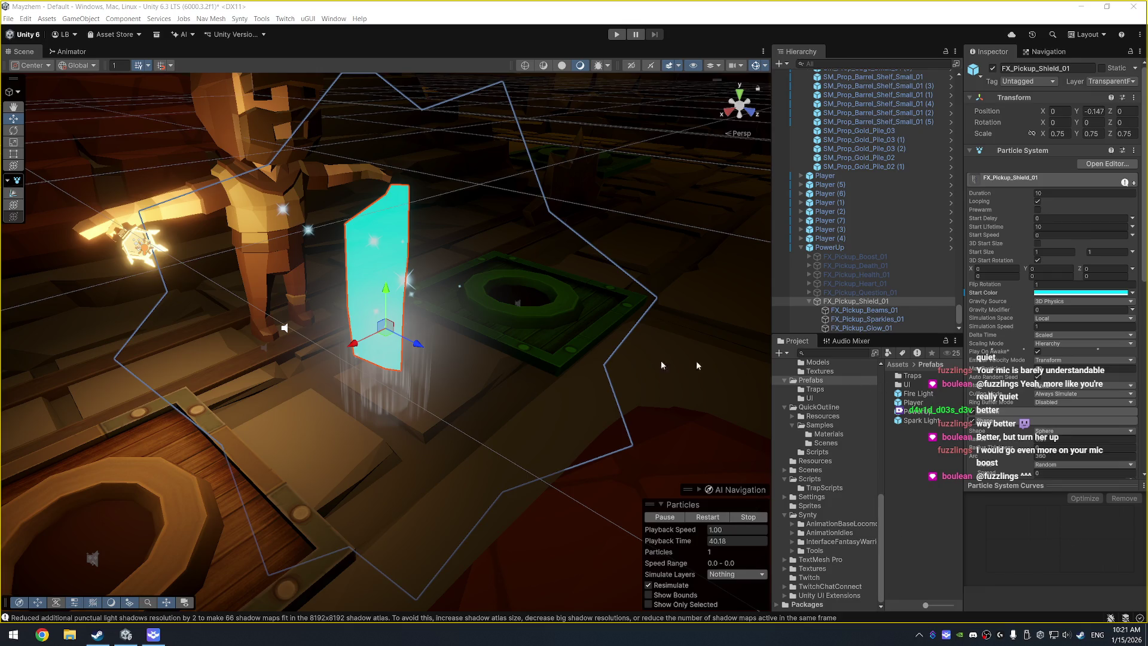
# Step: Orbit the Scene view around the shield pickup
pyautogui.moveTo(311, 335)
pyautogui.mouseDown()
pyautogui.moveTo(262, 326)
pyautogui.moveTo(437, 262)
pyautogui.mouseUp()
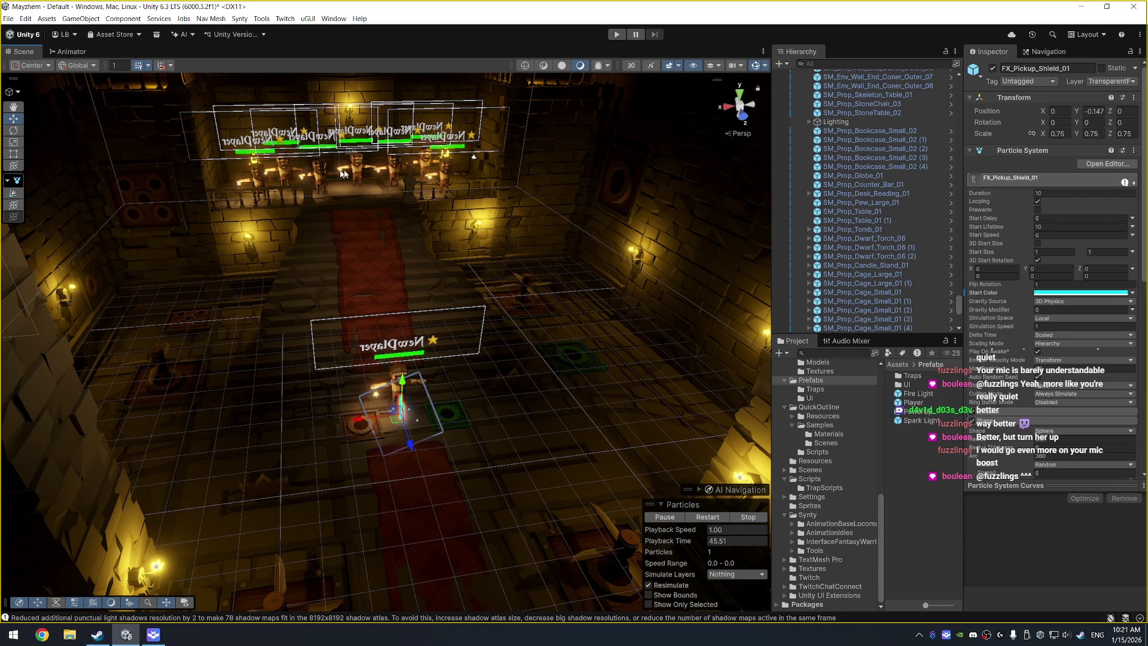
# Step: Select Player (6) in the Scene and type a chat viewer's username as its Player Name
pyautogui.click(366, 170)
pyautogui.click(398, 174)
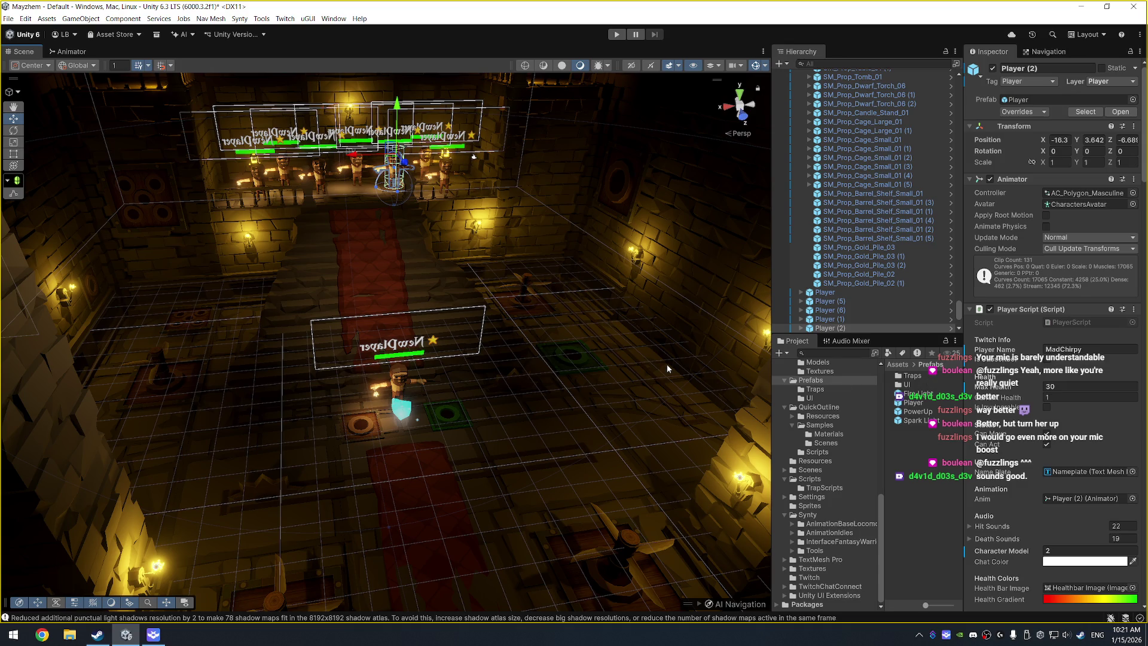
pyautogui.scroll(5, 413, 235)
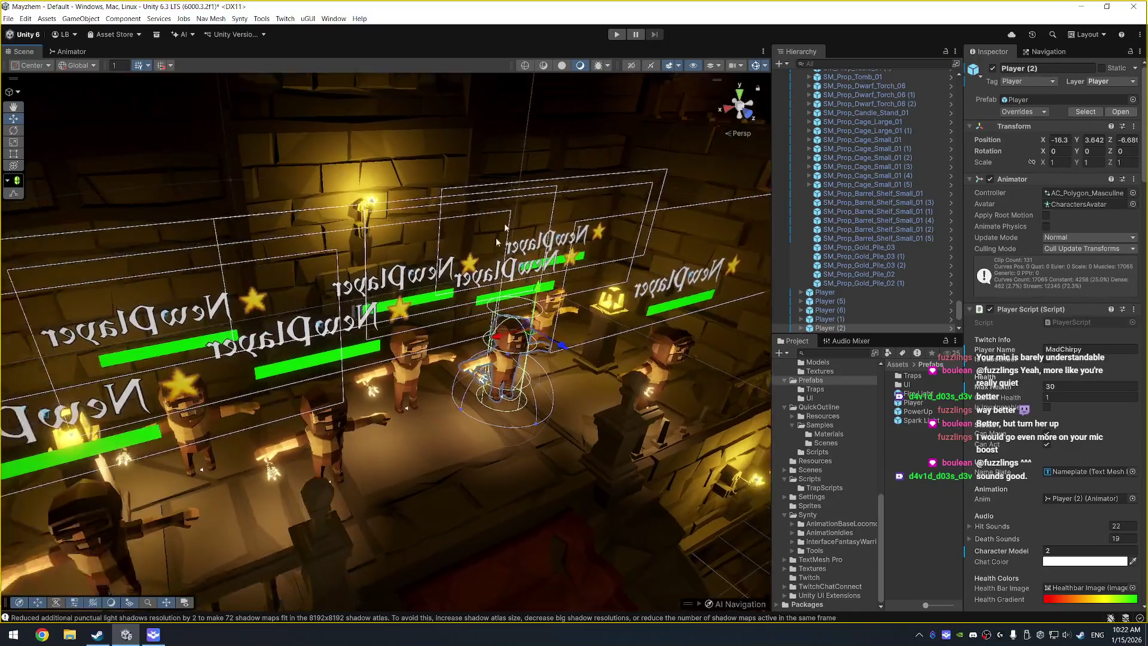
pyautogui.scroll(-4, 490, 263)
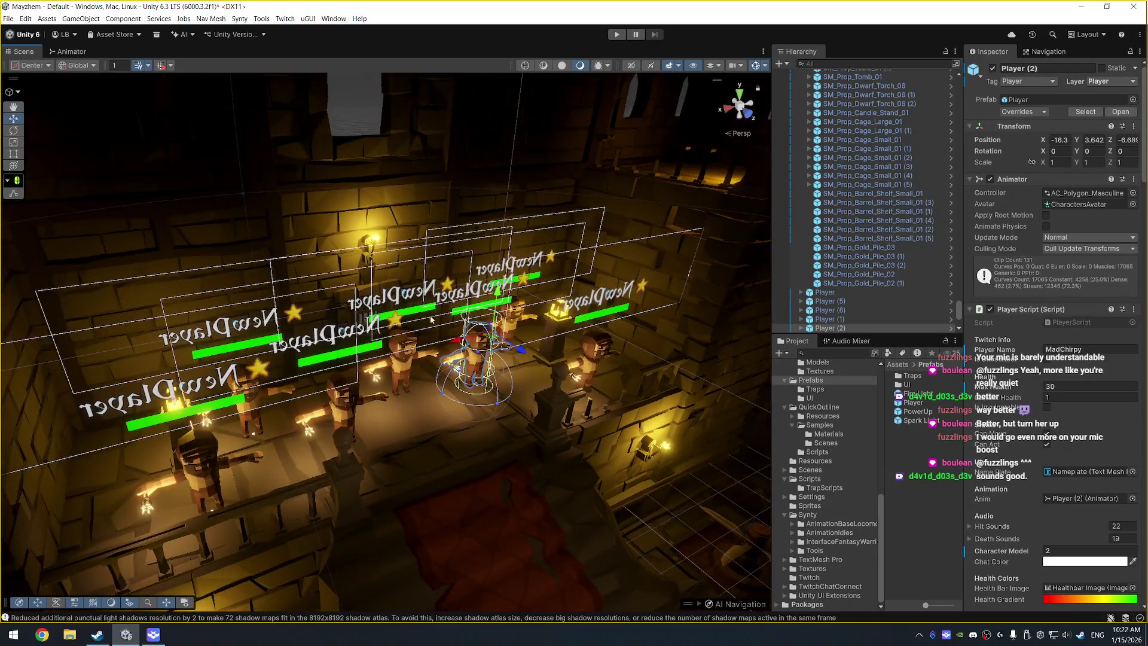
pyautogui.click(334, 398)
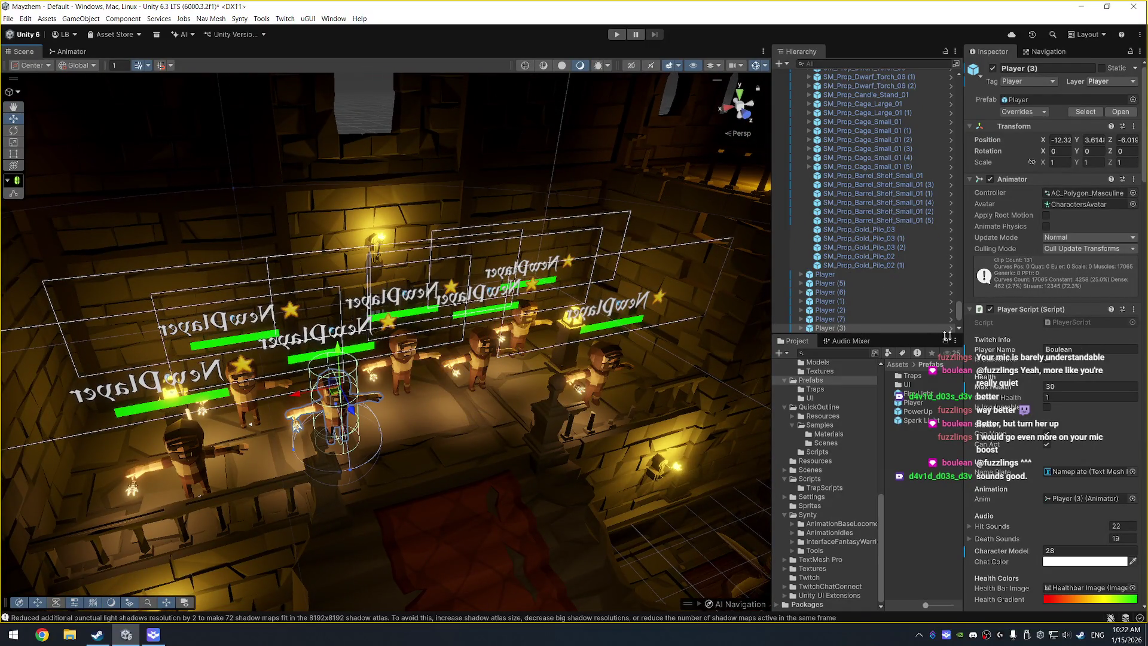
pyautogui.click(187, 444)
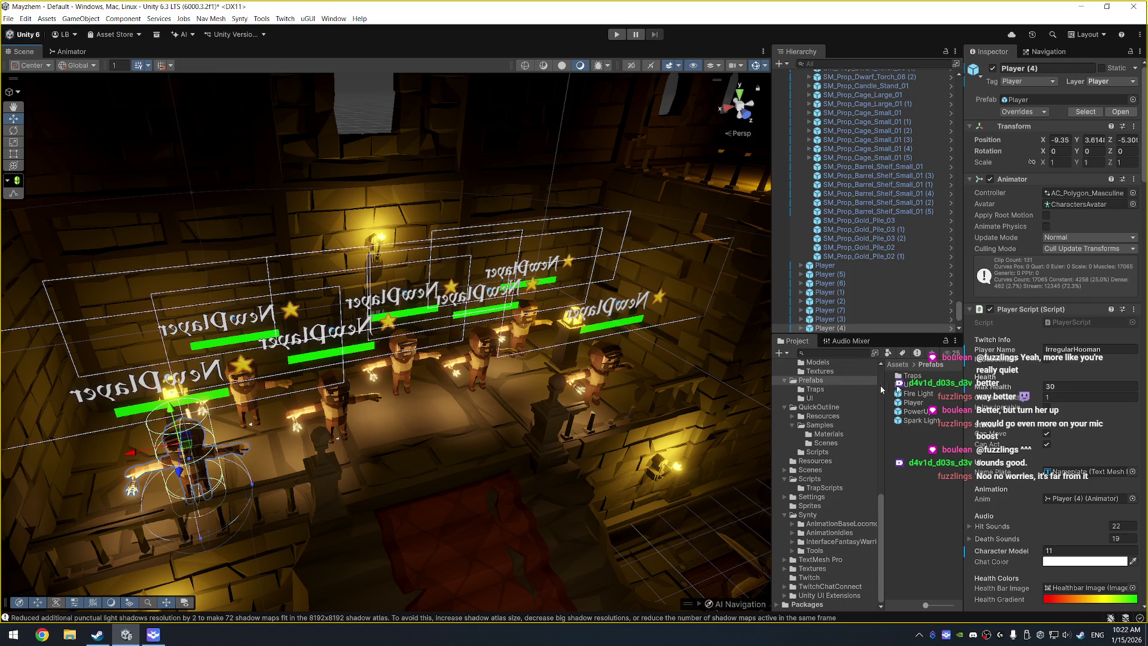
pyautogui.click(251, 409)
pyautogui.click(1112, 351)
pyautogui.write('fuzzlings')
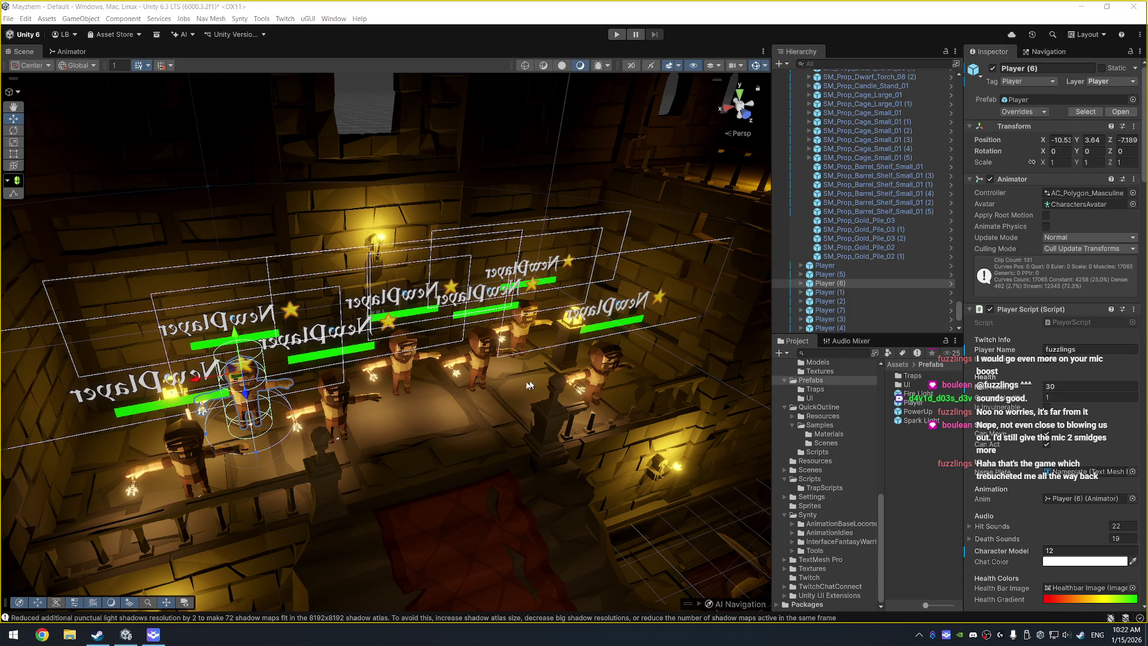
# Step: Paste another chat viewer's username as Player (1)'s Player Name, then check the other players' names
pyautogui.click(405, 362)
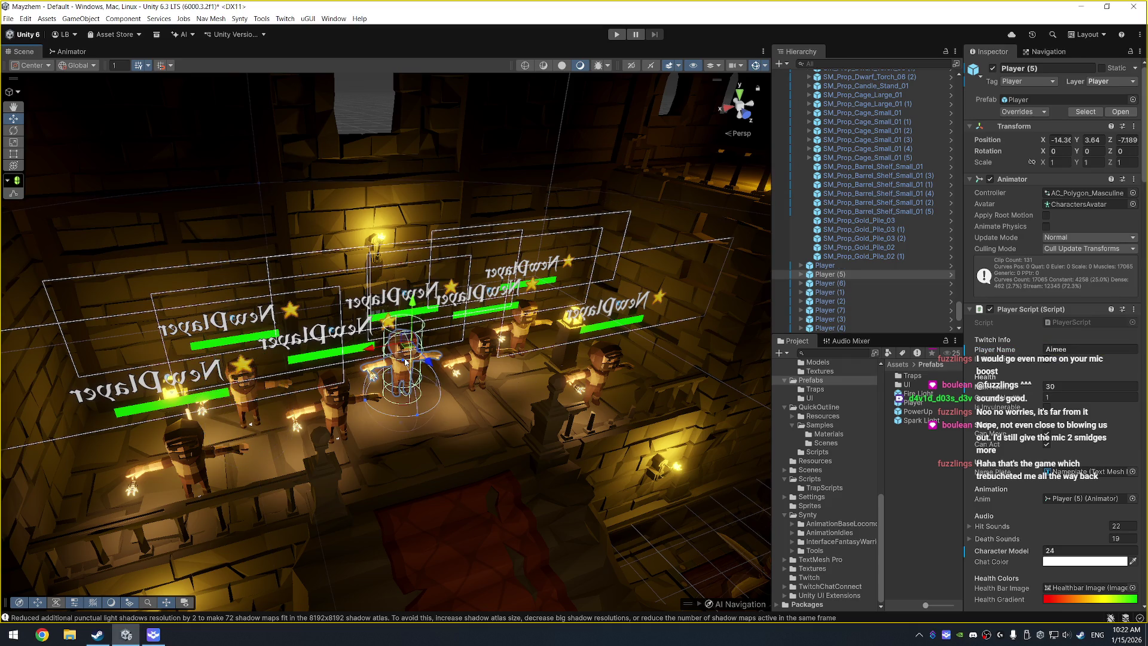
pyautogui.click(538, 366)
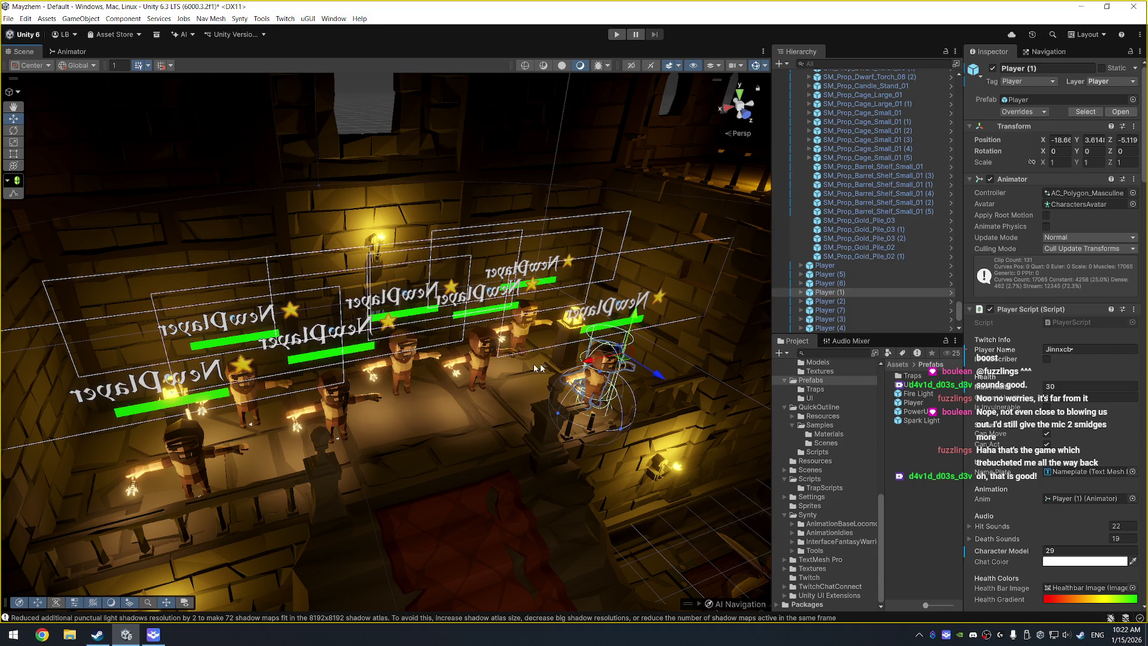
pyautogui.click(1090, 358)
pyautogui.write('d4v1d_d03s_d3v')
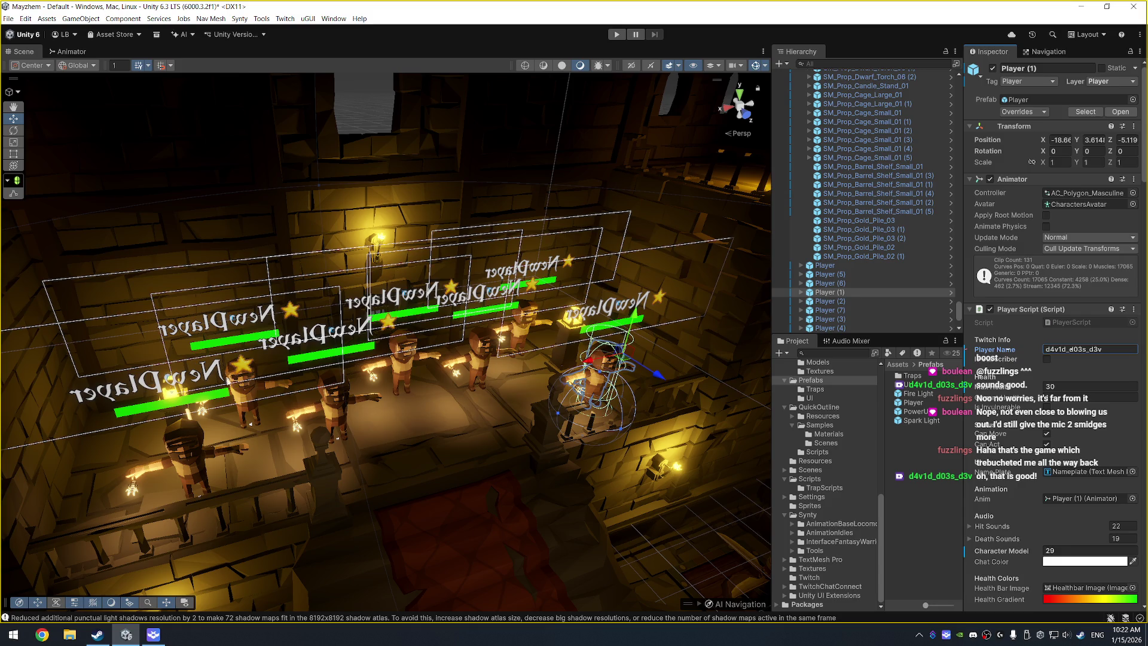
pyautogui.click(251, 412)
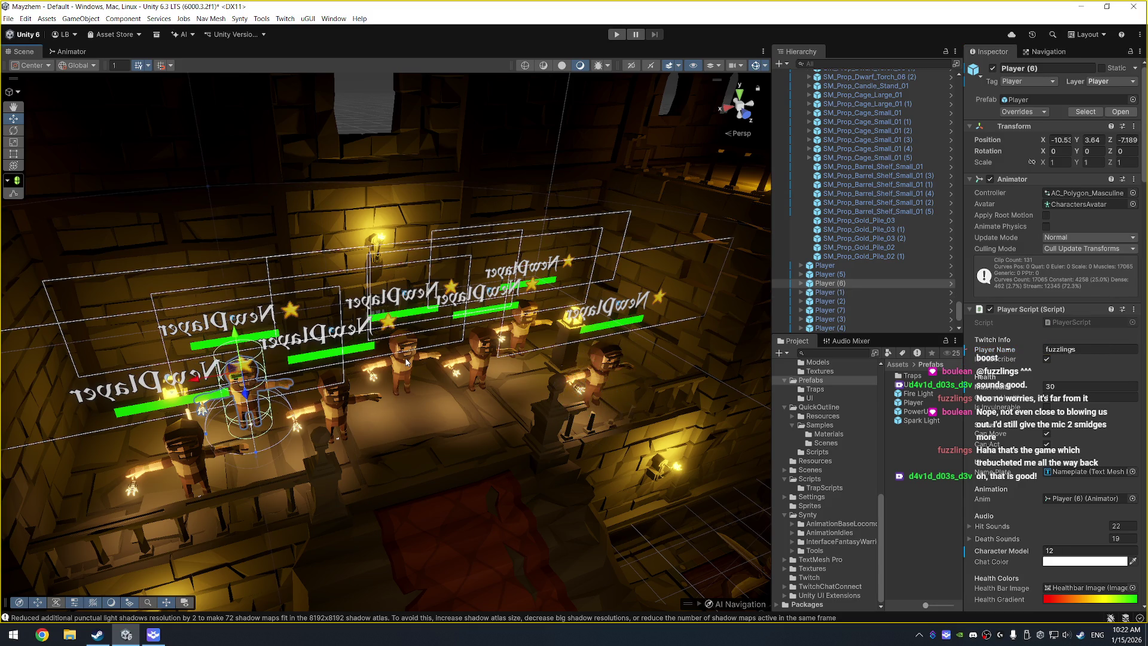
pyautogui.click(406, 362)
pyautogui.click(467, 357)
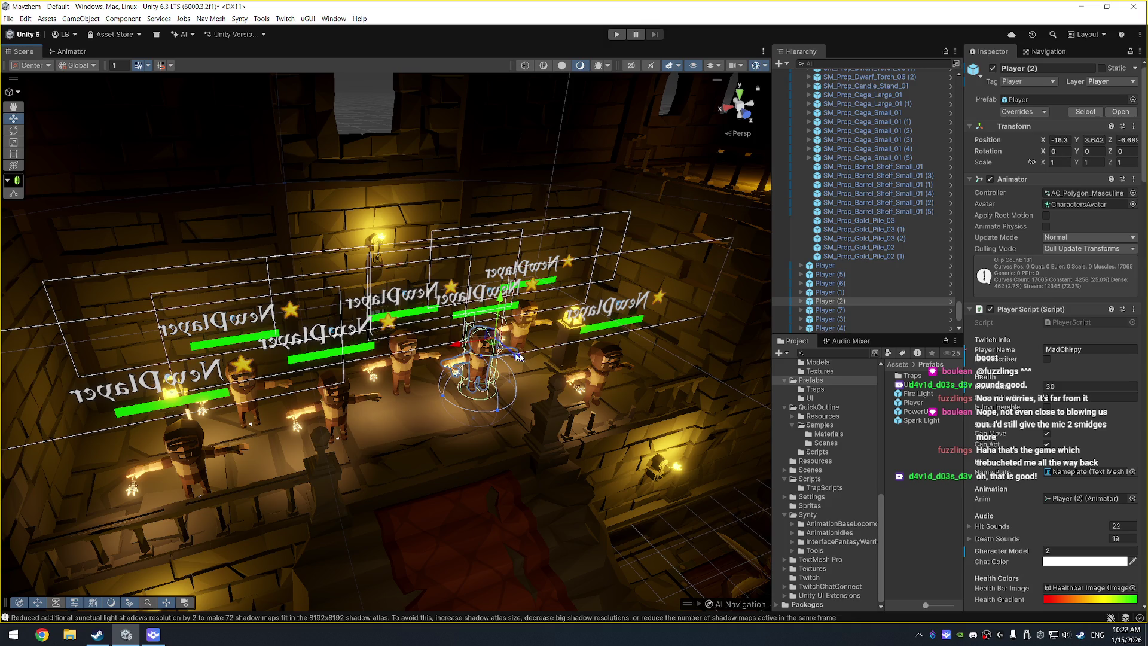
# Step: Move the Player character from the bottom to the top of the red-carpeted stairs
pyautogui.moveTo(410, 417); pyautogui.dragTo(535, 309)
pyautogui.click(646, 559)
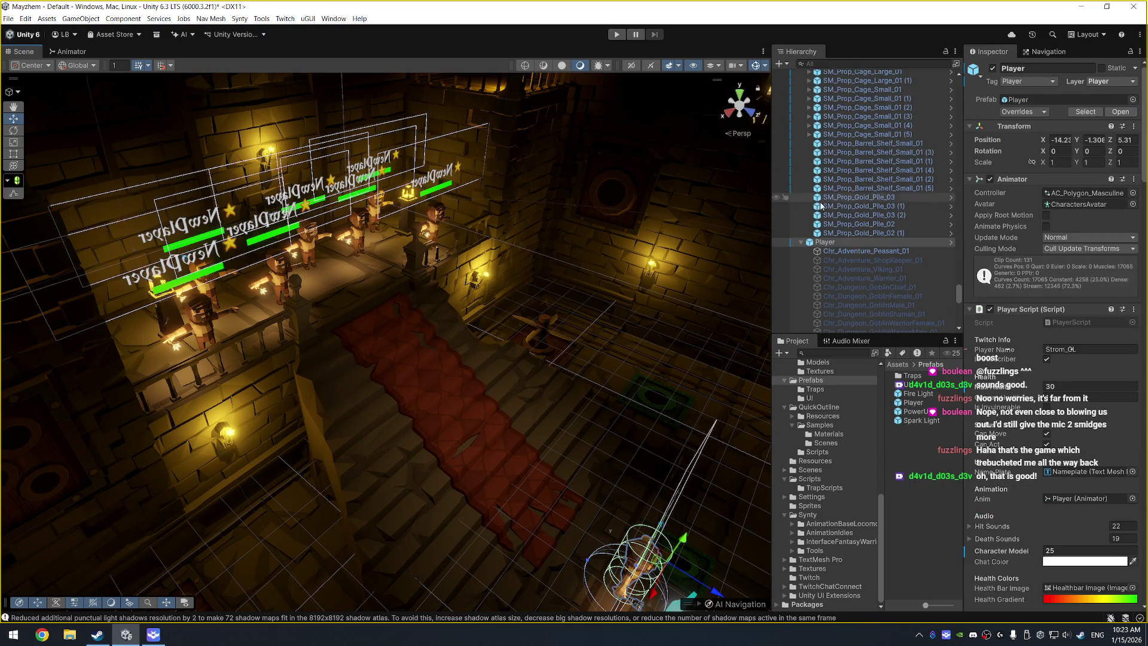
pyautogui.moveTo(723, 593)
pyautogui.mouseDown()
pyautogui.moveTo(345, 328)
pyautogui.moveTo(373, 247)
pyautogui.moveTo(352, 199)
pyautogui.moveTo(572, 257)
pyautogui.mouseUp()
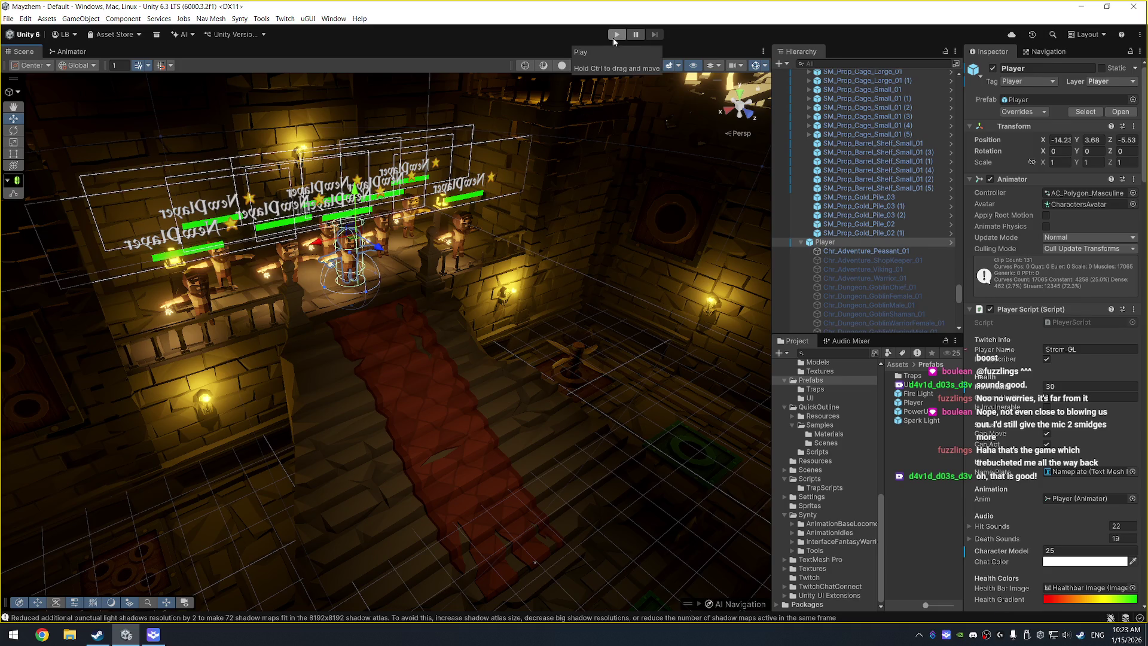
pyautogui.moveTo(592, 239); pyautogui.dragTo(611, 253)
# Step: Delete the old PowerUp prefab asset from the Prefabs folder
pyautogui.click(867, 242)
pyautogui.press('Left')
pyautogui.scroll(-2, 857, 302)
pyautogui.click(868, 248)
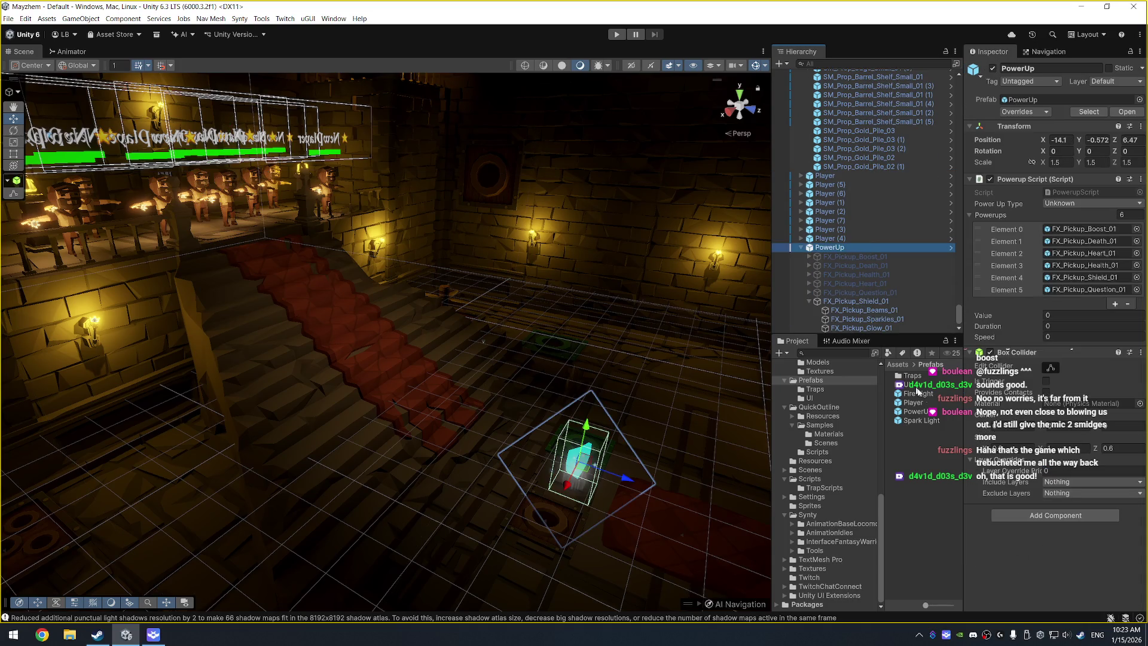
pyautogui.click(915, 413)
pyautogui.press('Delete')
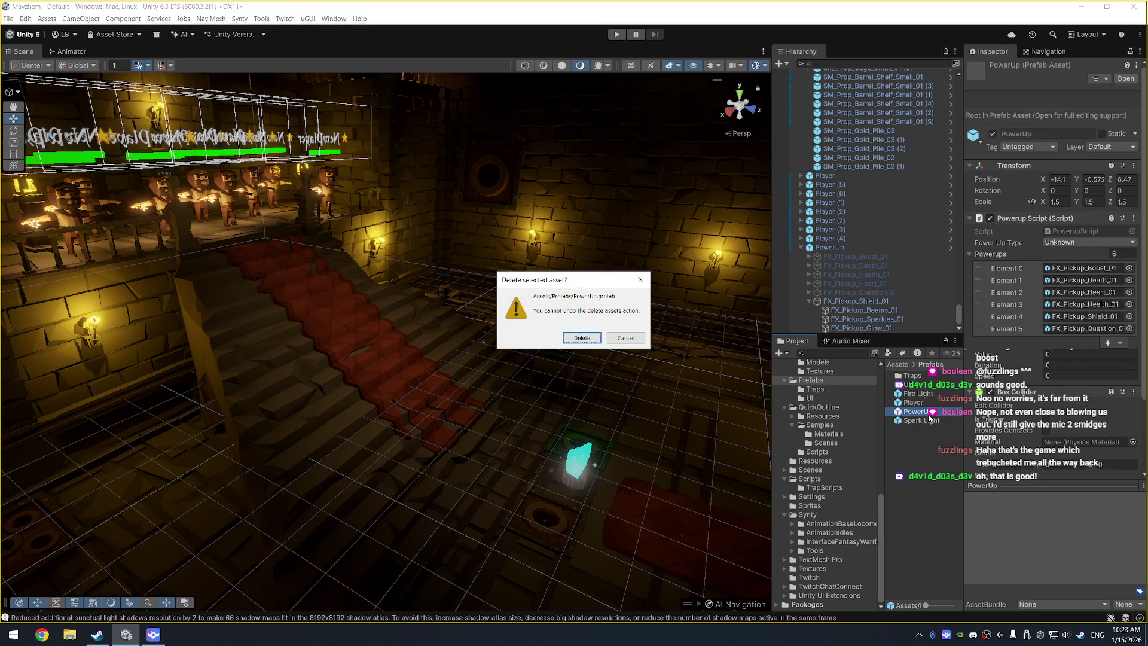
pyautogui.press('Return')
# Step: Save the scene's PowerUp as a new prefab in Prefabs, then delete PowerUp from the scene
pyautogui.moveTo(832, 248); pyautogui.dragTo(915, 448)
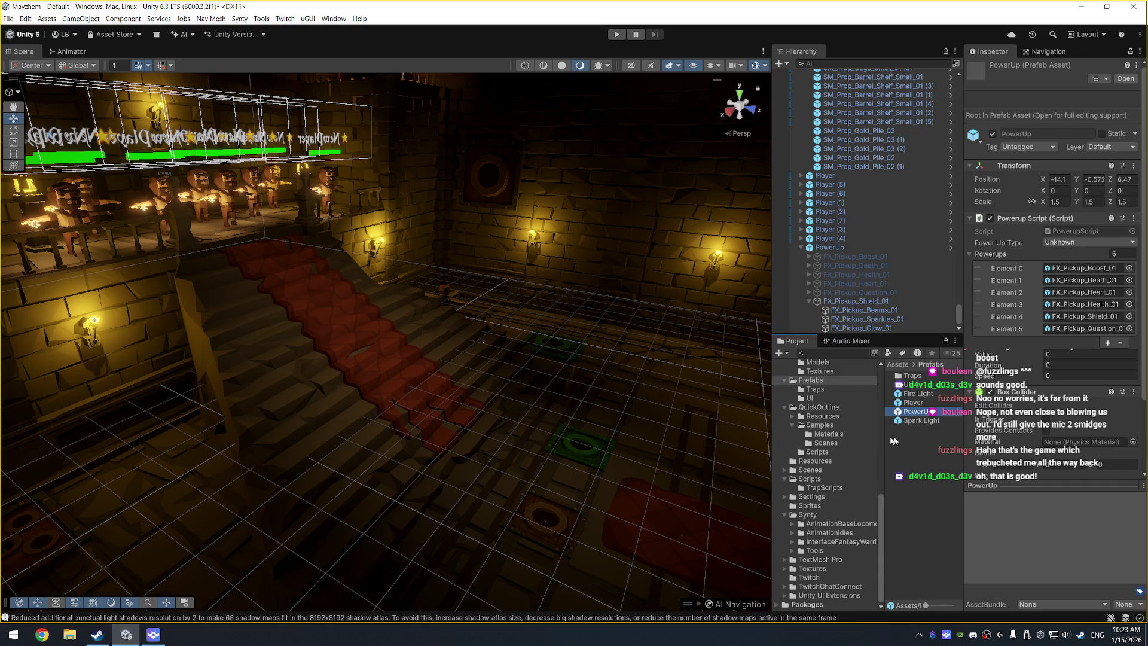
pyautogui.click(835, 249)
pyautogui.press('Delete')
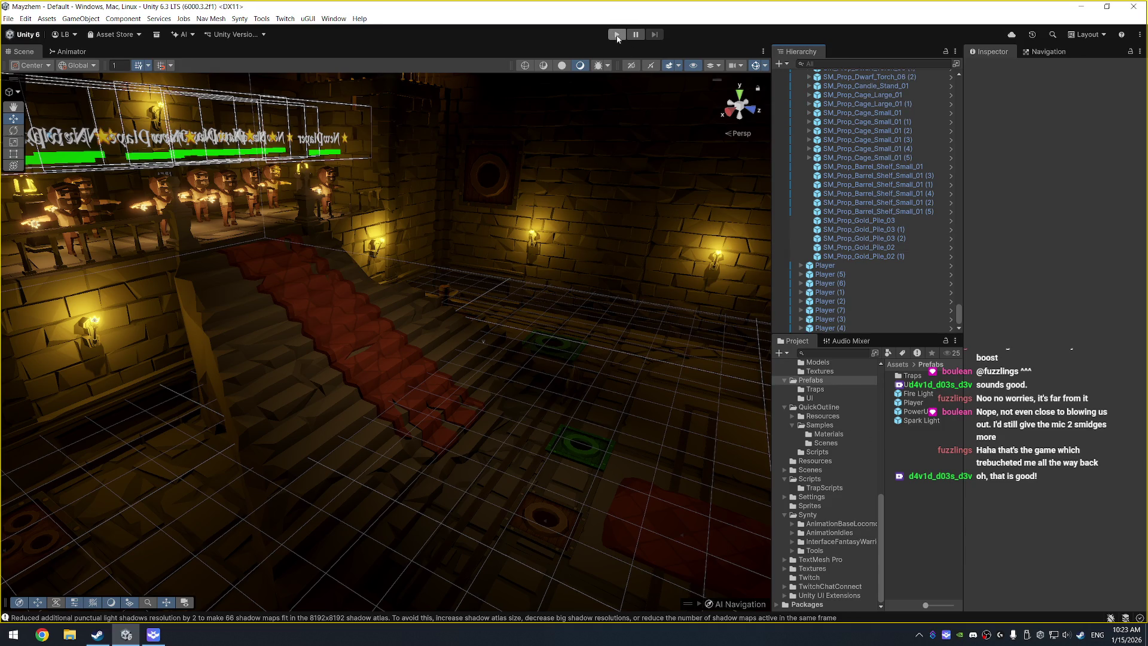
# Step: Run the game and drag the Music slider in Mayzhem's Options all the way down
pyautogui.click(616, 34)
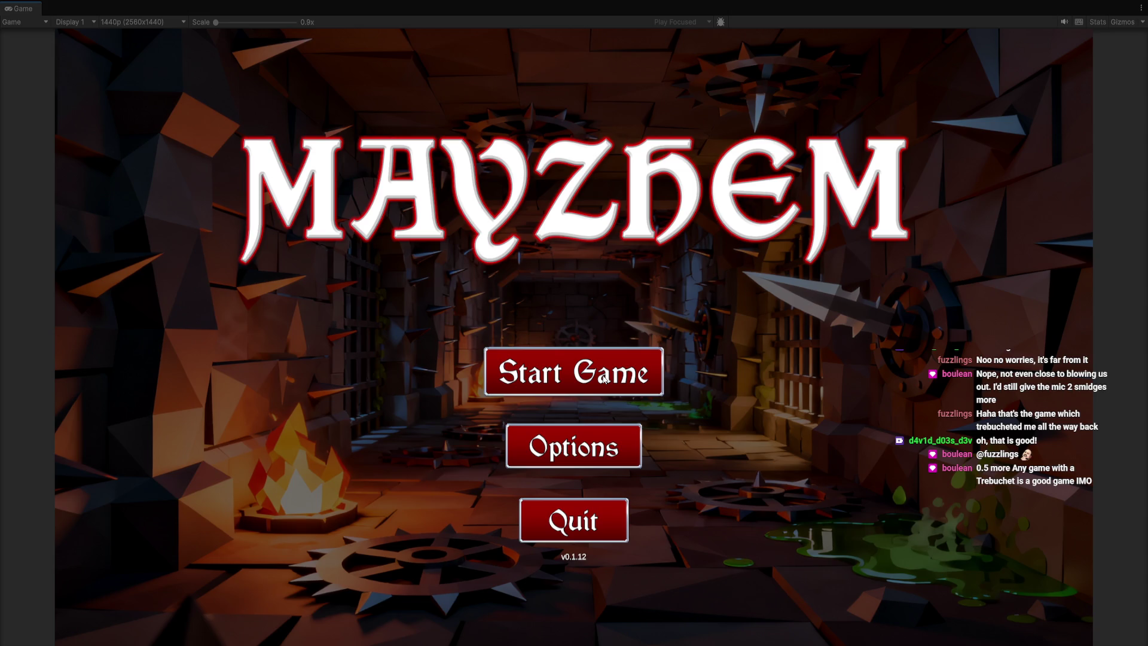
pyautogui.click(616, 446)
pyautogui.moveTo(864, 383); pyautogui.dragTo(821, 381)
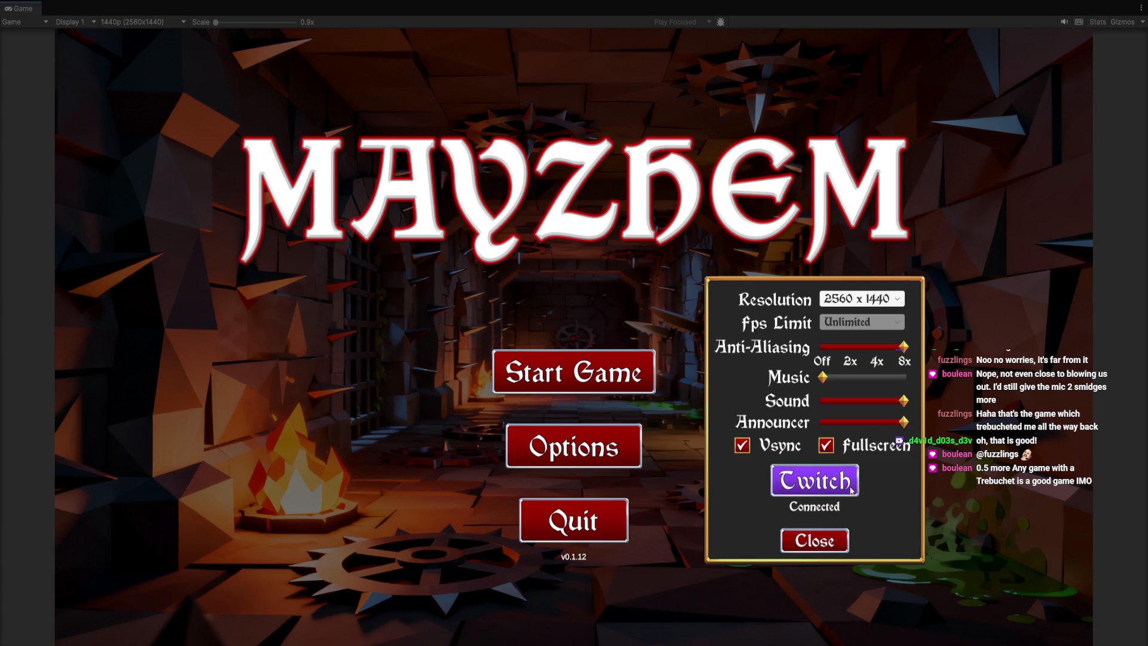
pyautogui.click(817, 541)
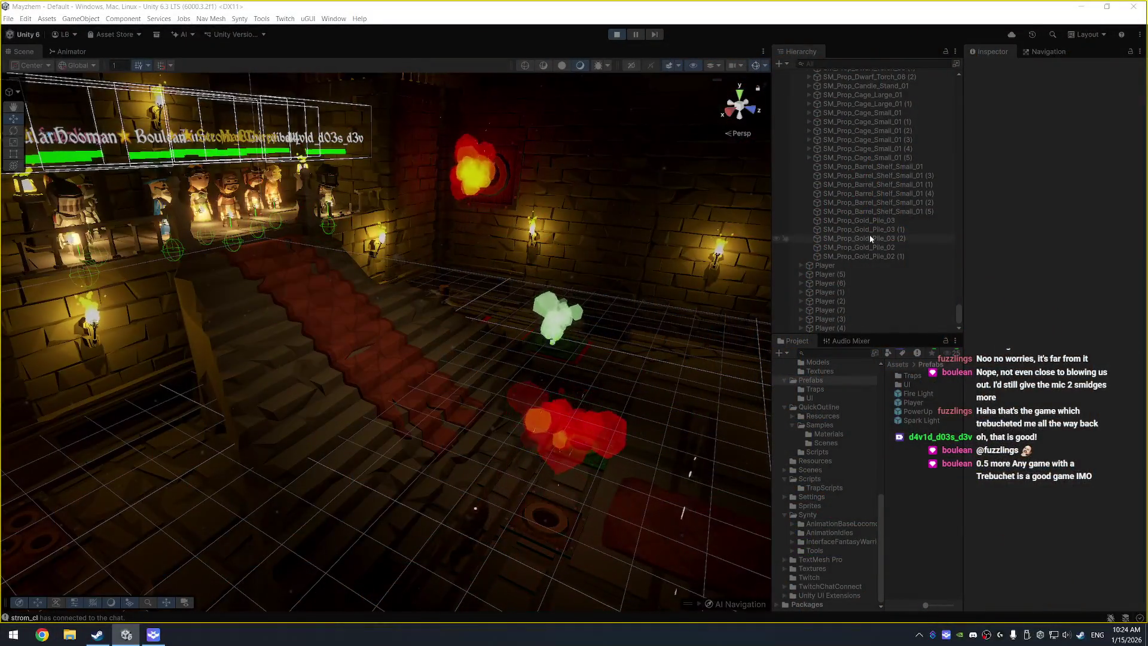
pyautogui.scroll(10, 870, 234)
pyautogui.scroll(-3, 887, 218)
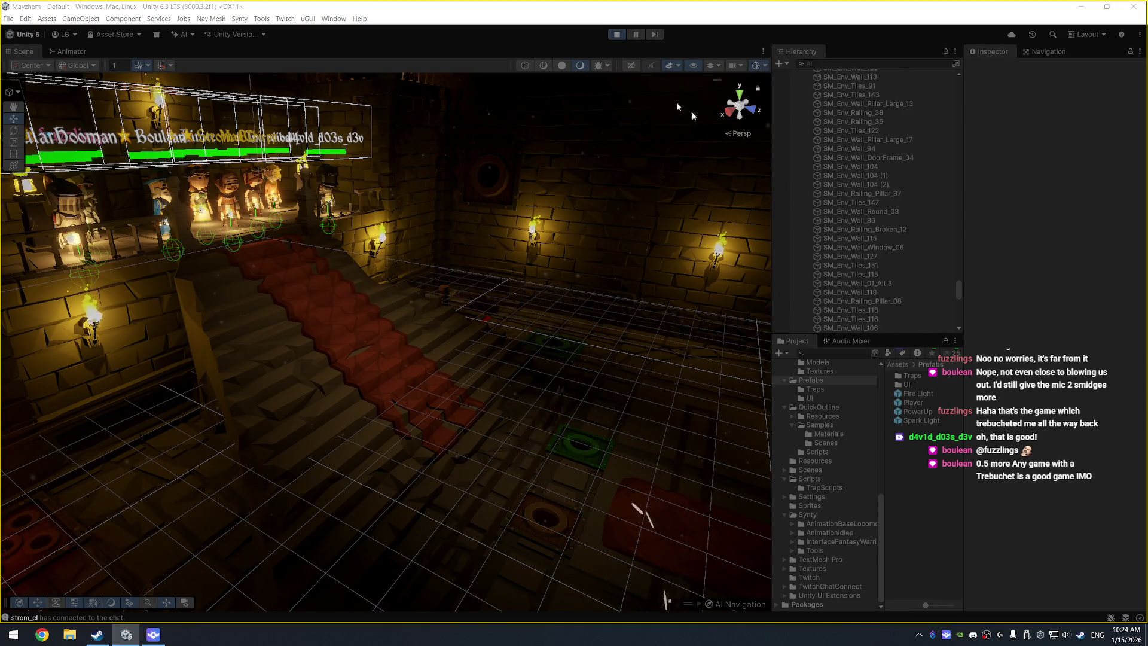
# Step: Stop the game, deactivate all eight placeholder Player objects, and start play mode again
pyautogui.hotkey('ctrl', 'p')
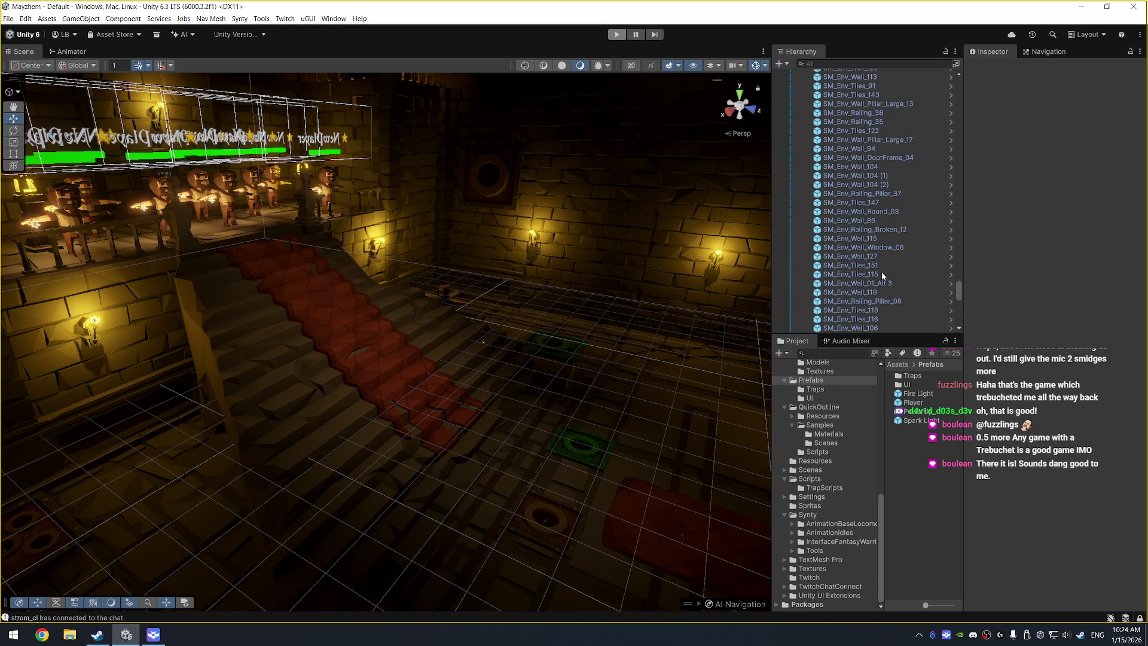
pyautogui.click(856, 292)
pyautogui.press('Left')
pyautogui.press('Left')
pyautogui.click(848, 172)
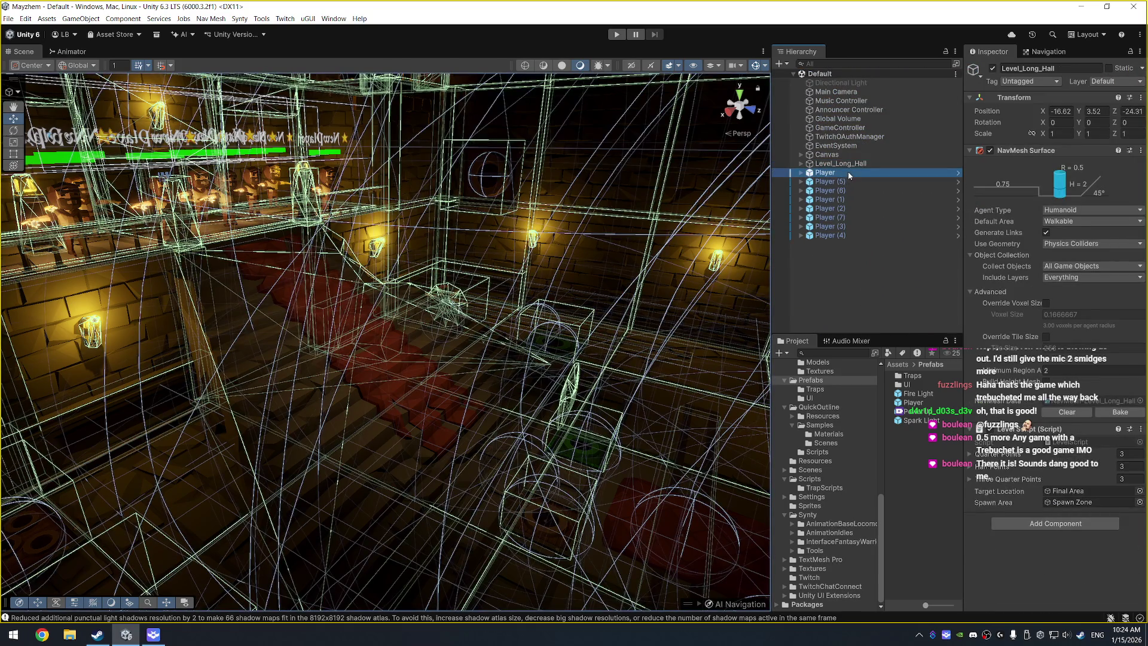
pyautogui.keyDown('shift'); pyautogui.click(879, 232); pyautogui.keyUp('shift')
pyautogui.click(993, 67)
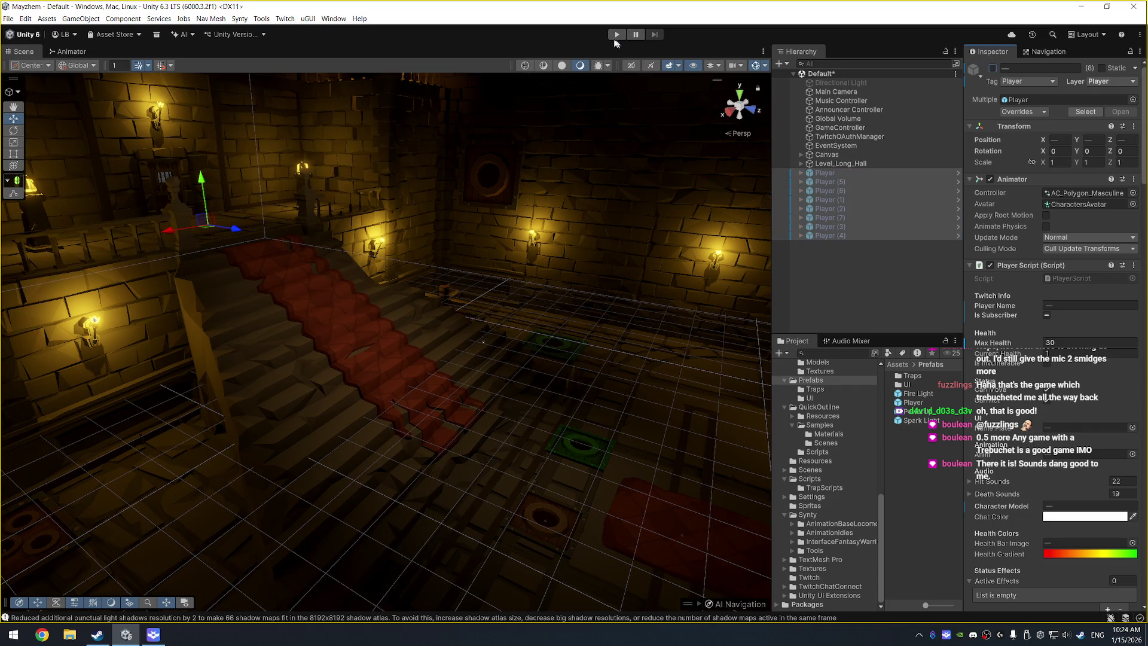
pyautogui.click(616, 34)
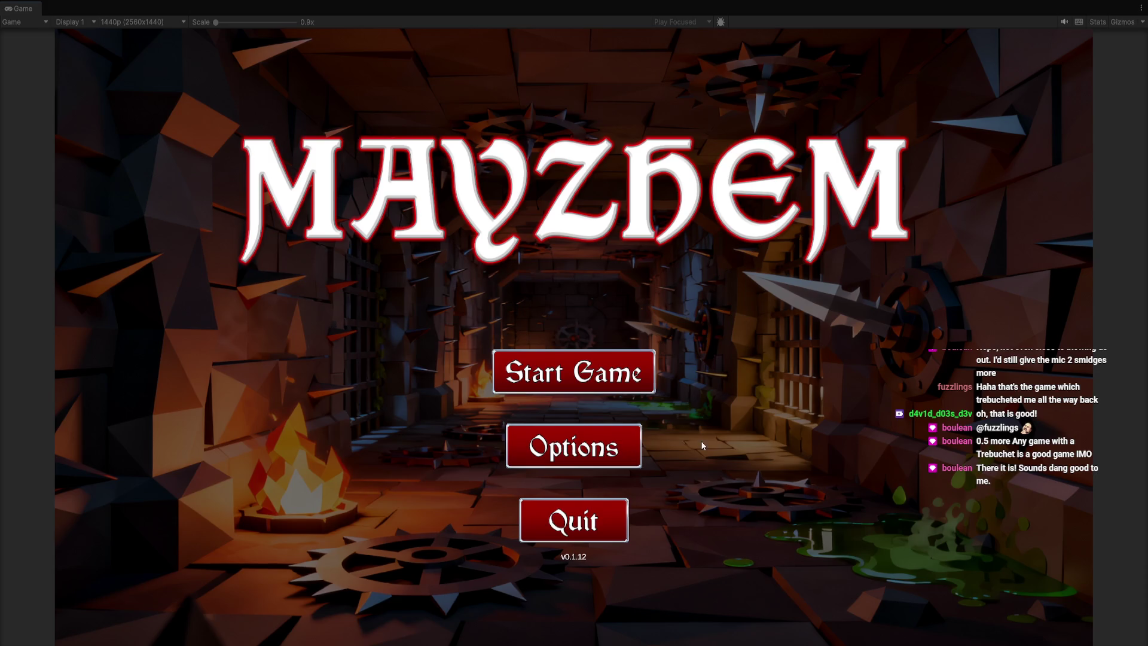
# Step: Confirm Twitch shows Connected in Mayzhem's Options, then start the game to open the race lobby
pyautogui.click(617, 451)
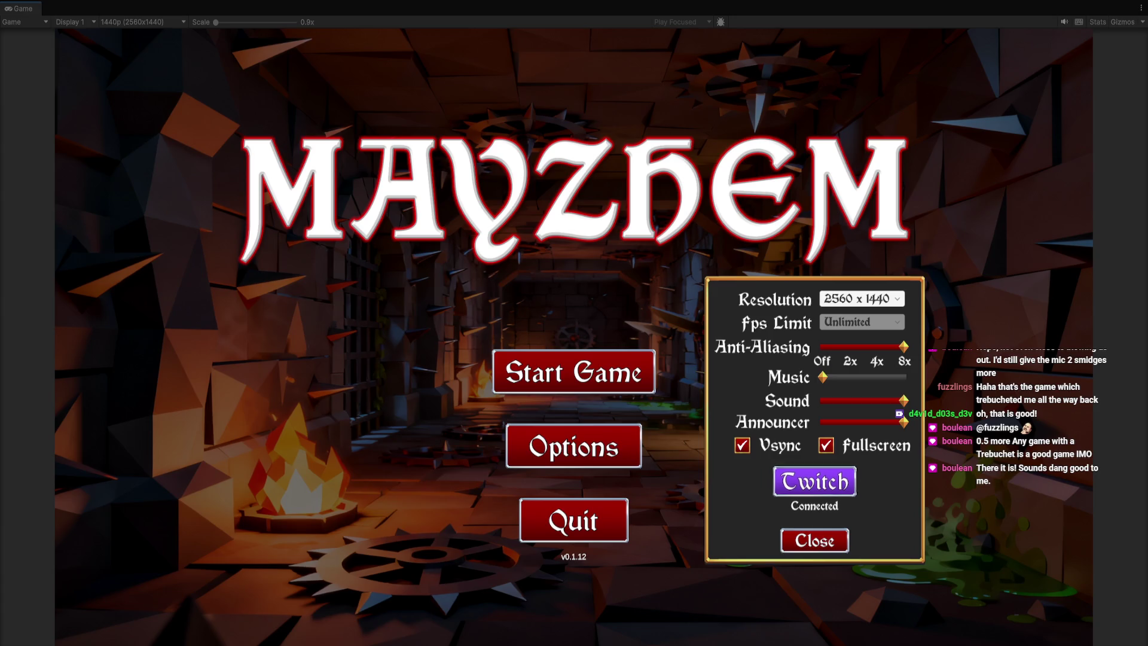
pyautogui.click(818, 544)
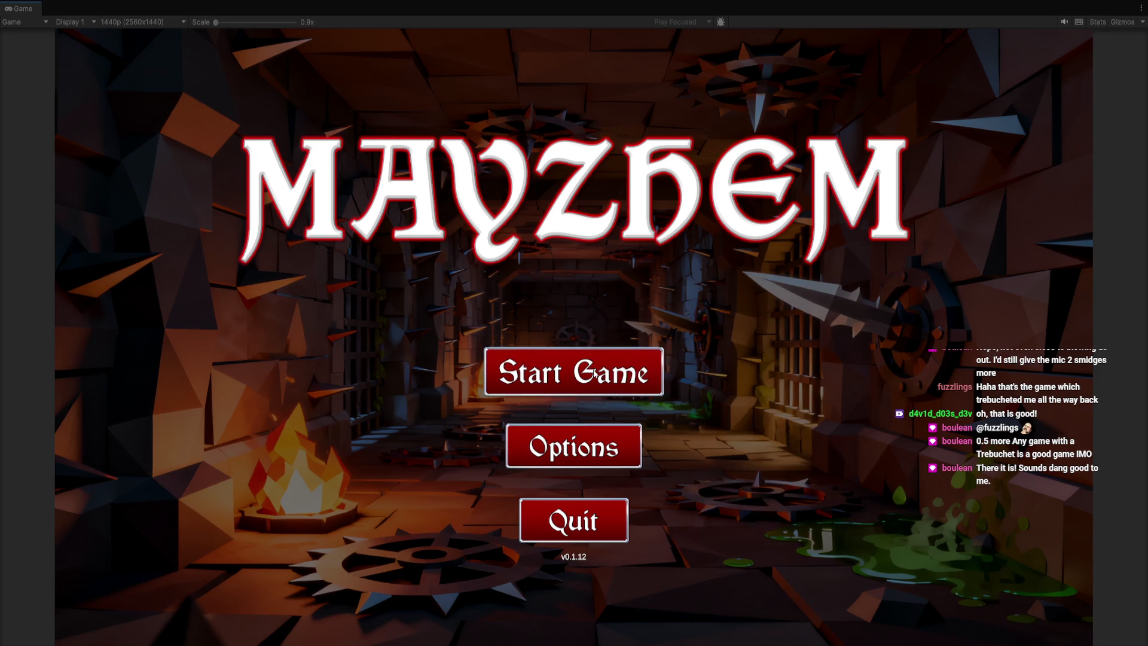
pyautogui.click(593, 371)
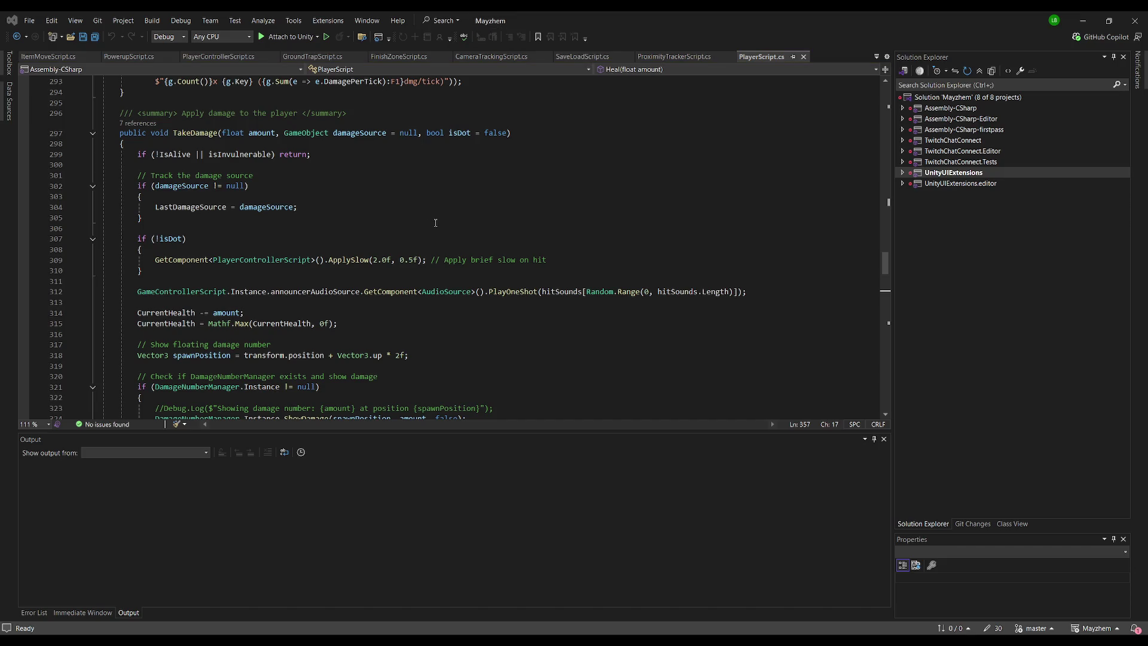
# Step: Search the solution for "twitch", collapse the Plugins results, and open the GameControllerScript.cs match
pyautogui.press('Return')
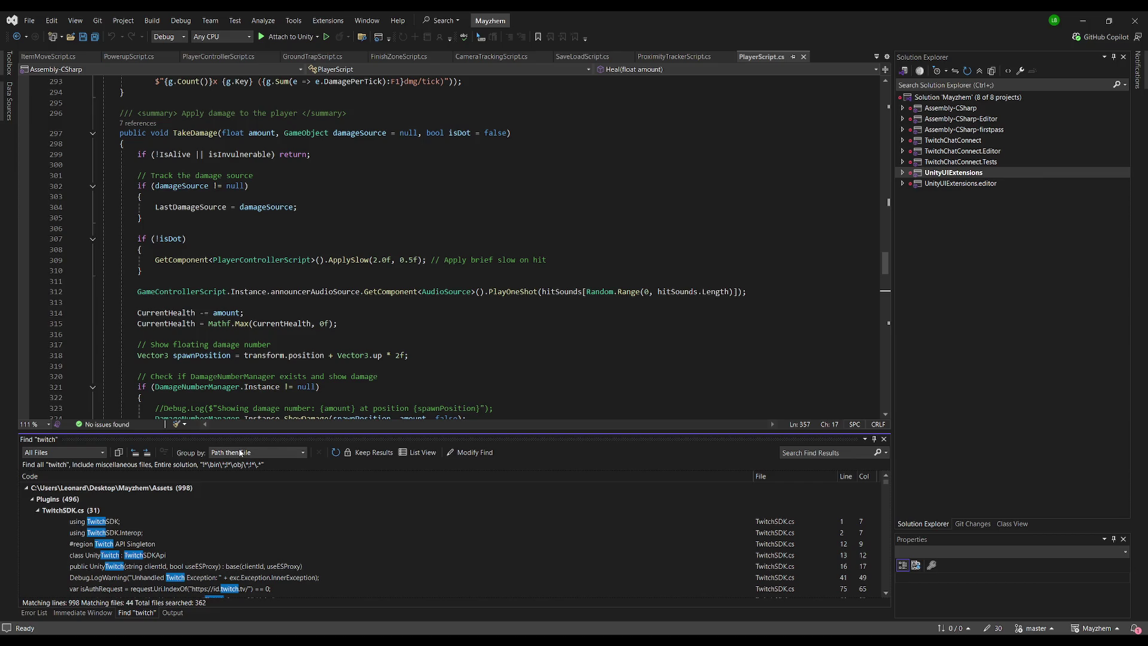
pyautogui.click(33, 499)
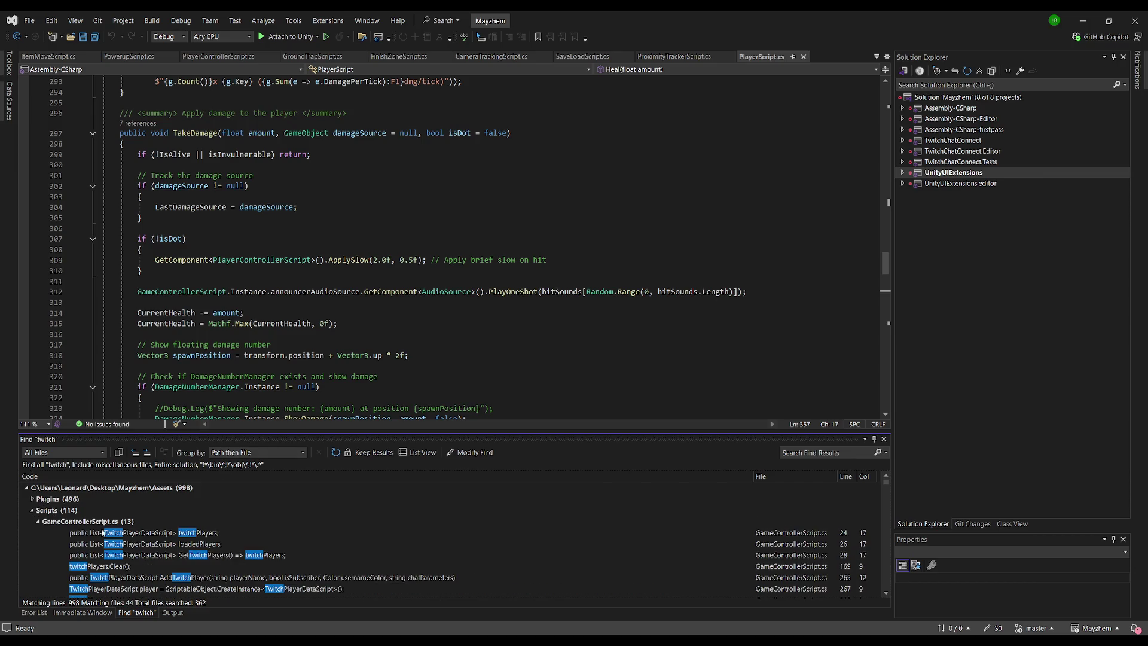
pyautogui.doubleClick(103, 532)
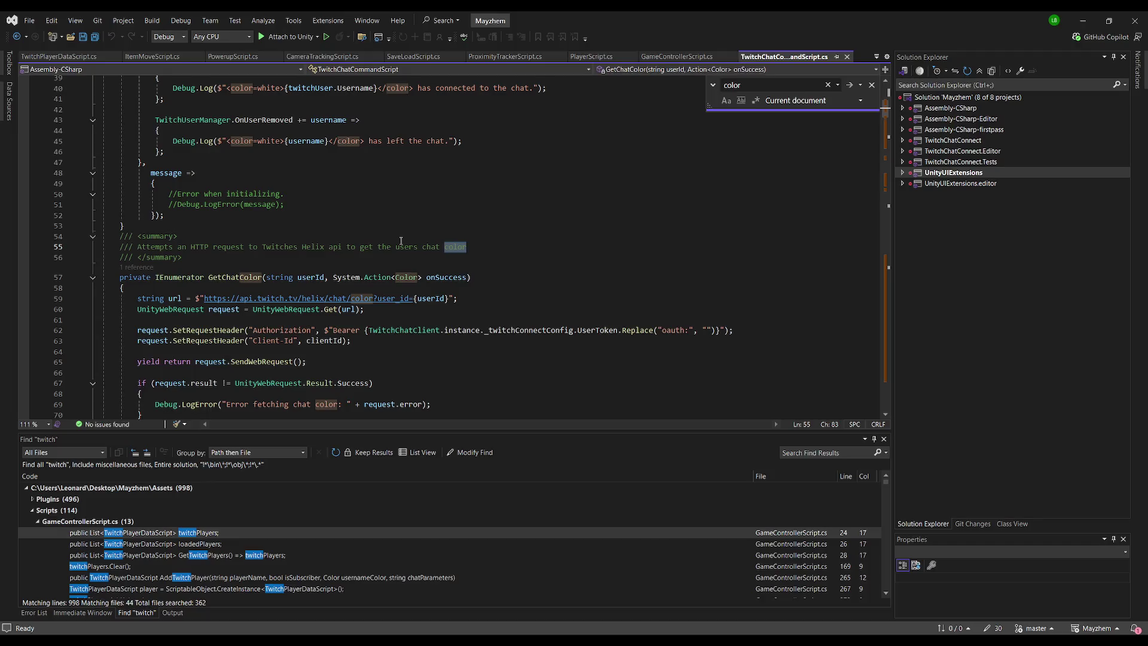
pyautogui.scroll(-3, 394, 243)
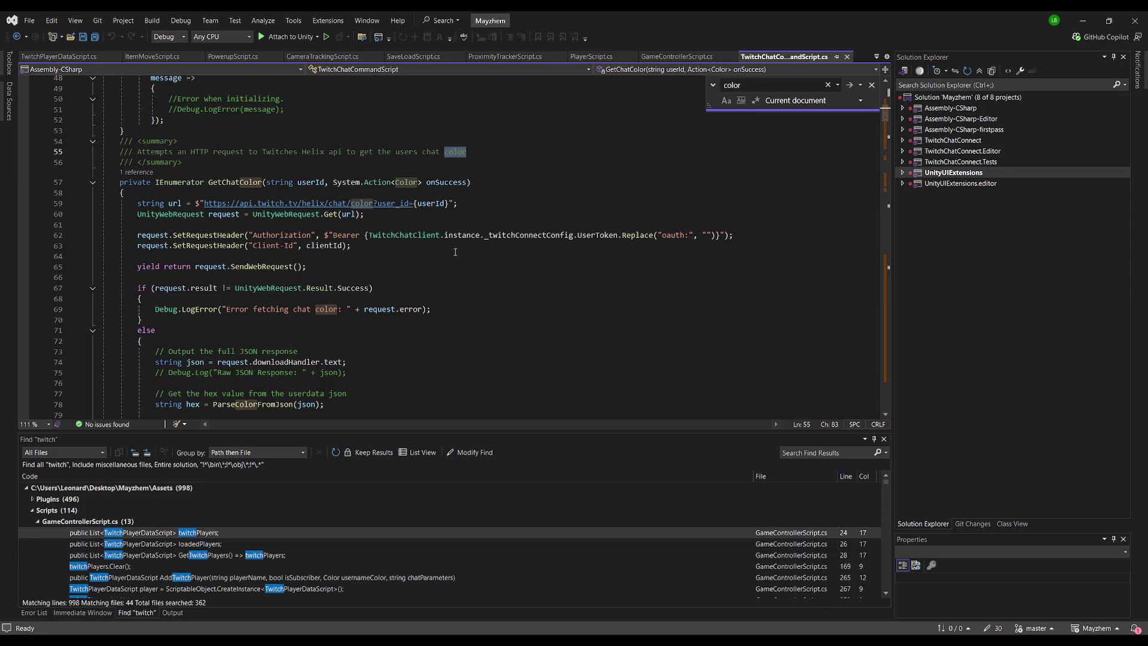
pyautogui.scroll(-2, 448, 253)
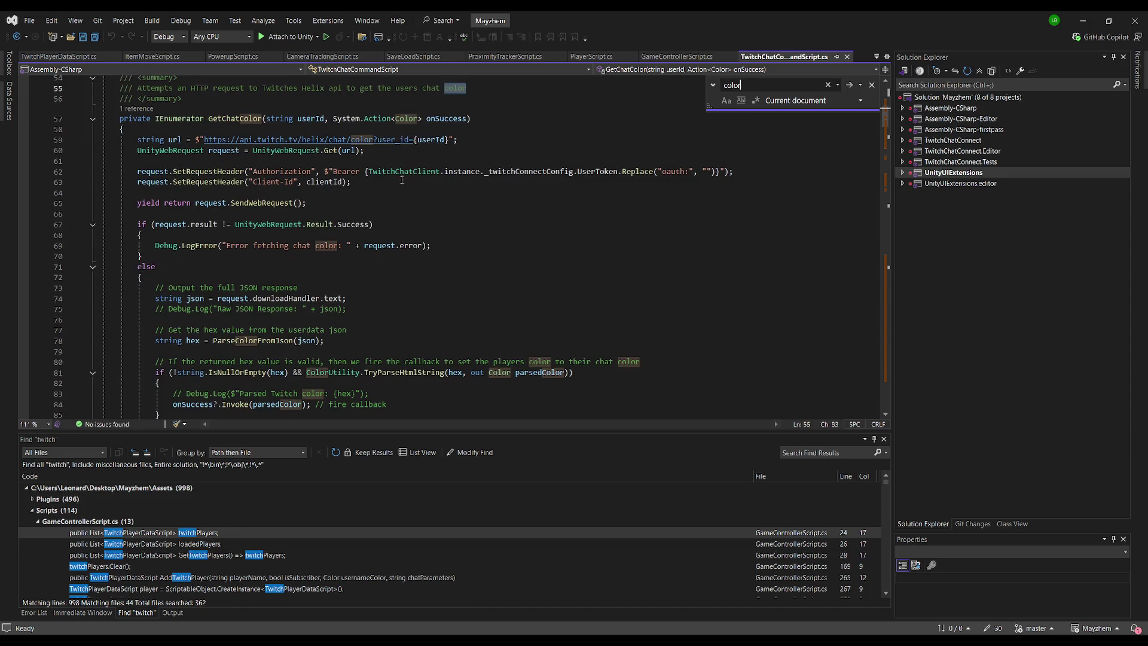
pyautogui.scroll(-1, 402, 180)
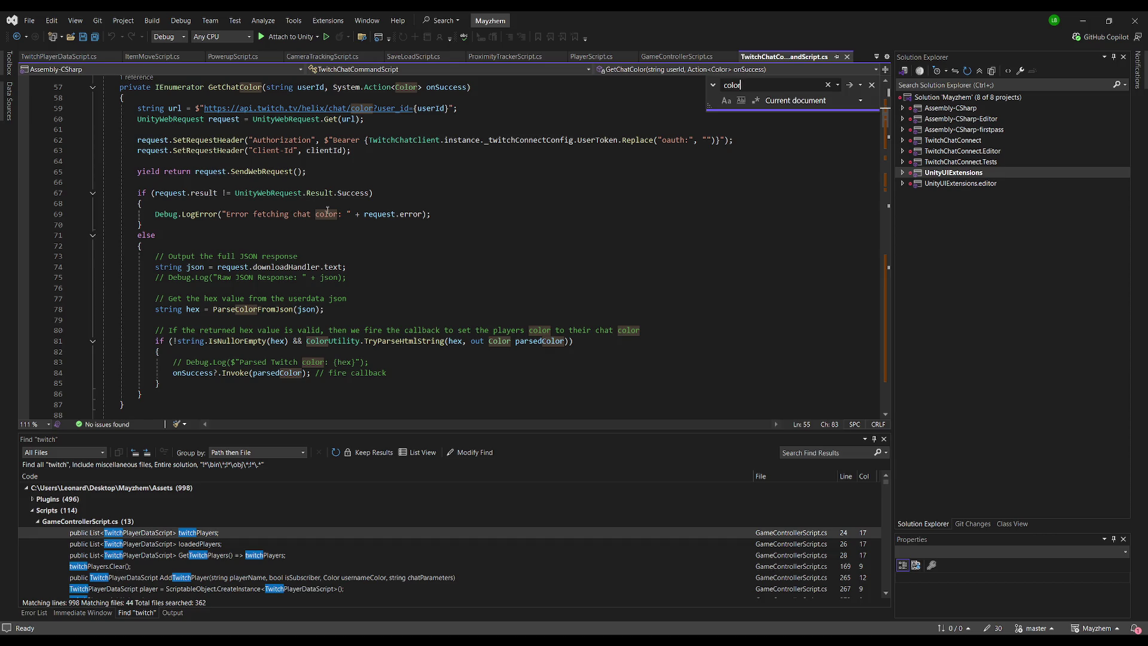
pyautogui.scroll(-1, 323, 251)
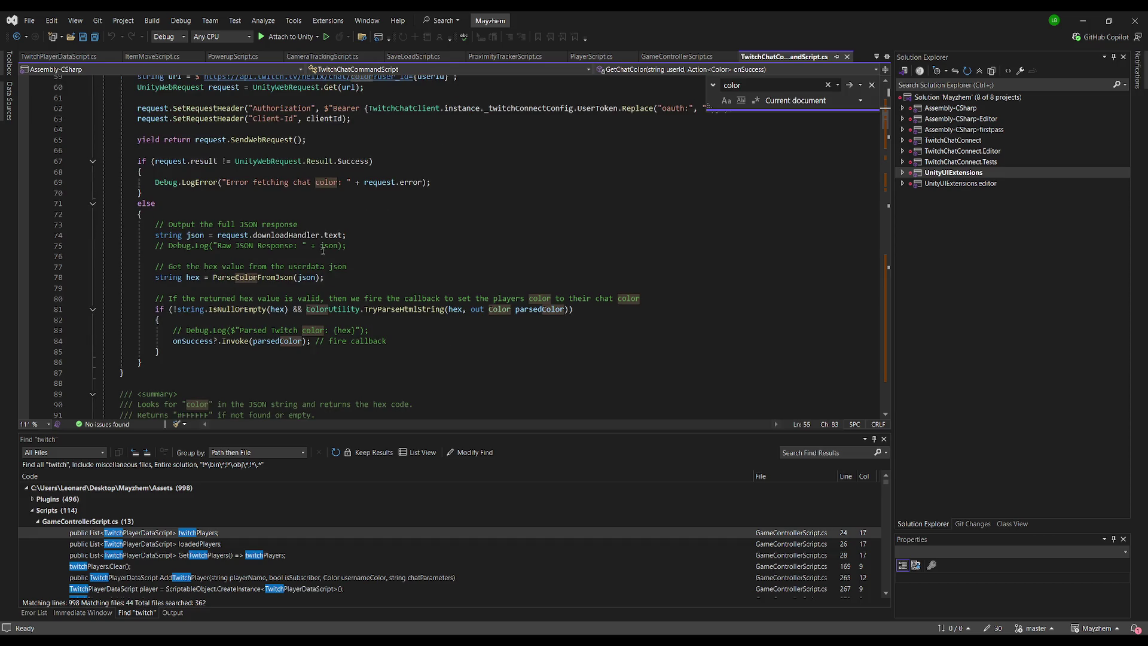
# Step: Go to the ParseColorFromJson definition from its line 78 call, then navigate back
pyautogui.click(250, 278)
pyautogui.press('F12')
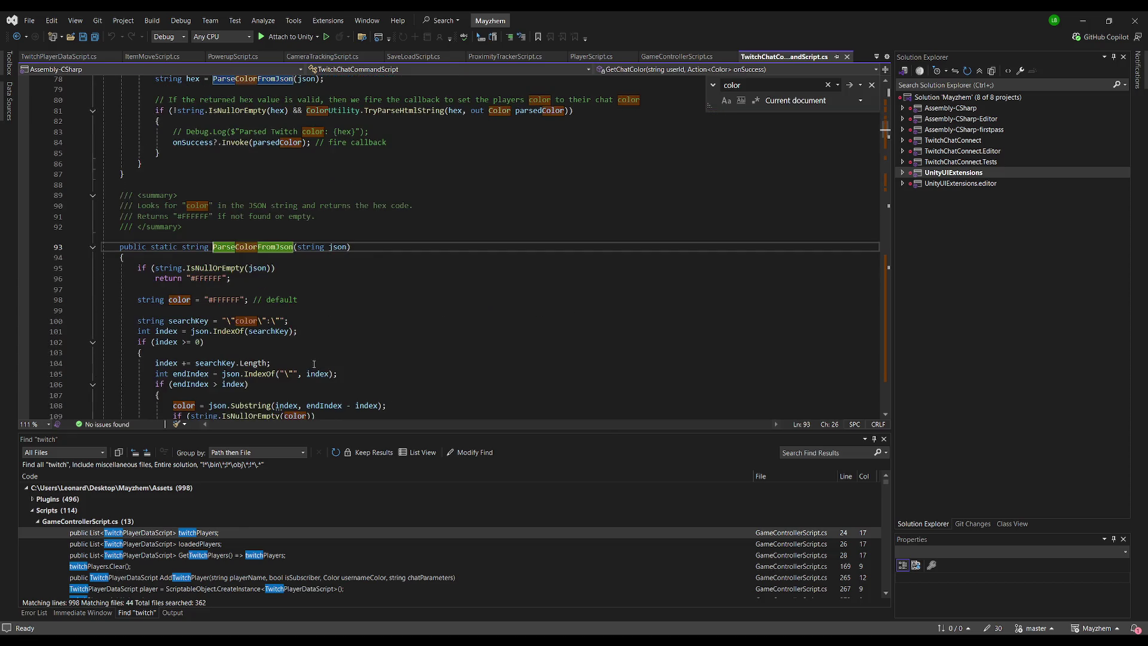
pyautogui.scroll(-2, 294, 286)
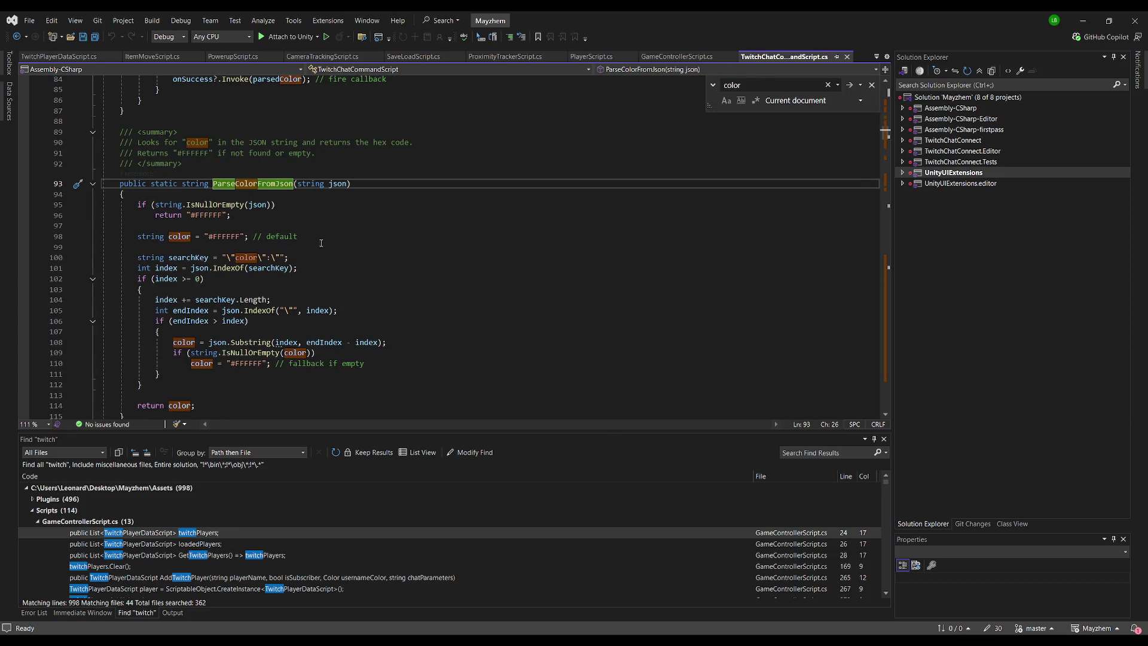
pyautogui.scroll(-2, 307, 277)
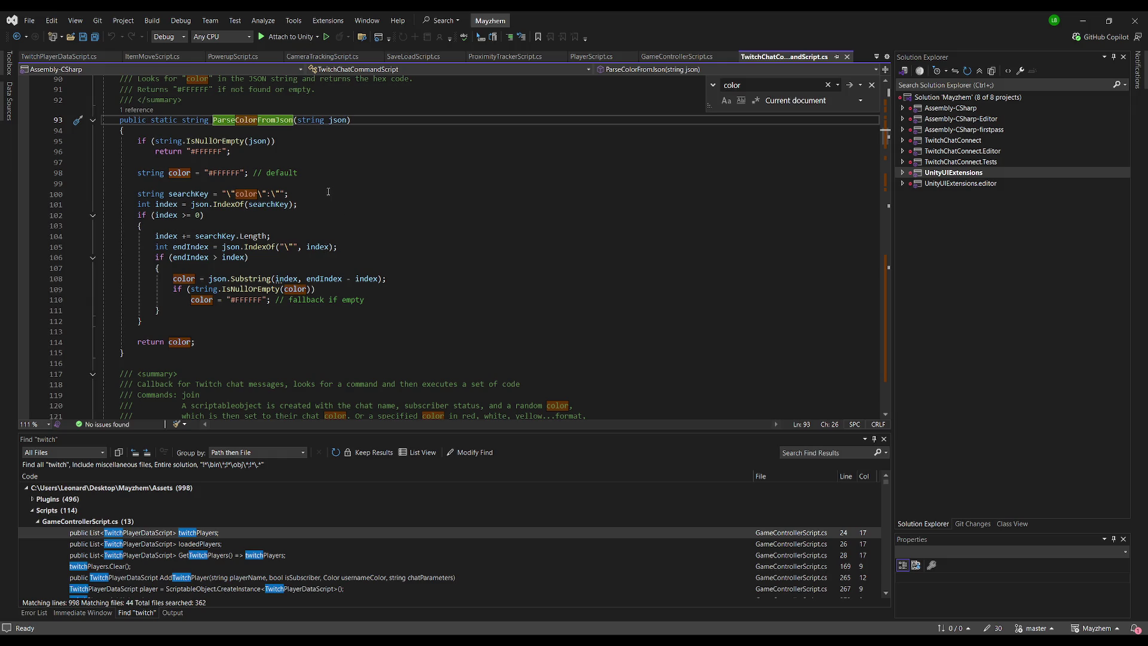
pyautogui.hotkey('ctrl', '-')
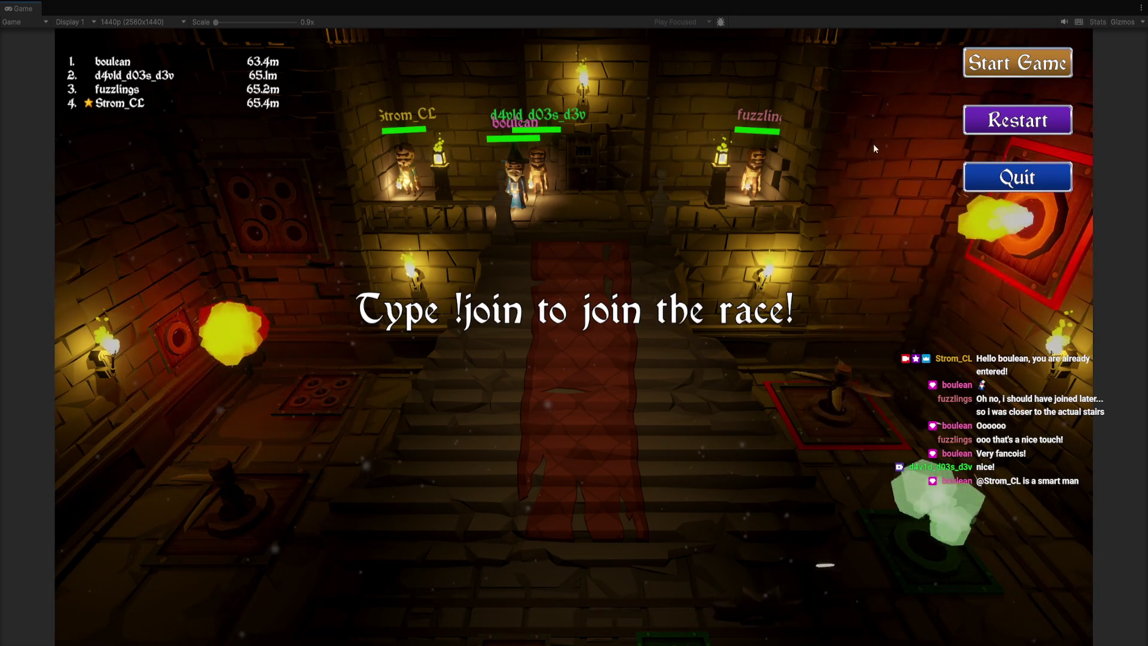
# Step: Start the race countdown, let the race finish, then stop and restart play mode
pyautogui.click(1015, 64)
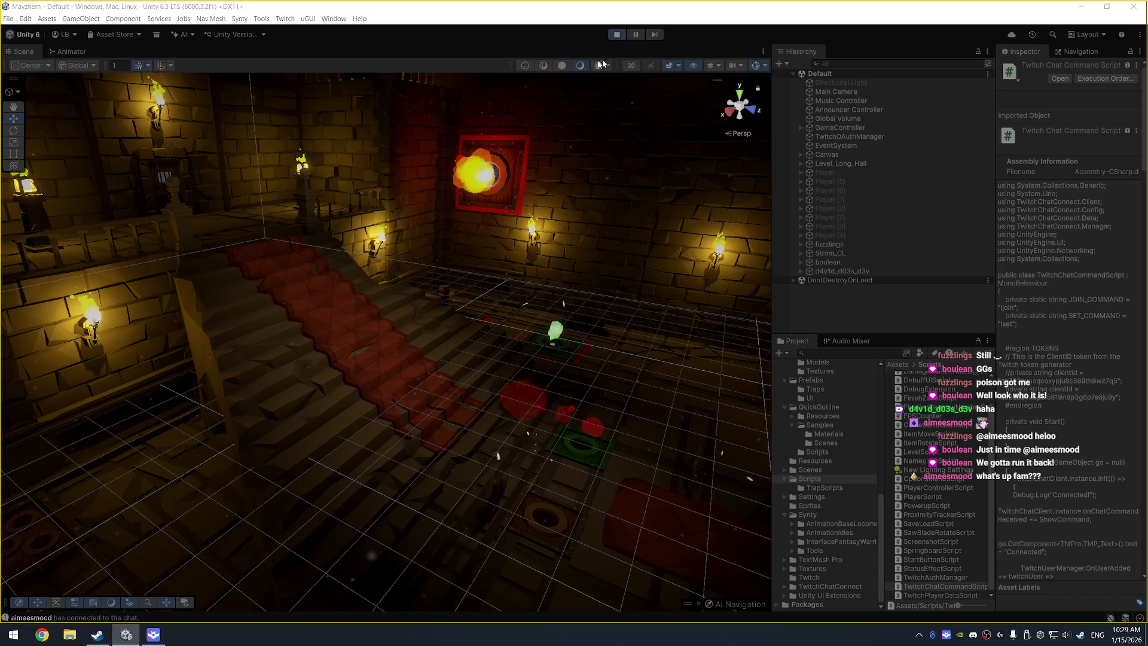
pyautogui.click(618, 35)
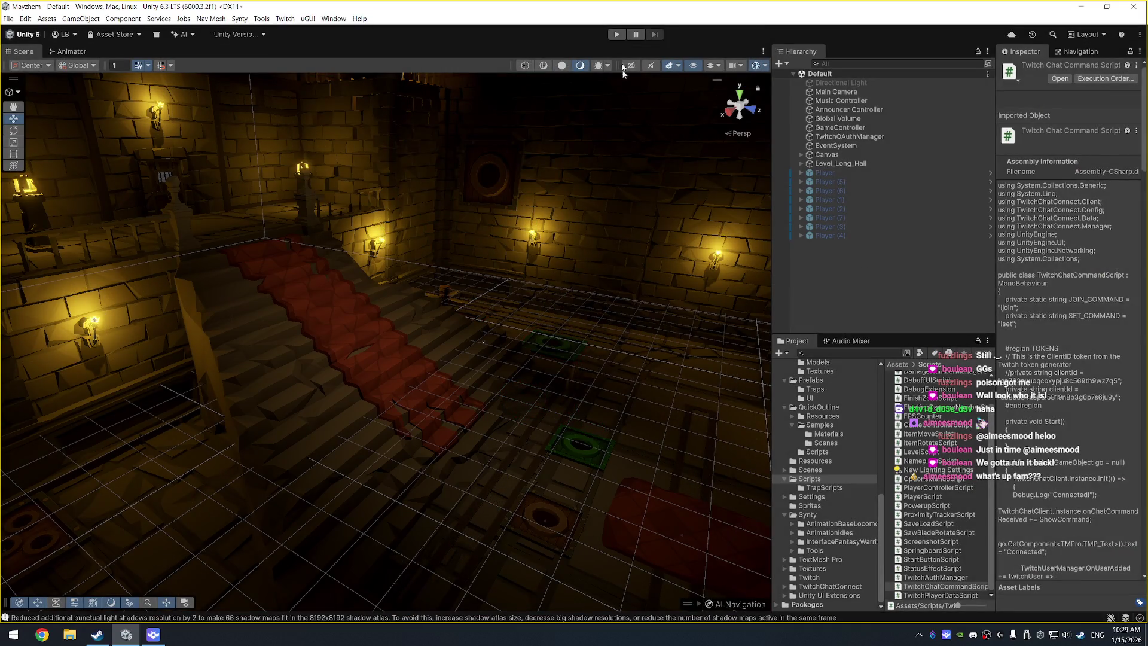
pyautogui.click(618, 34)
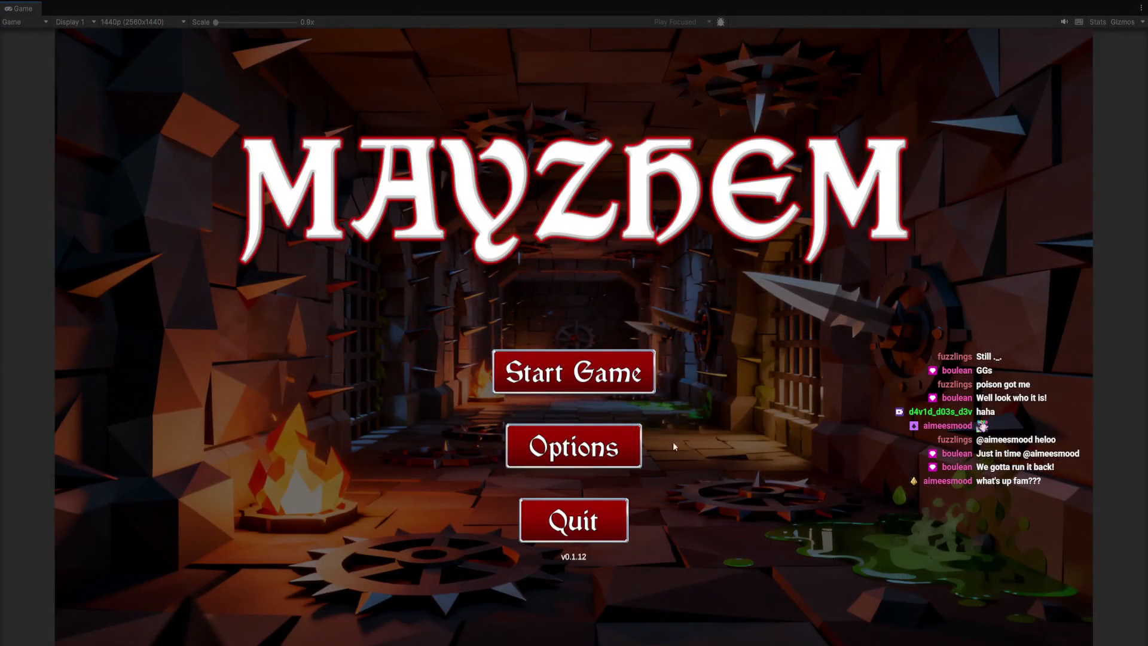
# Step: Reconnect Twitch in Mayzhem's Options, then start the game to open the !join race lobby
pyautogui.click(622, 448)
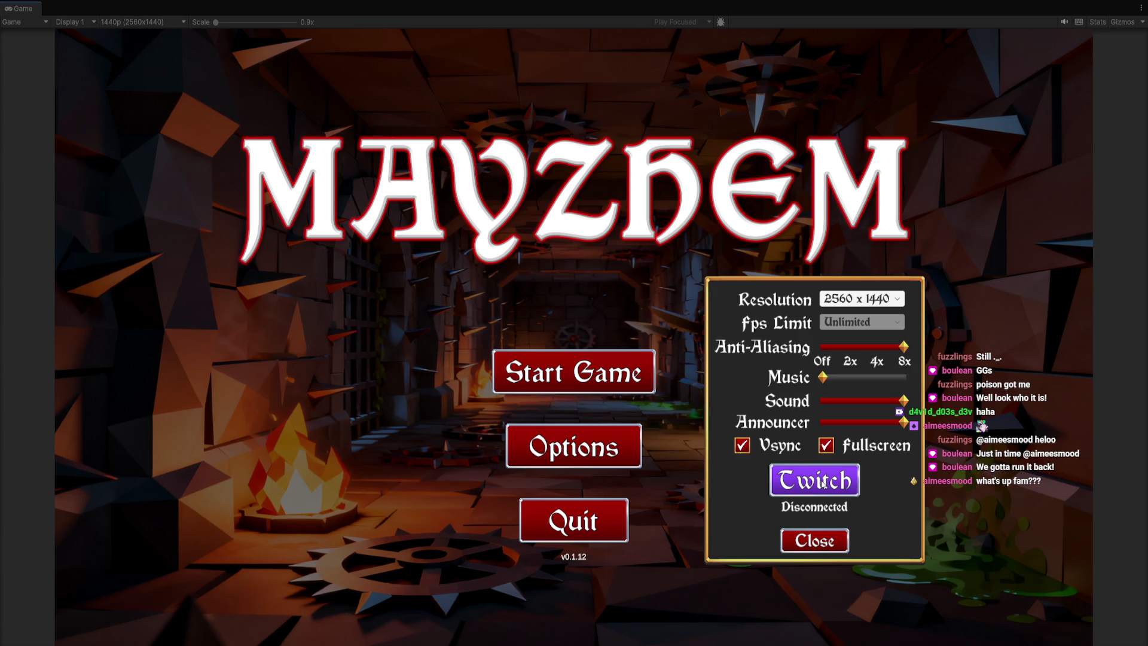
pyautogui.click(823, 482)
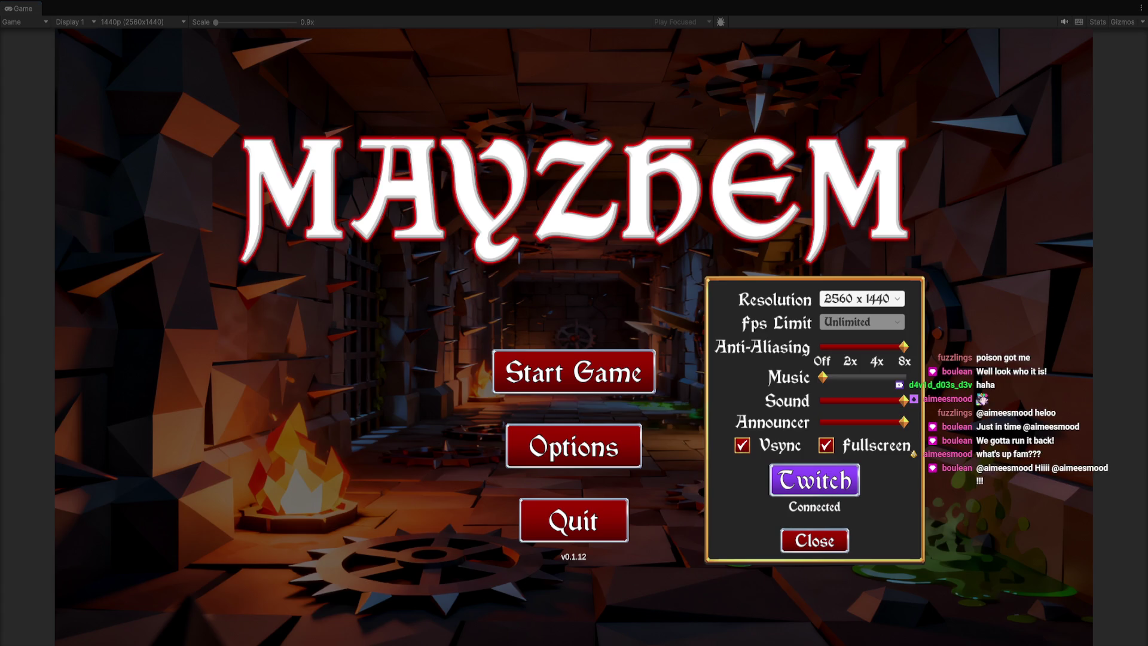
pyautogui.click(814, 542)
pyautogui.click(598, 371)
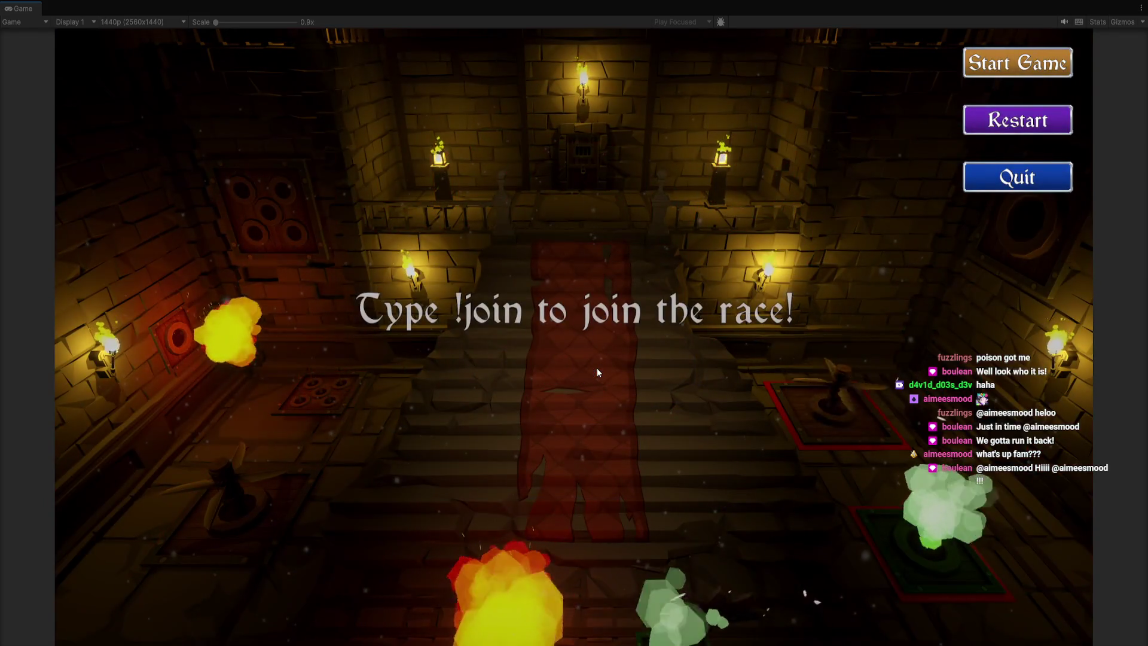
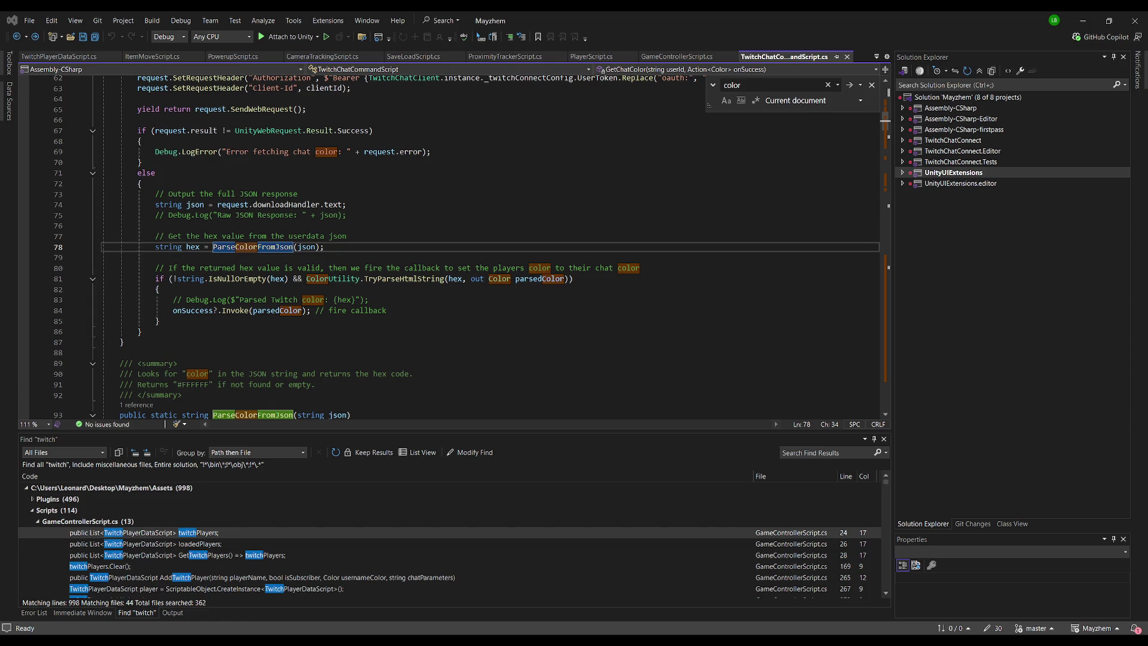
# Step: Return to Unity and frame the wizard racer close-up in the Scene view
pyautogui.hotkey('alt', 'Tab')
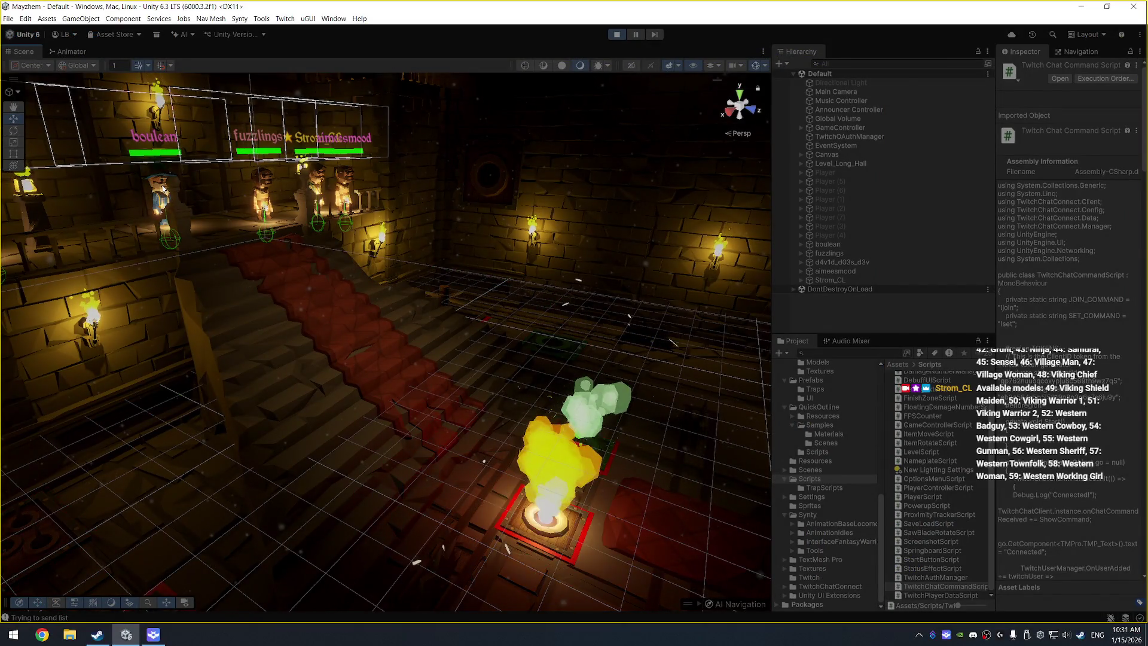
pyautogui.click(167, 191)
pyautogui.press('f')
pyautogui.moveTo(252, 214); pyautogui.dragTo(316, 205)
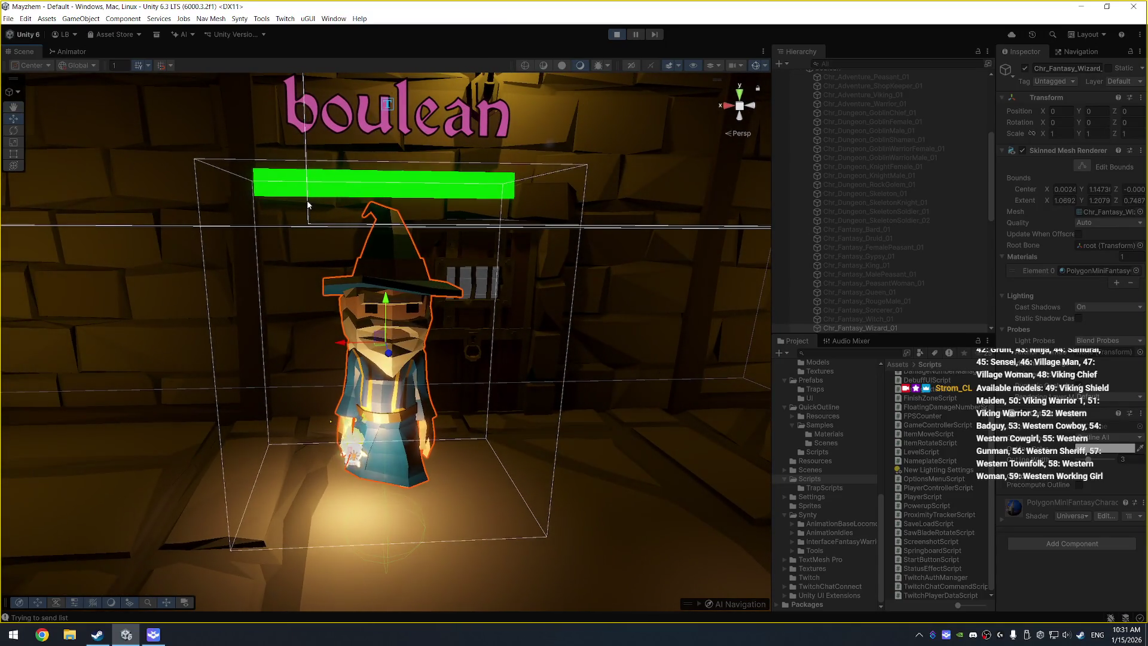
# Step: Zoom out and pan across the lined-up racers and their name labels
pyautogui.scroll(-3, 398, 239)
pyautogui.scroll(-2, 335, 299)
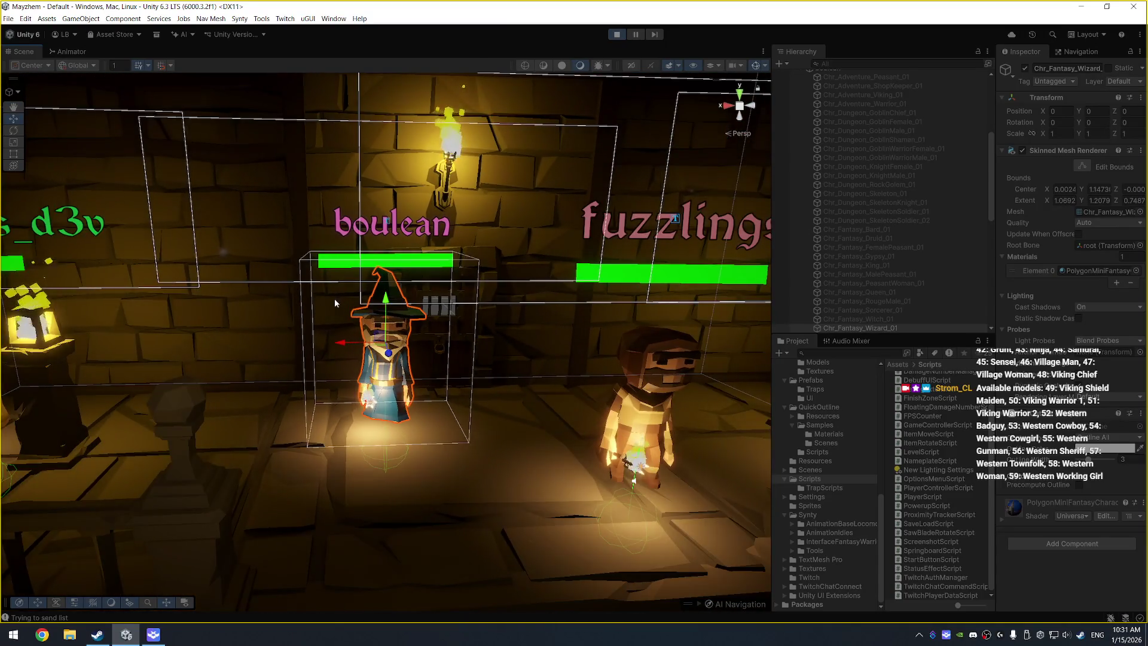
pyautogui.scroll(-3, 386, 265)
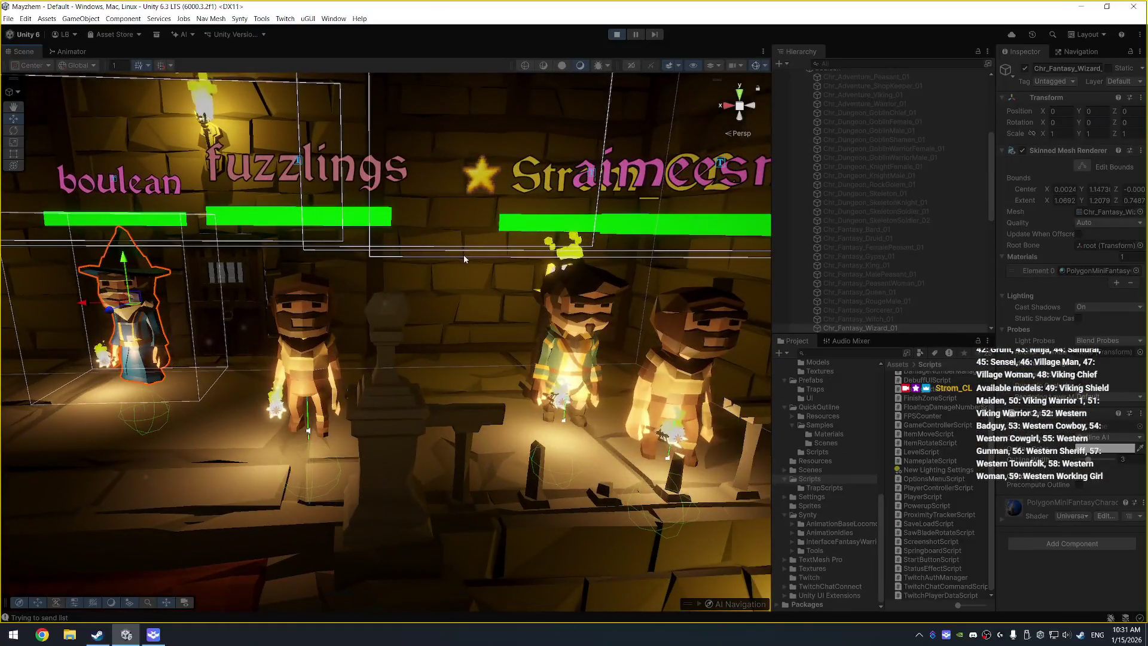
pyautogui.moveTo(484, 263); pyautogui.dragTo(423, 264)
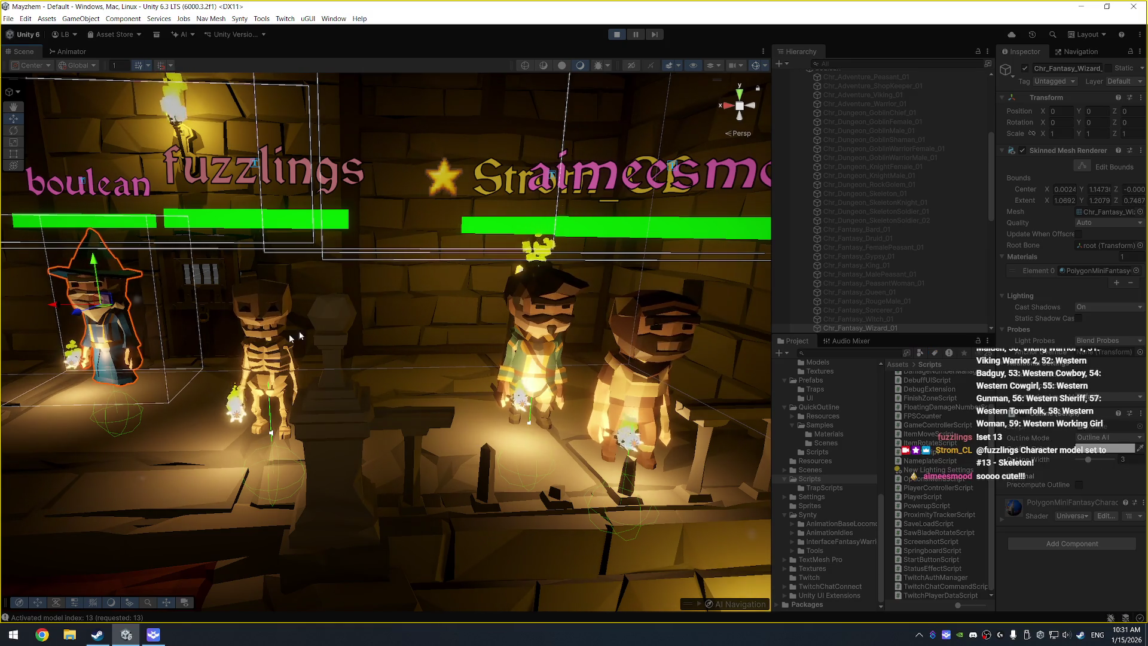
pyautogui.moveTo(329, 283)
pyautogui.mouseDown()
pyautogui.moveTo(486, 274)
pyautogui.moveTo(501, 248)
pyautogui.moveTo(372, 246)
pyautogui.mouseUp()
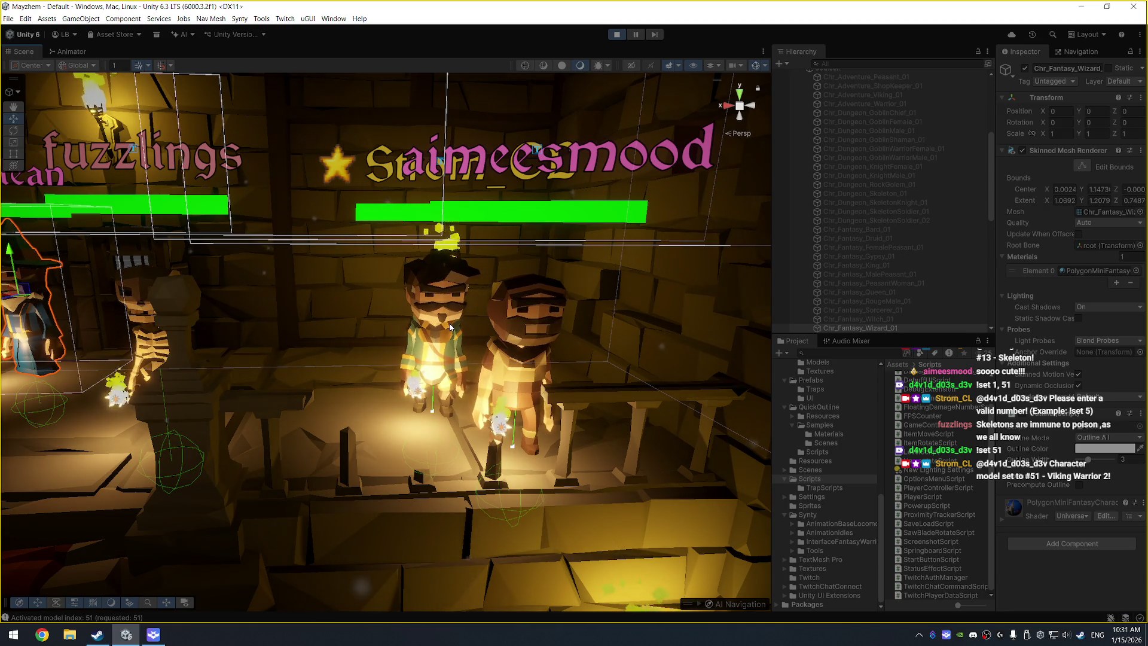
pyautogui.moveTo(450, 326)
pyautogui.mouseDown()
pyautogui.moveTo(368, 261)
pyautogui.moveTo(148, 258)
pyautogui.moveTo(247, 310)
pyautogui.moveTo(279, 281)
pyautogui.moveTo(615, 289)
pyautogui.moveTo(472, 301)
pyautogui.moveTo(269, 226)
pyautogui.moveTo(287, 230)
pyautogui.mouseUp()
# Step: Select the Viking warrior racer and frame it in the Scene view
pyautogui.click(247, 311)
pyautogui.press('f')
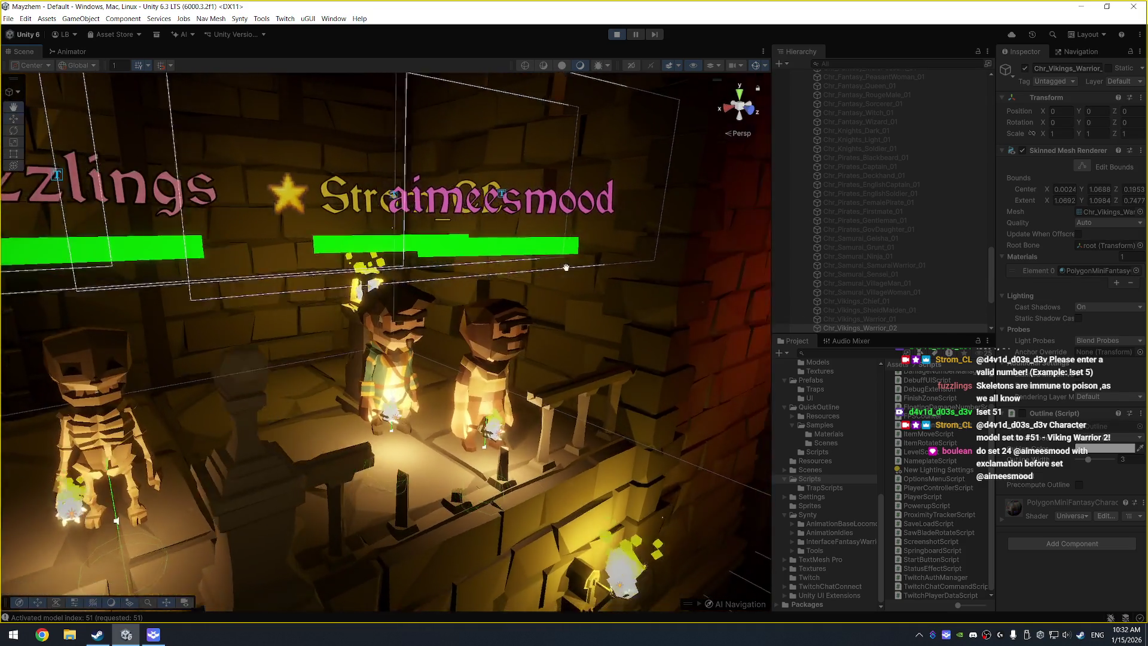
pyautogui.scroll(2, 507, 256)
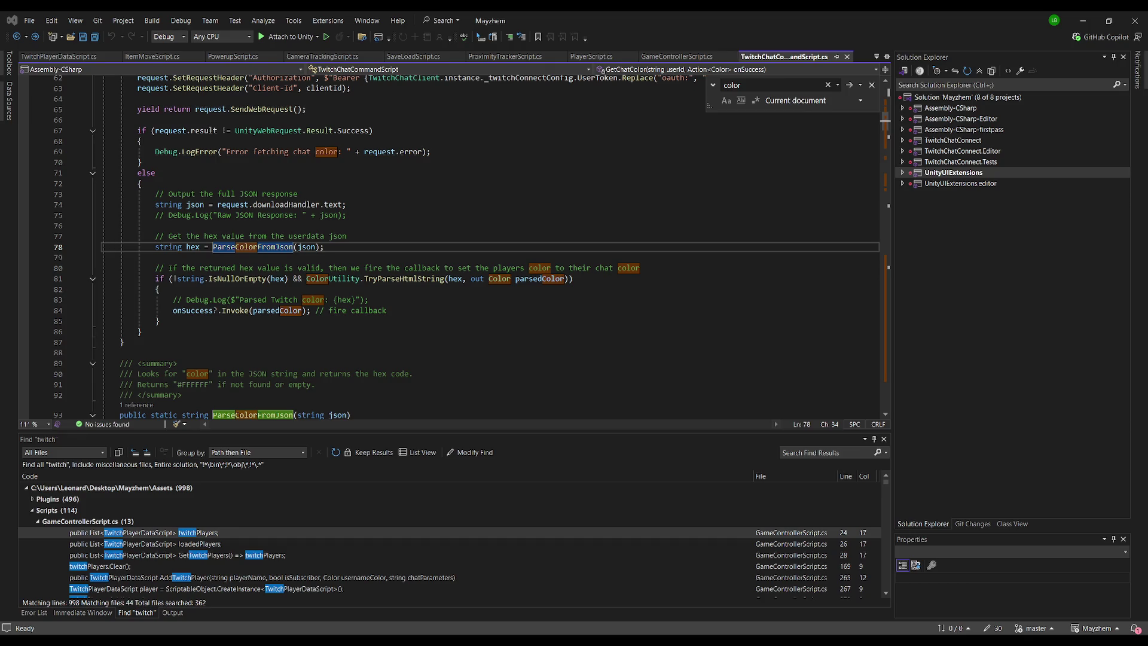
# Step: Back in Unity, orbit and zoom out over the start balcony, then select a racer
pyautogui.hotkey('alt', 'Tab')
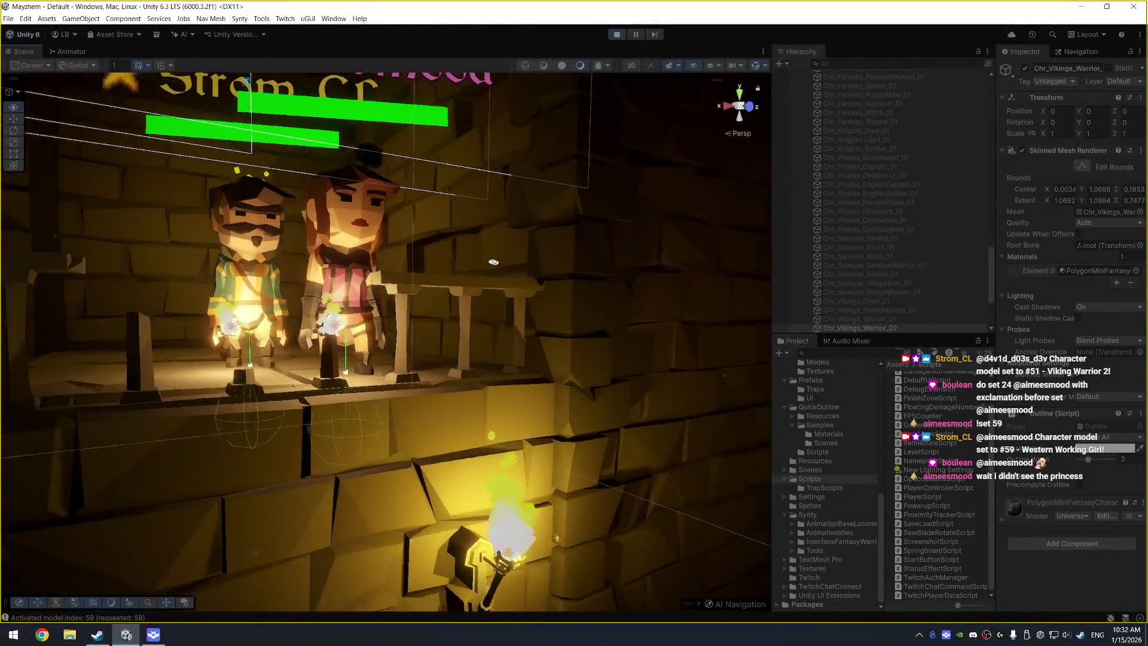
pyautogui.moveTo(469, 318); pyautogui.dragTo(499, 278)
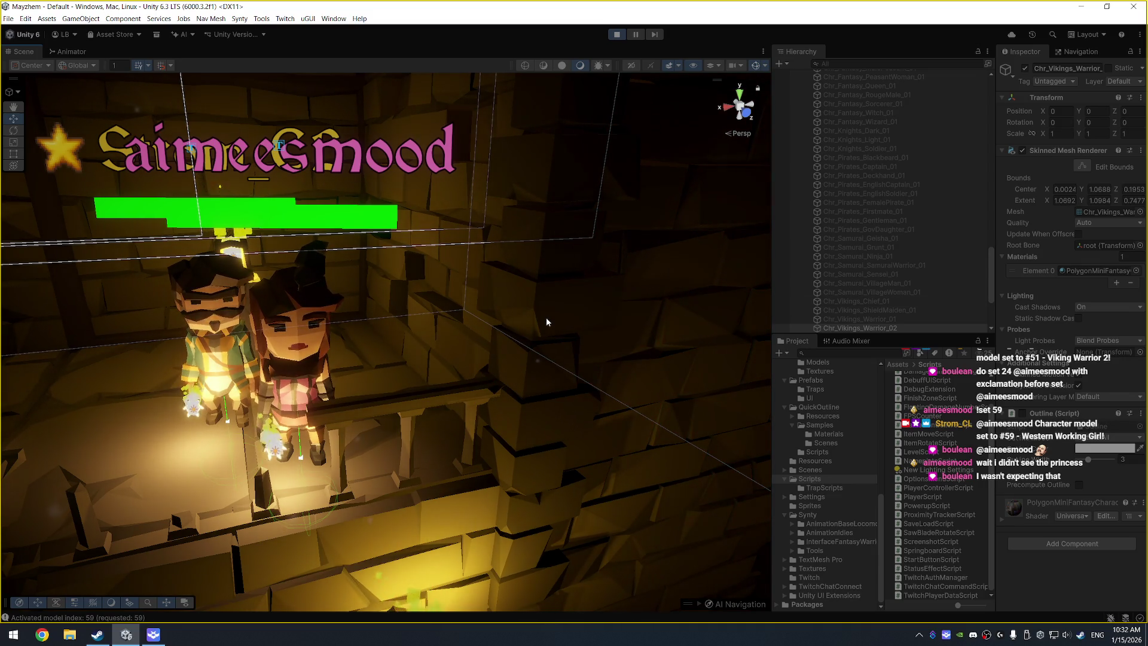
pyautogui.scroll(5, 300, 292)
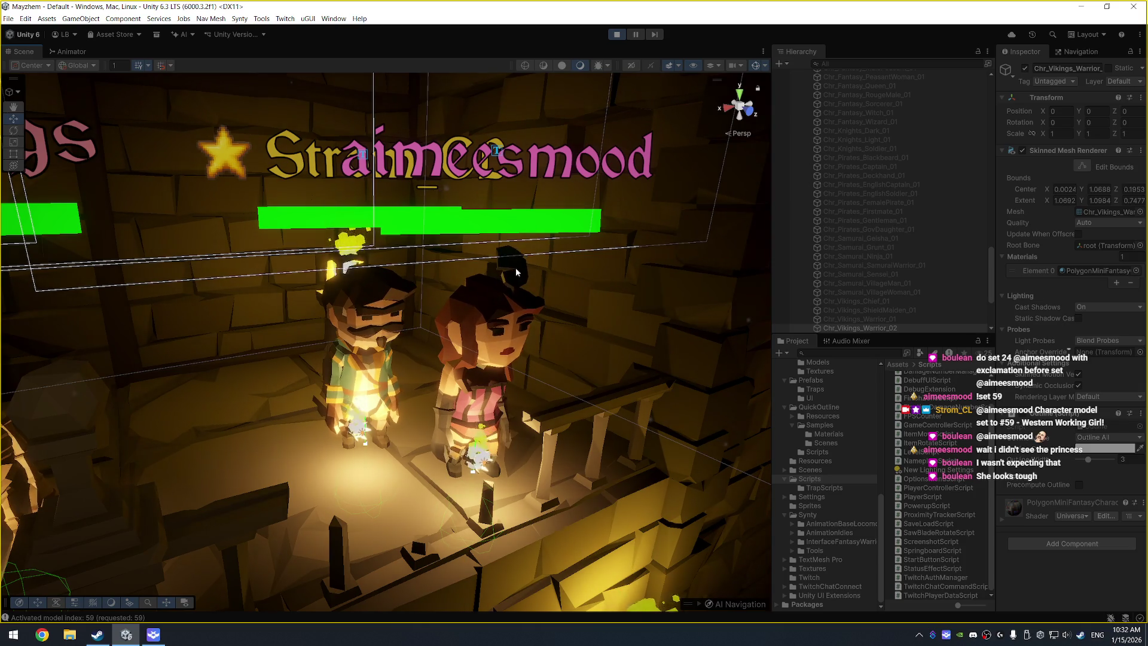
pyautogui.scroll(-6, 338, 309)
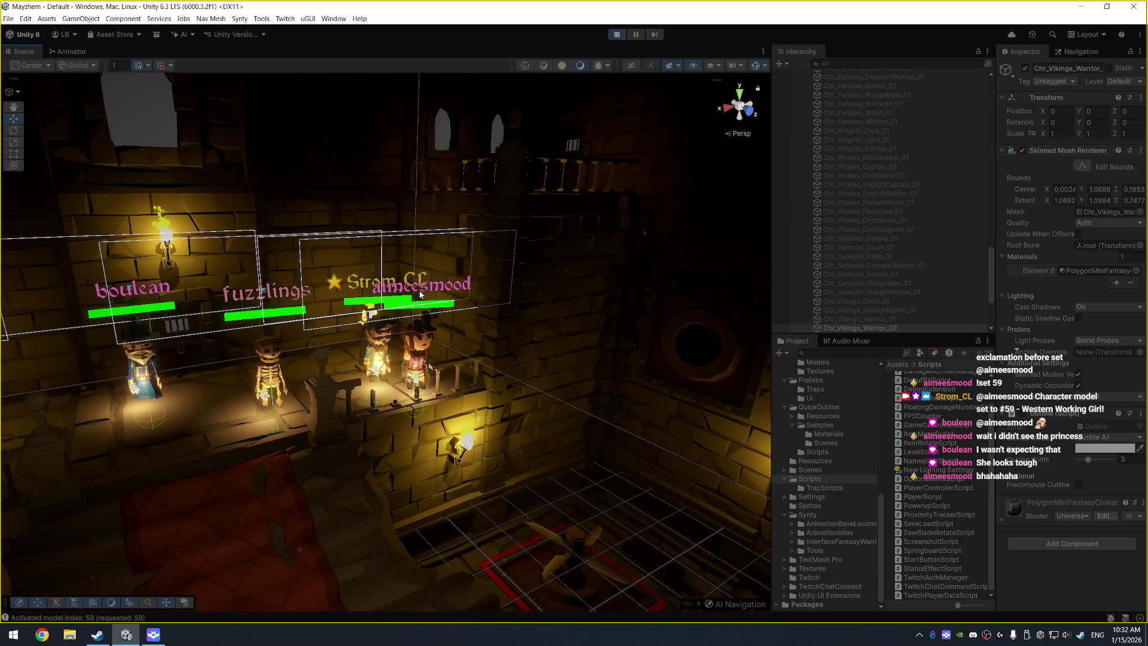
pyautogui.moveTo(338, 309)
pyautogui.mouseDown()
pyautogui.moveTo(303, 287)
pyautogui.moveTo(438, 262)
pyautogui.moveTo(530, 228)
pyautogui.mouseUp()
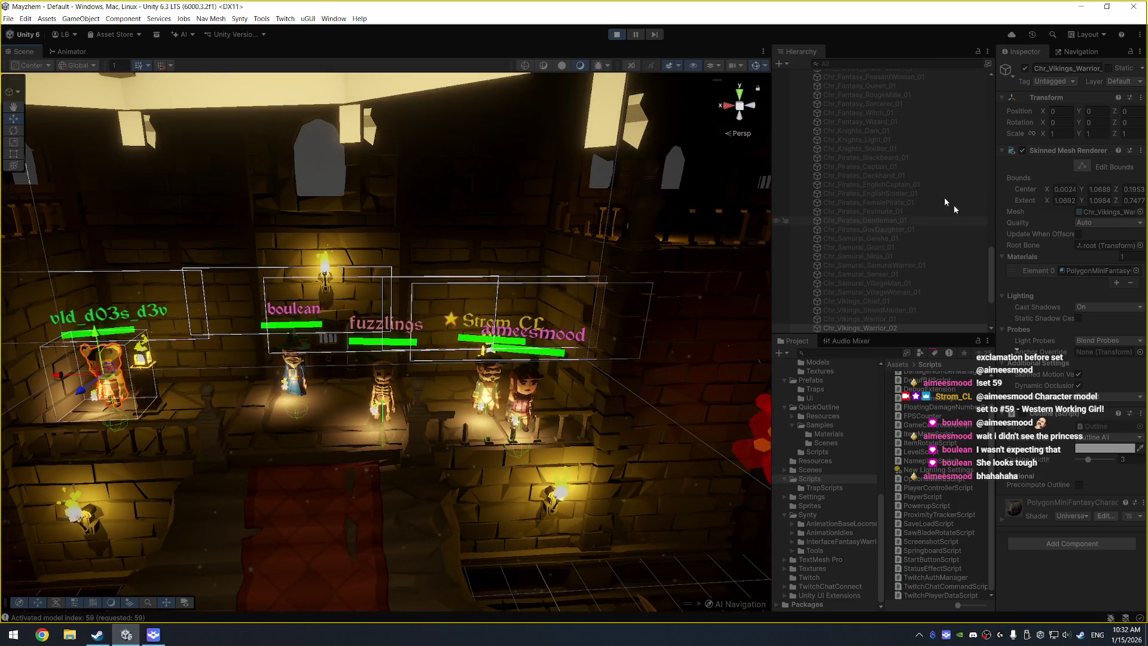
pyautogui.scroll(10, 870, 190)
pyautogui.scroll(3, 870, 190)
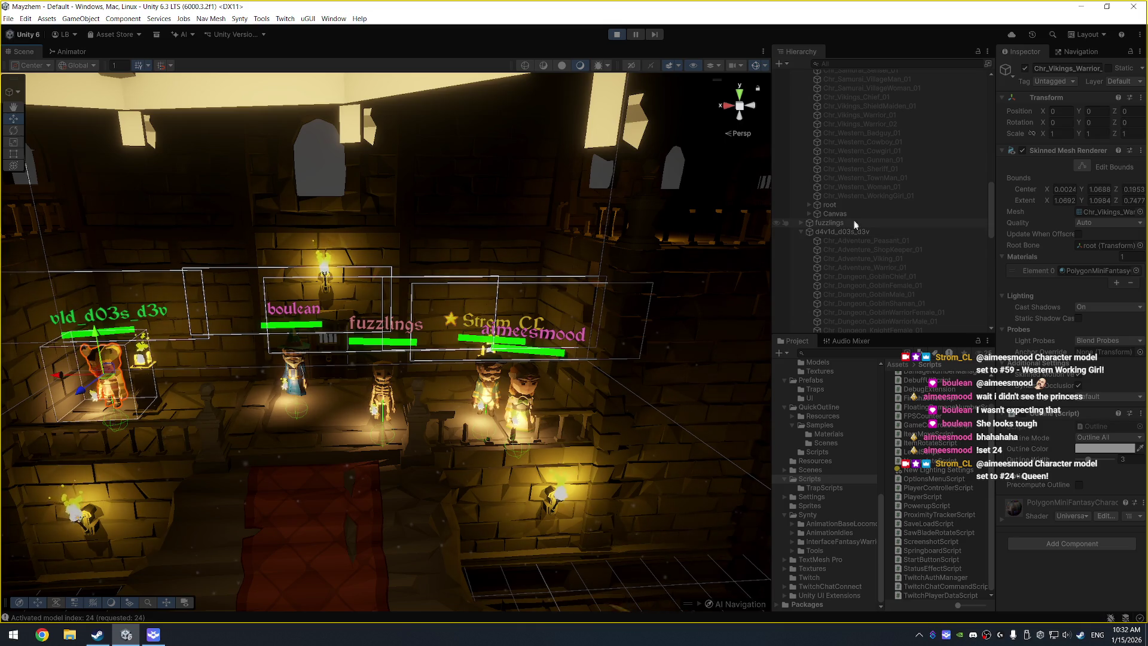
pyautogui.click(855, 232)
# Step: Select the GameController, widen the Inspector and scroll to its Twitch Players list
pyautogui.scroll(10, 873, 244)
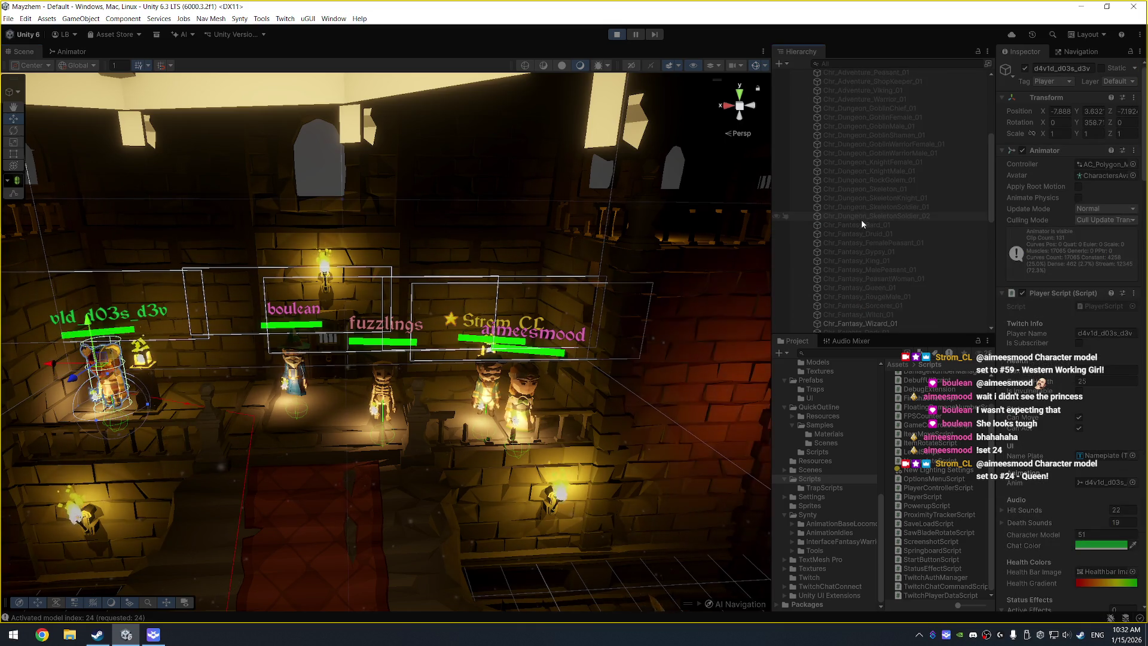
pyautogui.click(849, 244)
pyautogui.click(802, 244)
pyautogui.click(858, 128)
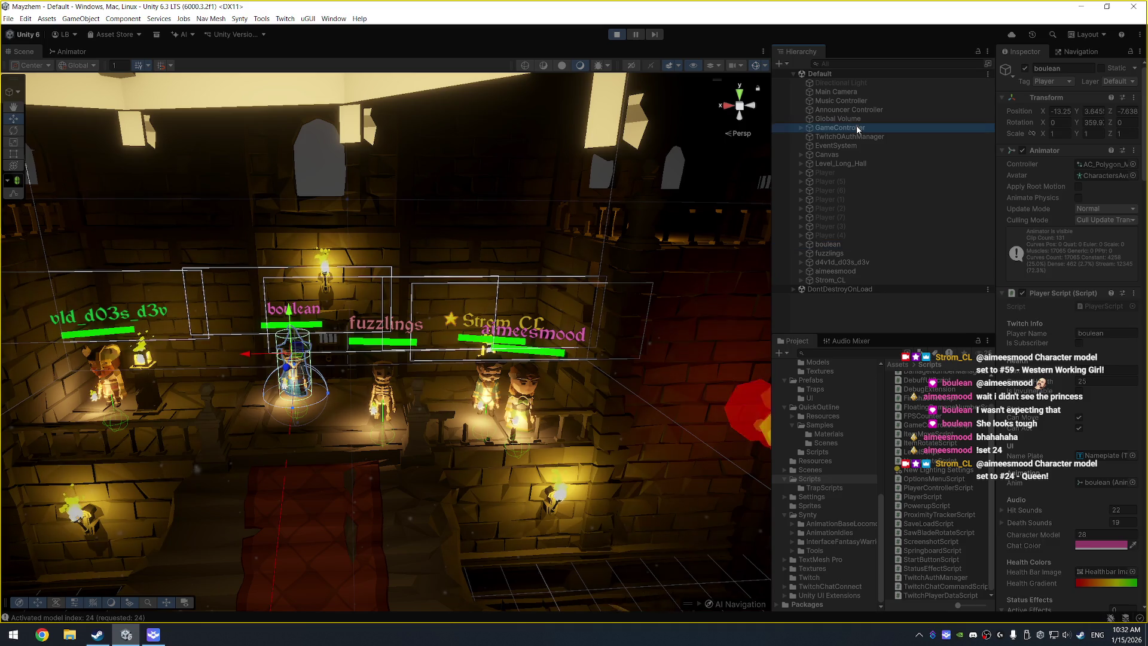
pyautogui.moveTo(996, 179); pyautogui.dragTo(907, 181)
pyautogui.scroll(-3, 968, 249)
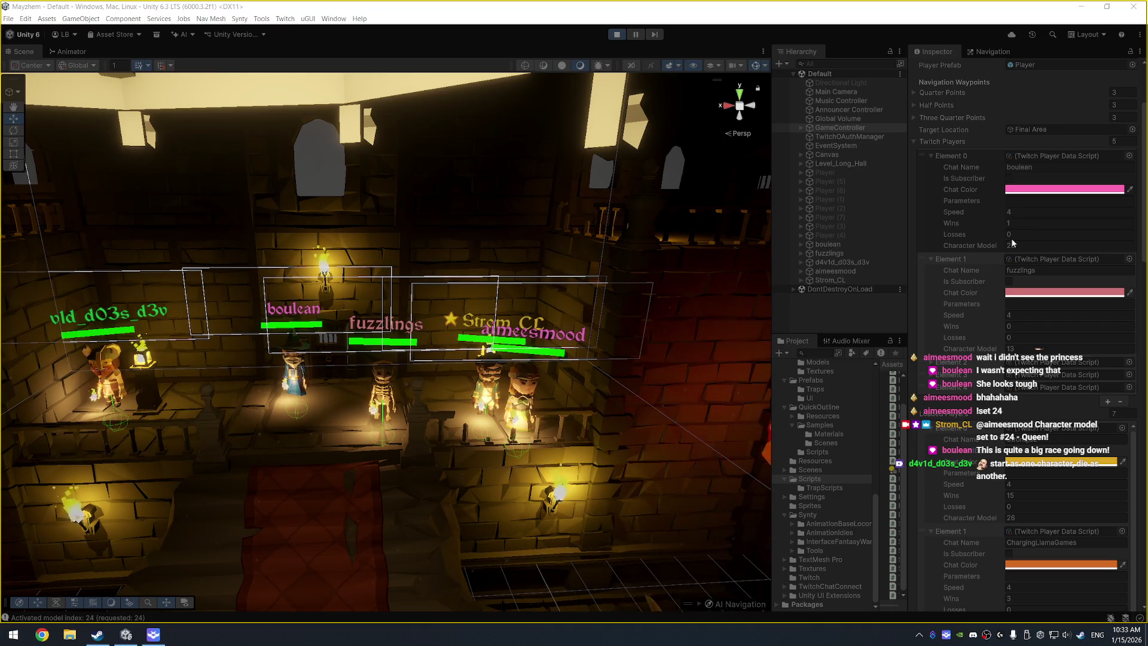
# Step: Scroll the Twitch Players list and expand the third player's speed, wins and model details
pyautogui.scroll(-3, 940, 344)
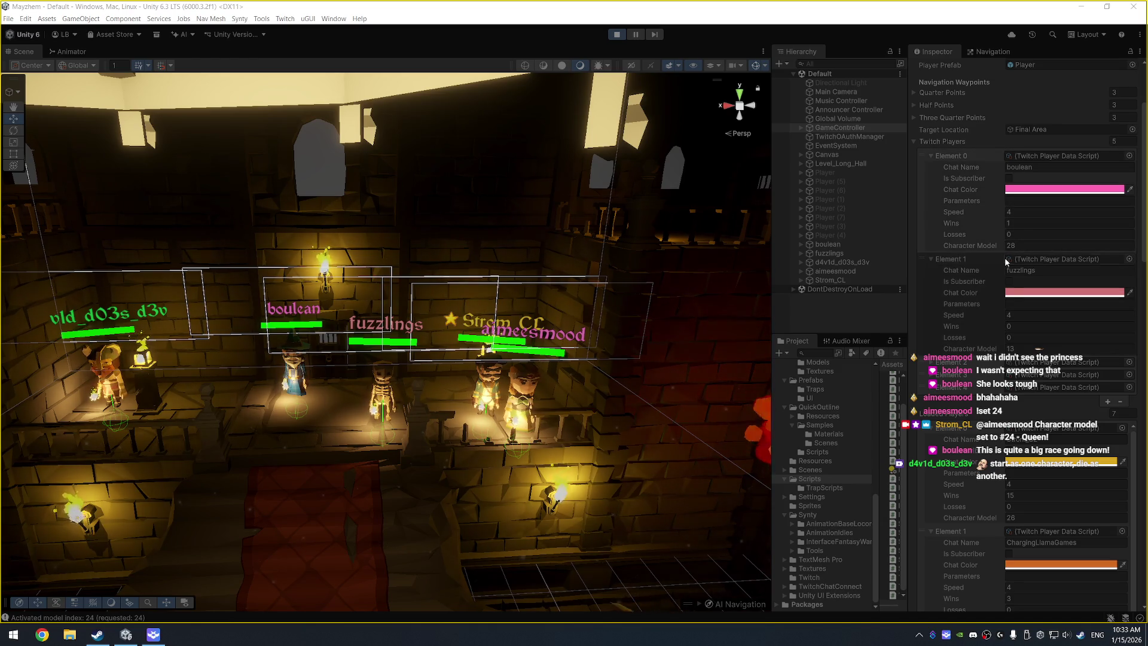
pyautogui.scroll(-3, 941, 344)
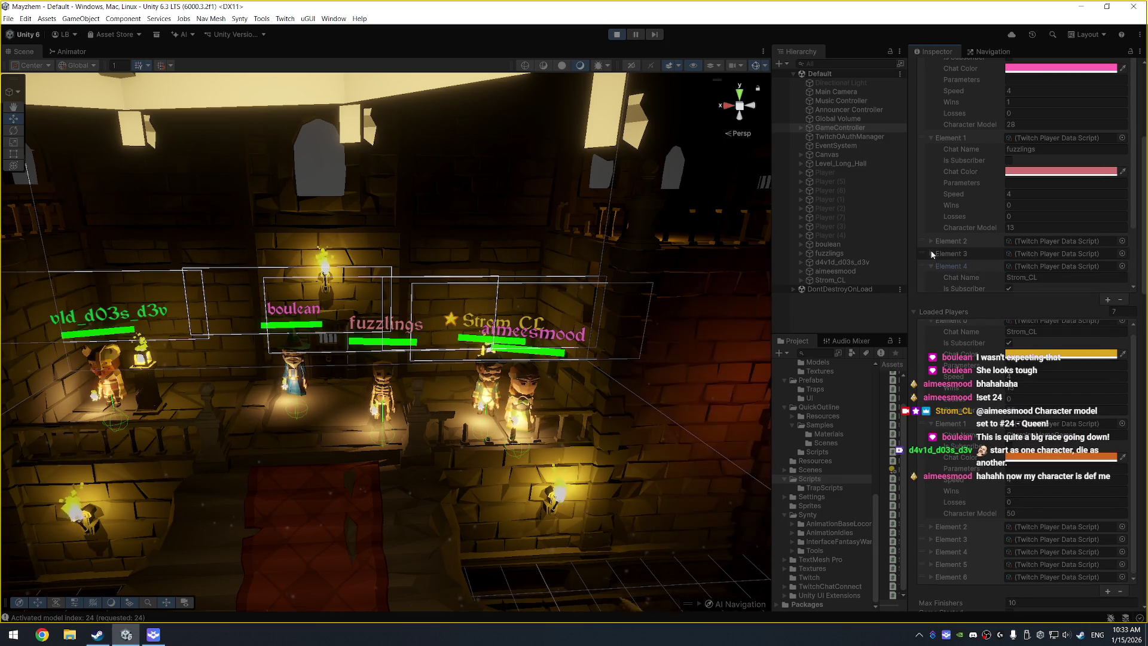
pyautogui.click(998, 242)
pyautogui.scroll(-5, 970, 241)
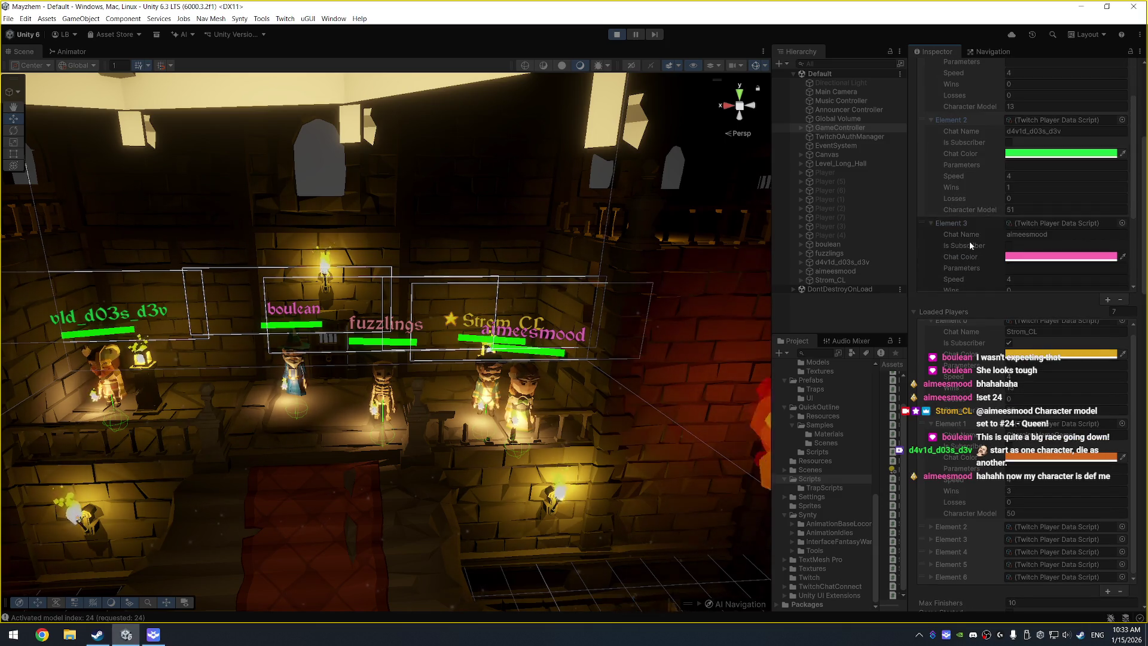
pyautogui.scroll(-5, 981, 207)
pyautogui.scroll(5, 980, 206)
pyautogui.scroll(10, 984, 203)
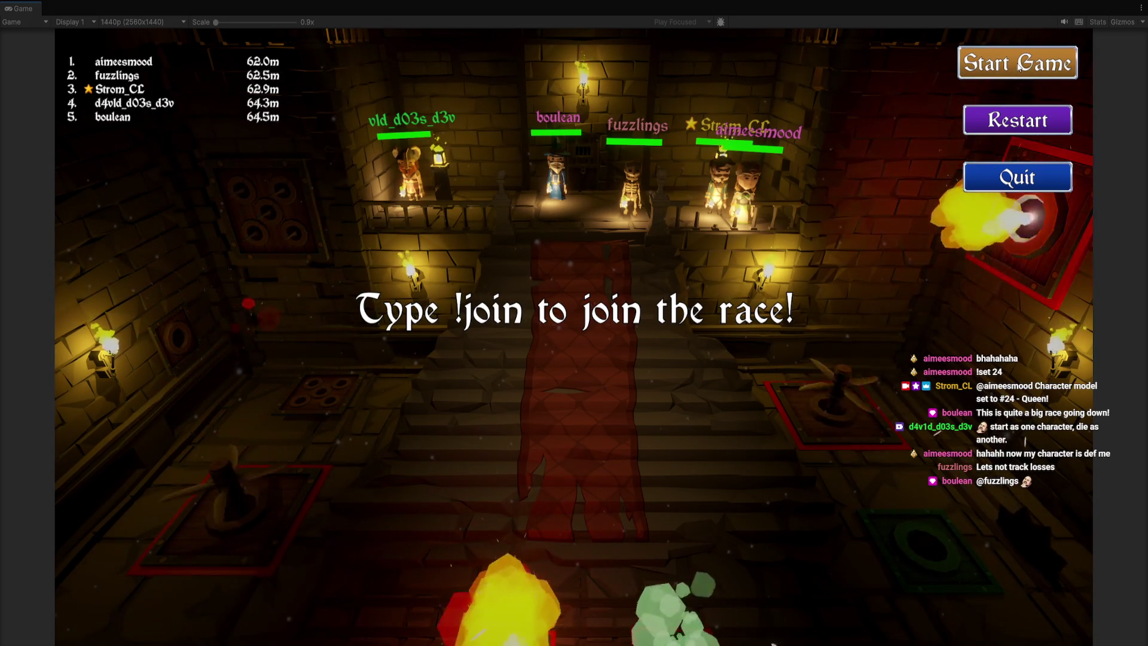
# Step: Run the race to the chest, five finish times 04:22.971–04:50.175, then exit full-screen
pyautogui.click(1018, 67)
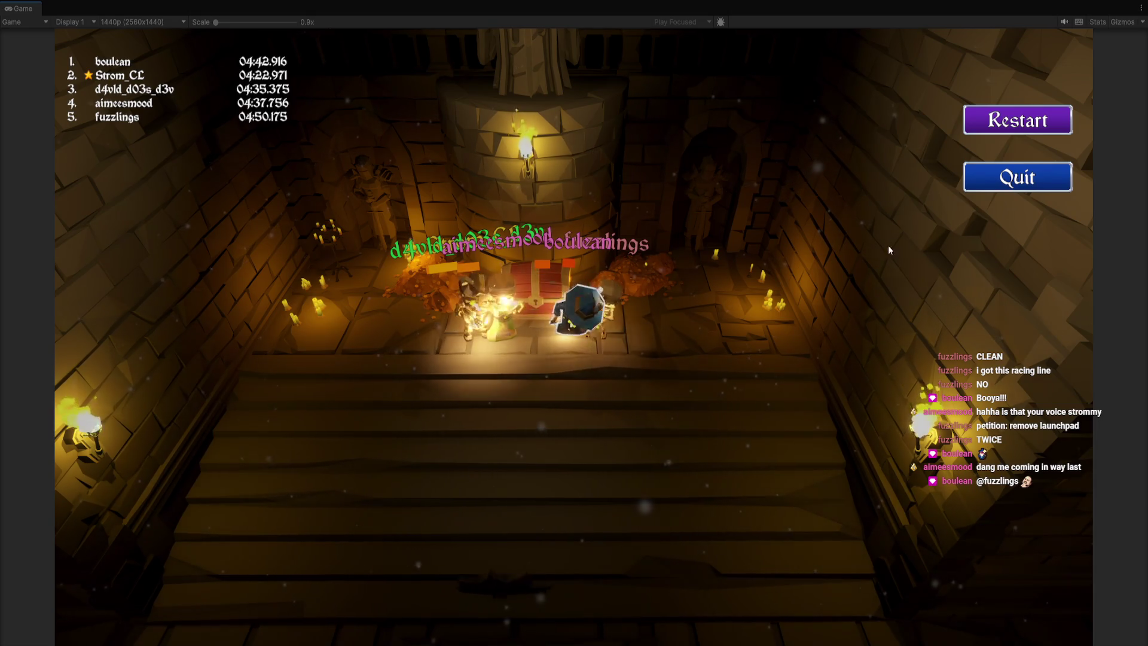
pyautogui.hotkey('ctrl', 'shift', 'F7')
pyautogui.click(619, 35)
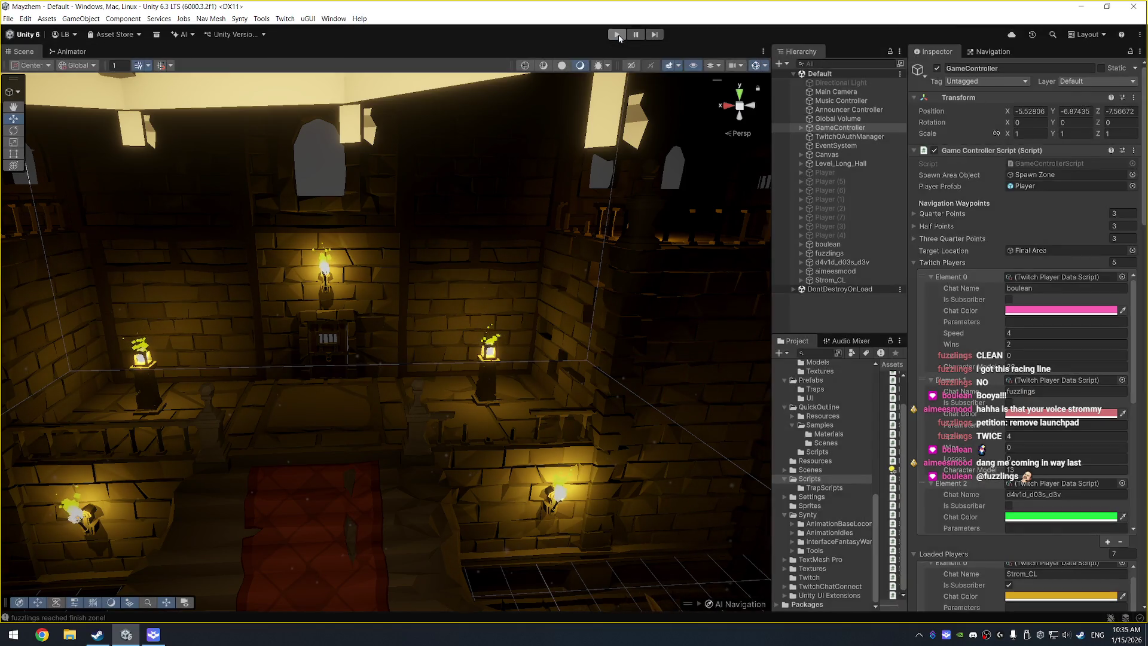
pyautogui.scroll(-5, 323, 330)
pyautogui.moveTo(343, 424)
pyautogui.mouseDown()
pyautogui.moveTo(362, 271)
pyautogui.moveTo(408, 362)
pyautogui.moveTo(245, 236)
pyautogui.moveTo(346, 323)
pyautogui.moveTo(437, 296)
pyautogui.moveTo(446, 307)
pyautogui.moveTo(226, 290)
pyautogui.moveTo(277, 298)
pyautogui.moveTo(260, 317)
pyautogui.moveTo(323, 321)
pyautogui.moveTo(562, 287)
pyautogui.mouseUp()
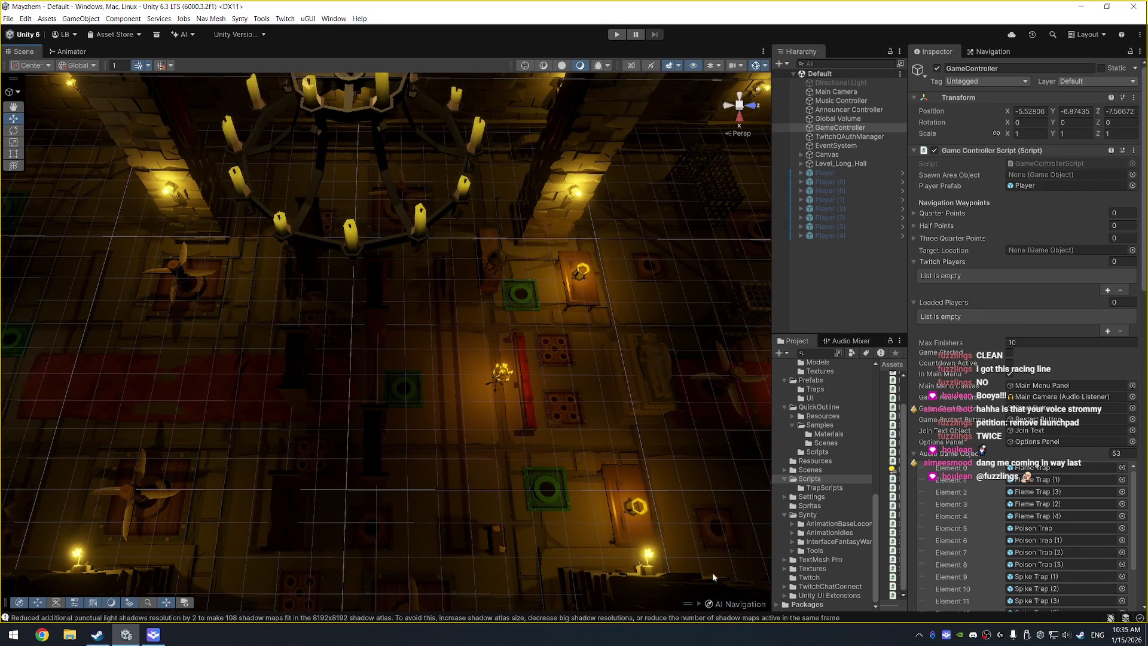
pyautogui.click(699, 604)
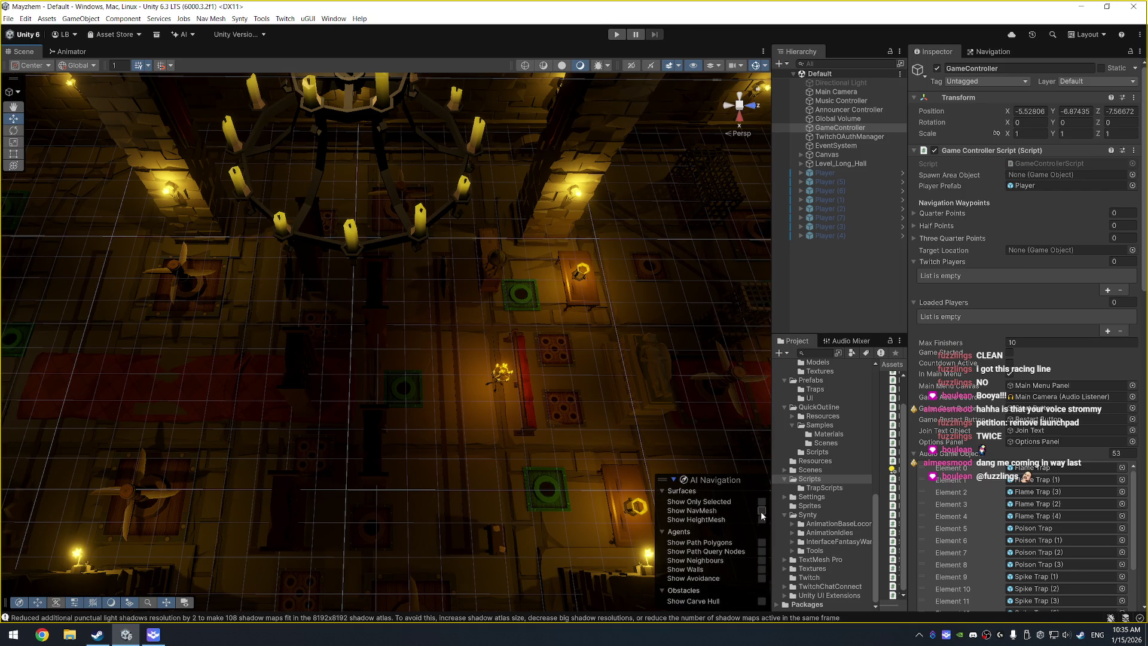
pyautogui.click(761, 510)
pyautogui.moveTo(454, 394)
pyautogui.mouseDown()
pyautogui.moveTo(372, 359)
pyautogui.moveTo(459, 233)
pyautogui.moveTo(334, 255)
pyautogui.mouseUp()
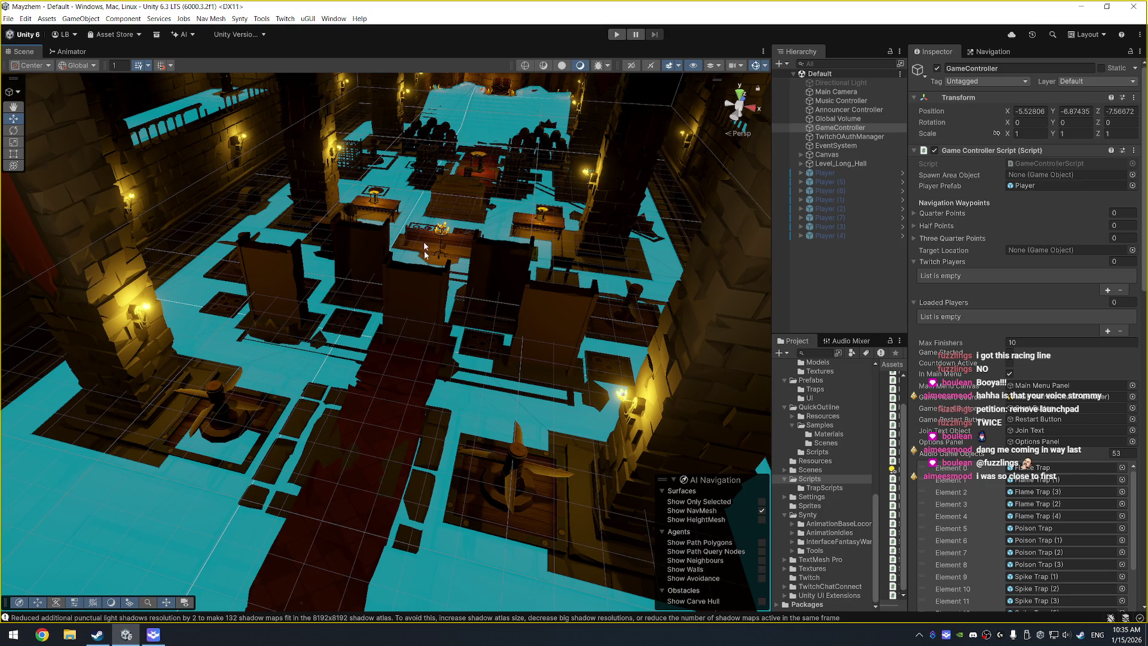
pyautogui.moveTo(545, 199)
pyautogui.mouseDown()
pyautogui.moveTo(474, 231)
pyautogui.moveTo(300, 256)
pyautogui.moveTo(431, 215)
pyautogui.moveTo(452, 237)
pyautogui.moveTo(220, 181)
pyautogui.moveTo(317, 229)
pyautogui.moveTo(276, 202)
pyautogui.moveTo(391, 223)
pyautogui.mouseUp()
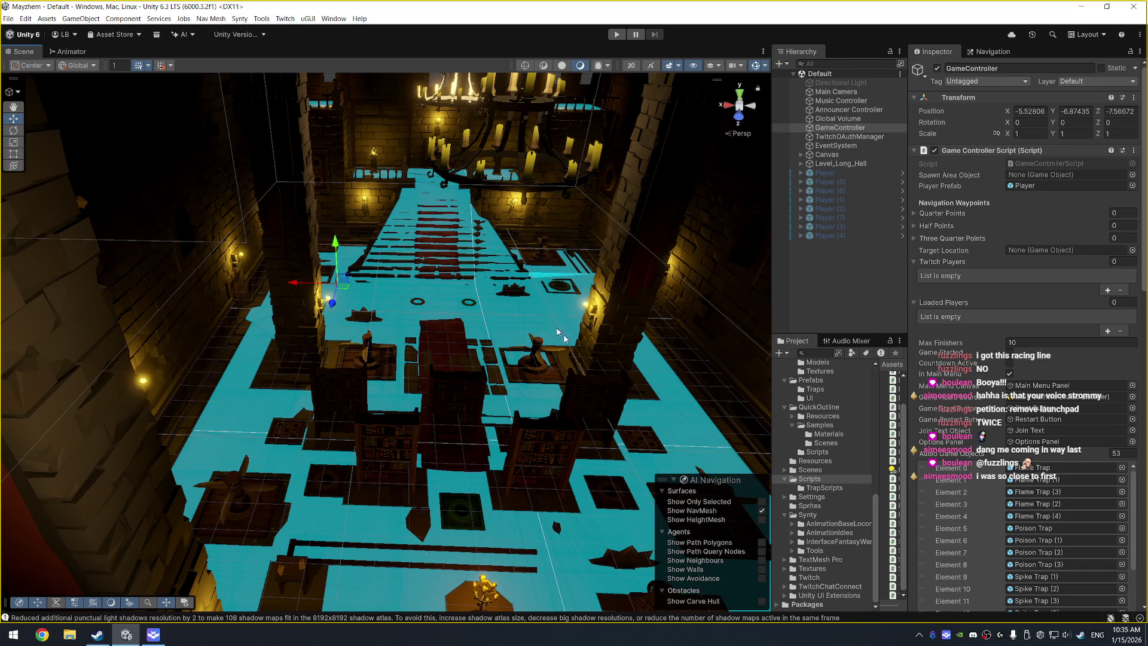
pyautogui.click(762, 511)
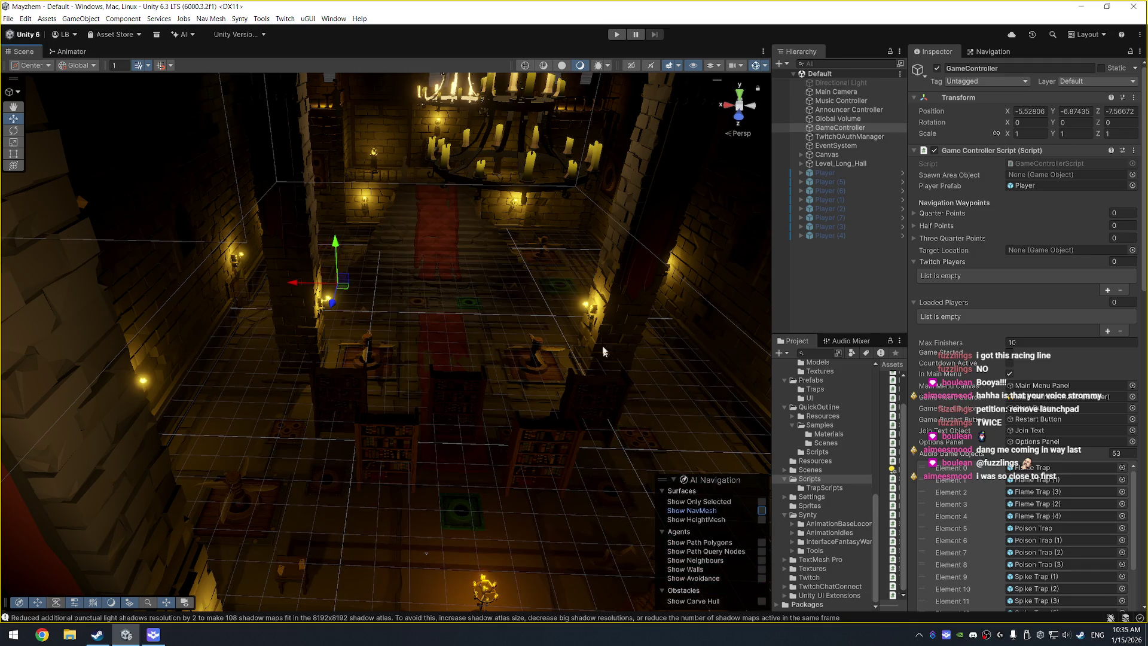
pyautogui.scroll(3, 472, 240)
pyautogui.click(444, 148)
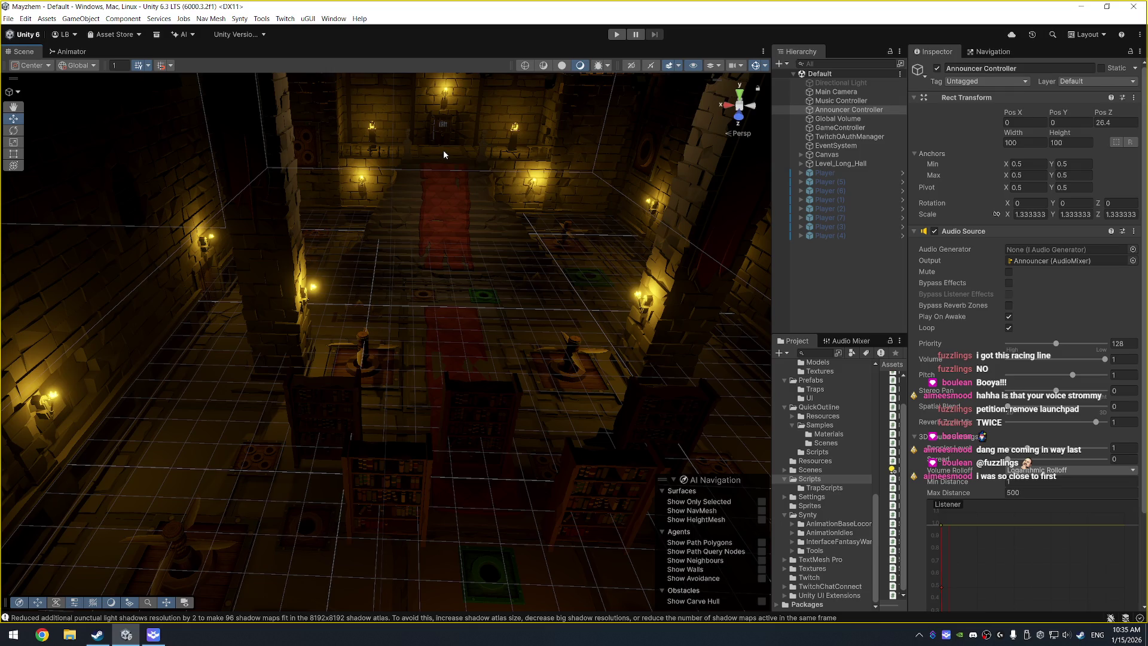
pyautogui.click(444, 153)
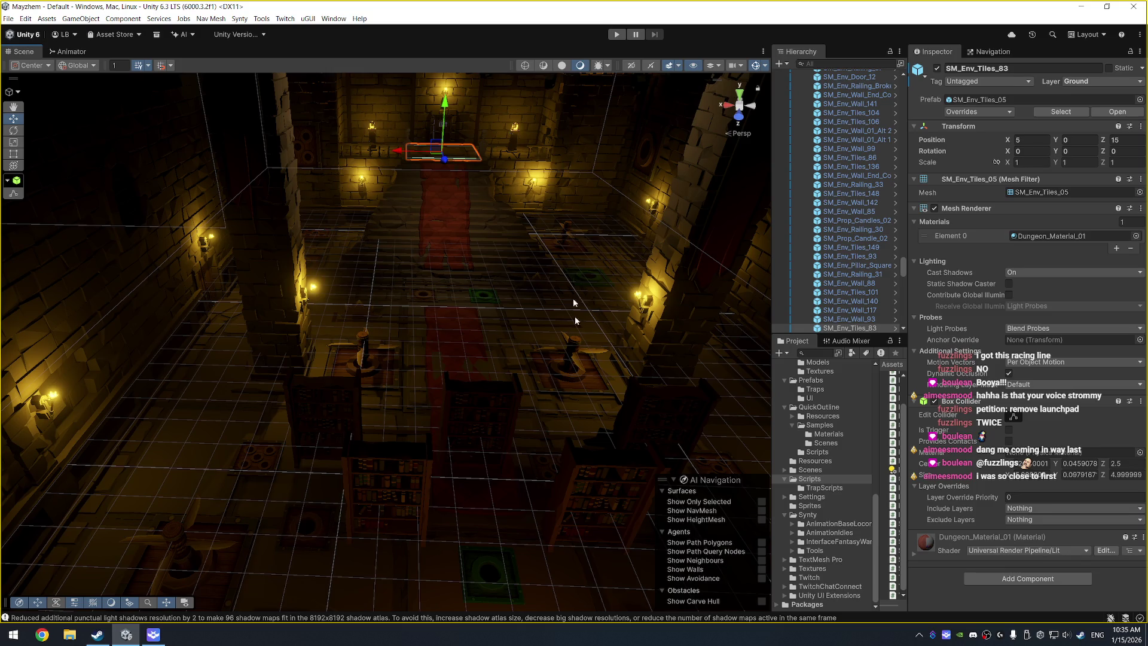
pyautogui.hotkey('ctrl', 'z')
pyautogui.press('f')
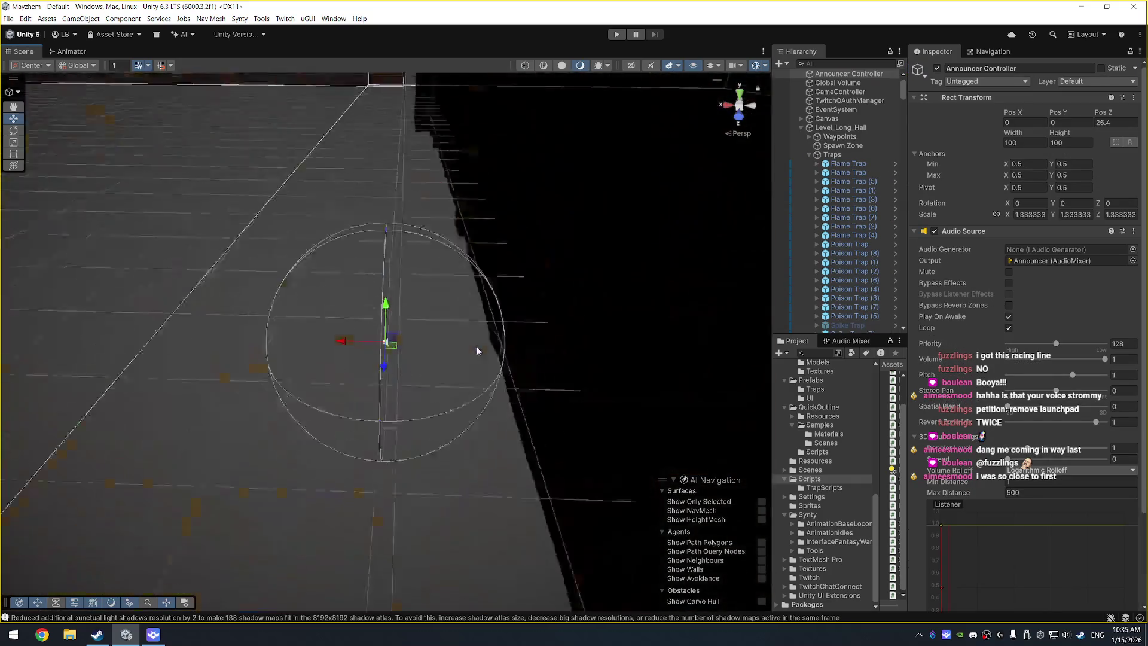
pyautogui.scroll(-10, 629, 237)
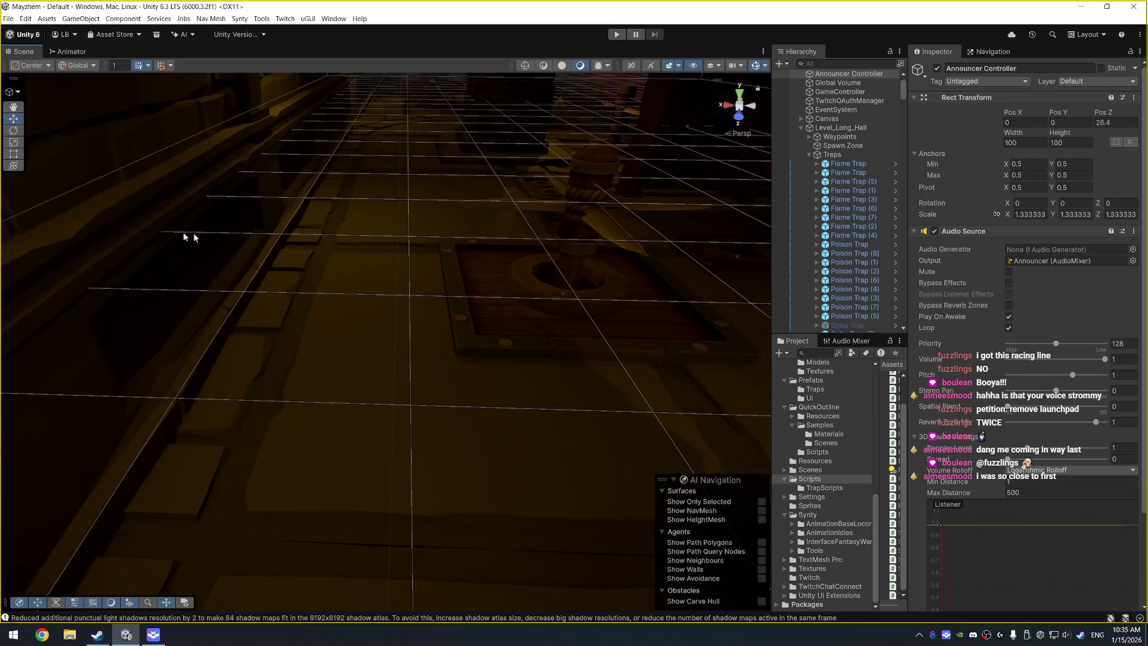
pyautogui.scroll(-5, 492, 229)
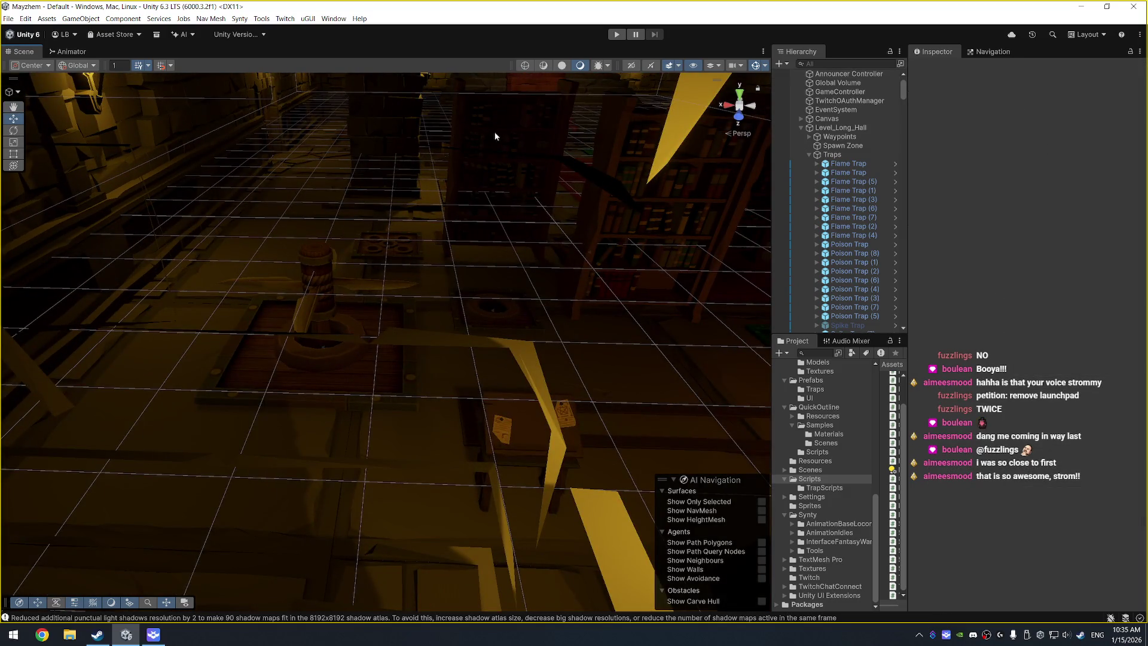
pyautogui.click(494, 131)
pyautogui.press('f')
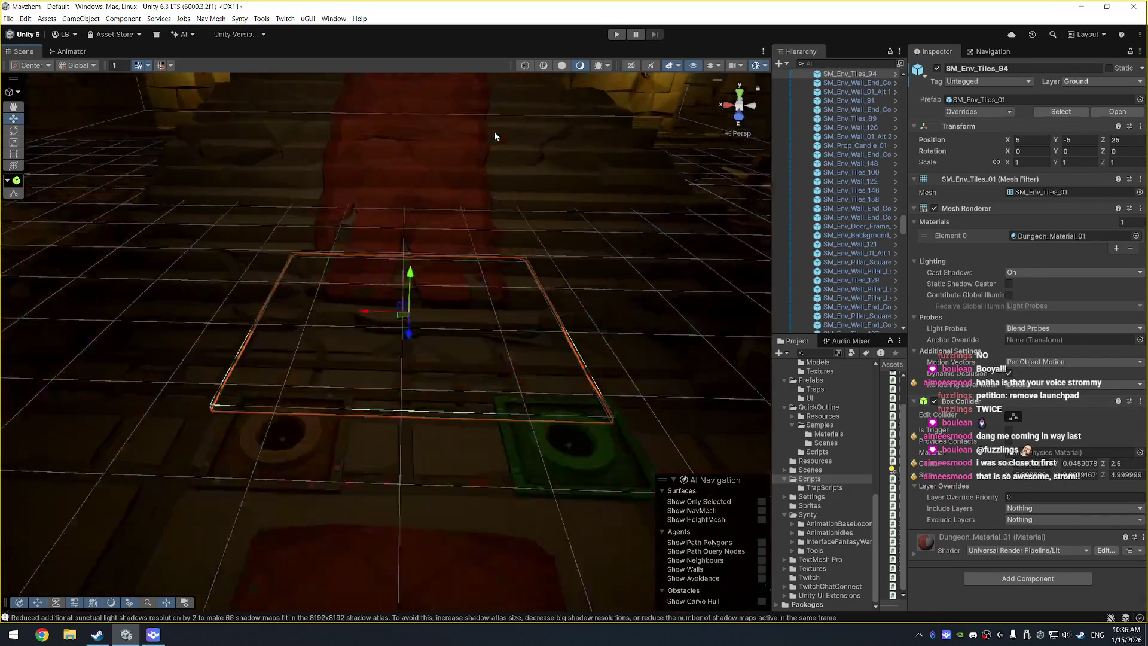
pyautogui.moveTo(371, 256); pyautogui.dragTo(420, 242)
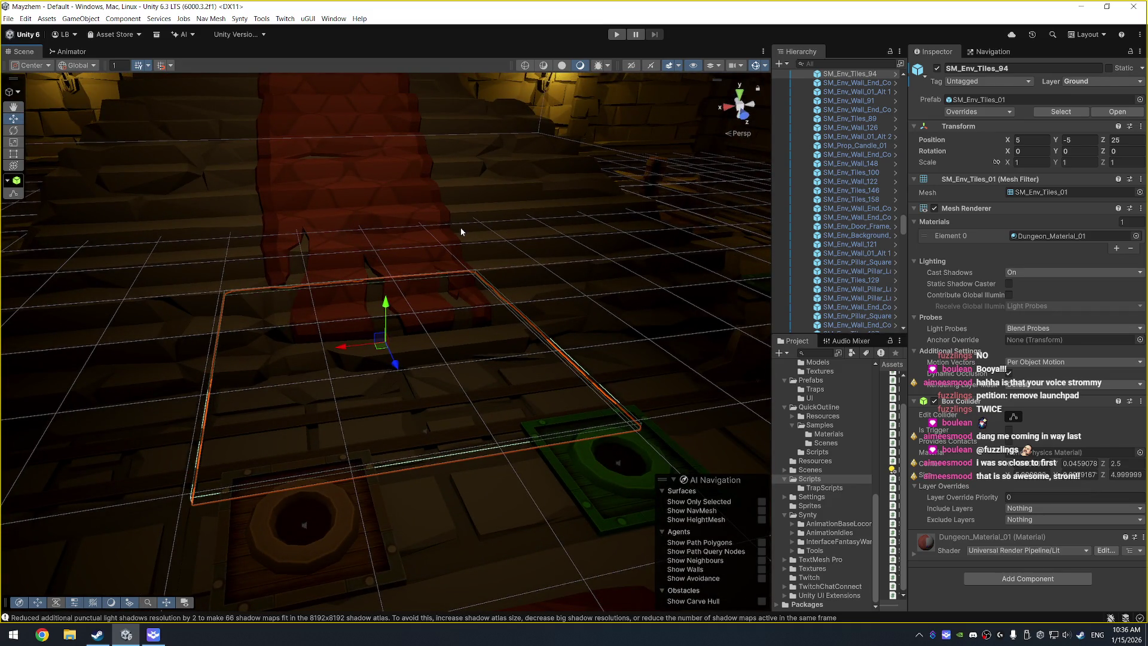
pyautogui.moveTo(403, 215)
pyautogui.mouseDown()
pyautogui.moveTo(569, 187)
pyautogui.moveTo(355, 244)
pyautogui.moveTo(572, 195)
pyautogui.moveTo(359, 241)
pyautogui.moveTo(394, 230)
pyautogui.mouseUp()
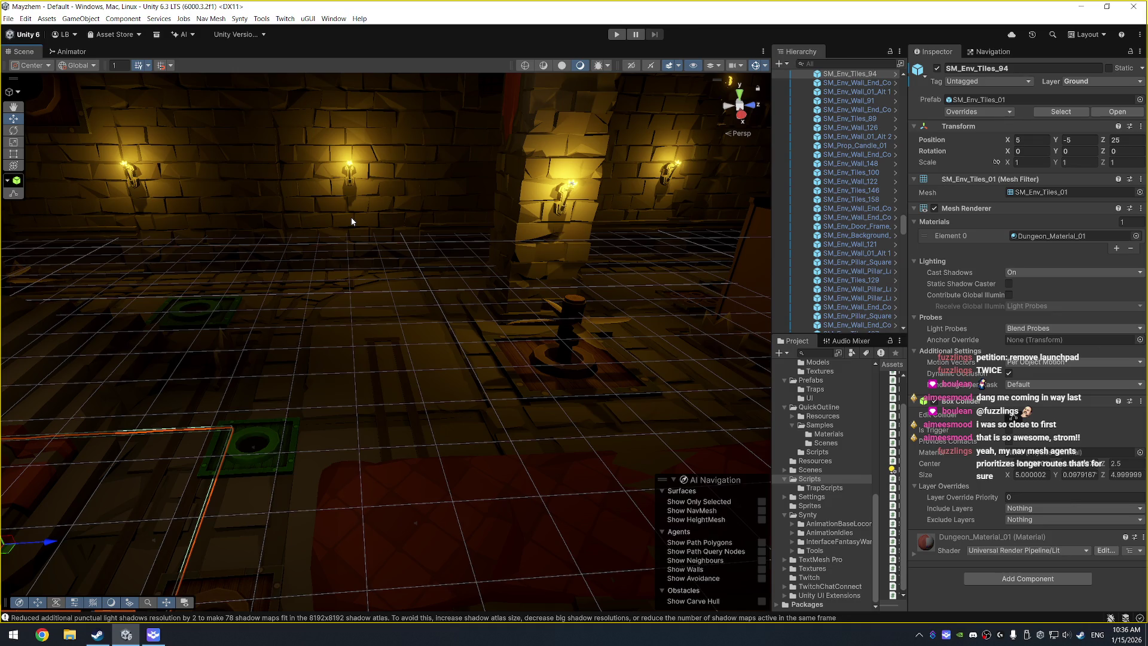
pyautogui.click(614, 35)
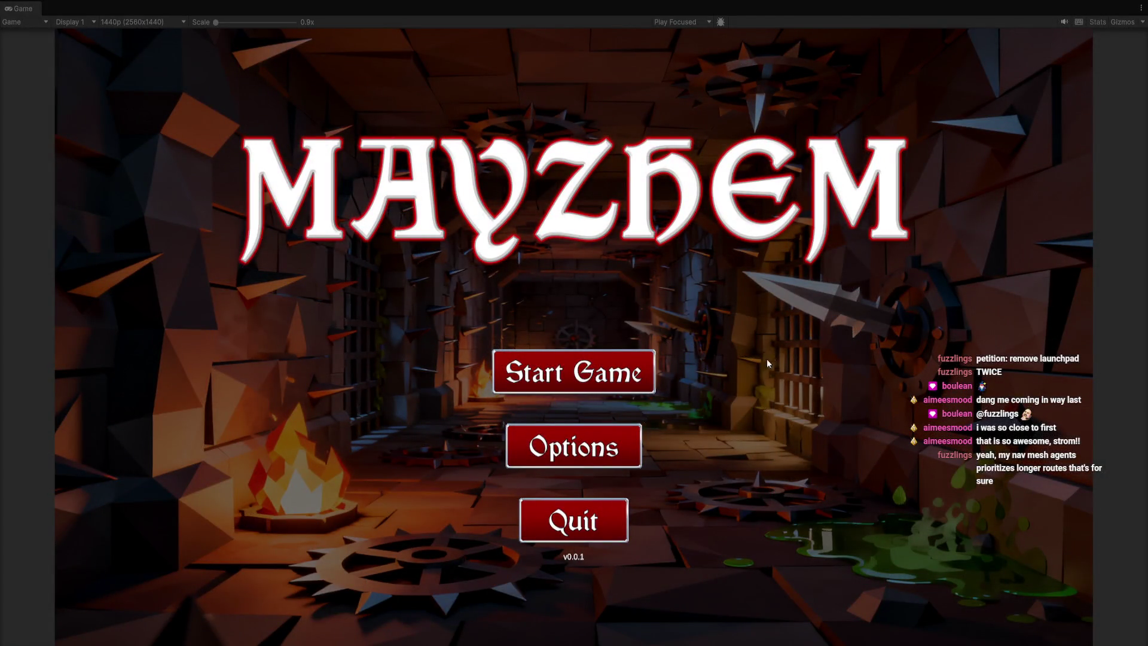
# Step: Open and close the Options panel from the main menu, then start the game
pyautogui.click(632, 457)
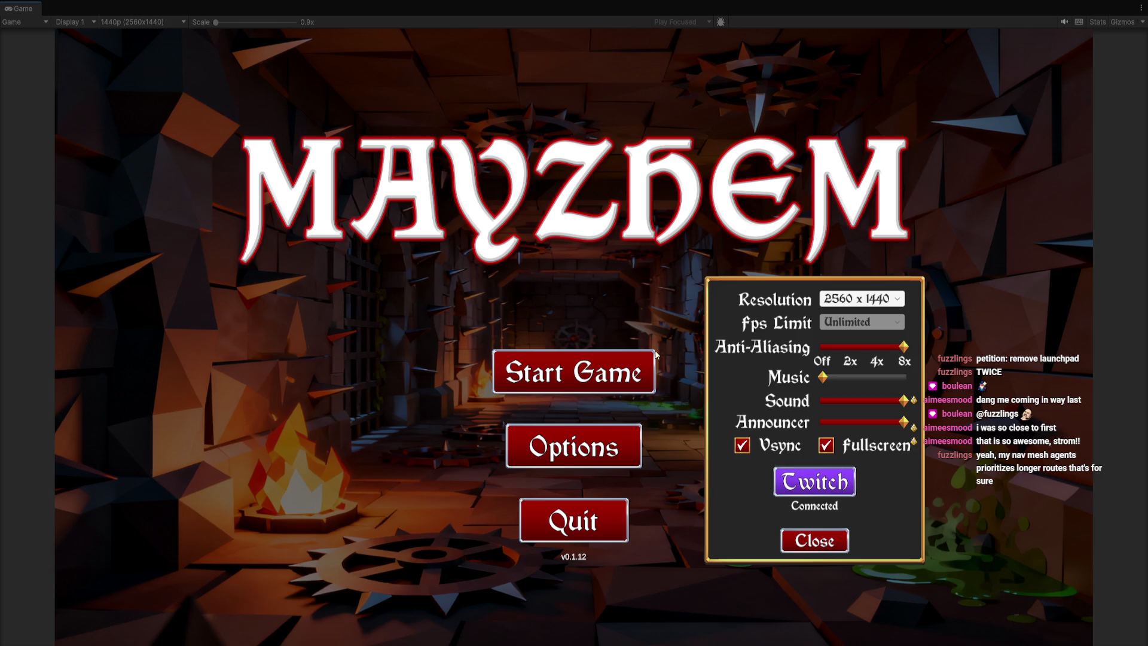
pyautogui.click(822, 548)
pyautogui.click(575, 374)
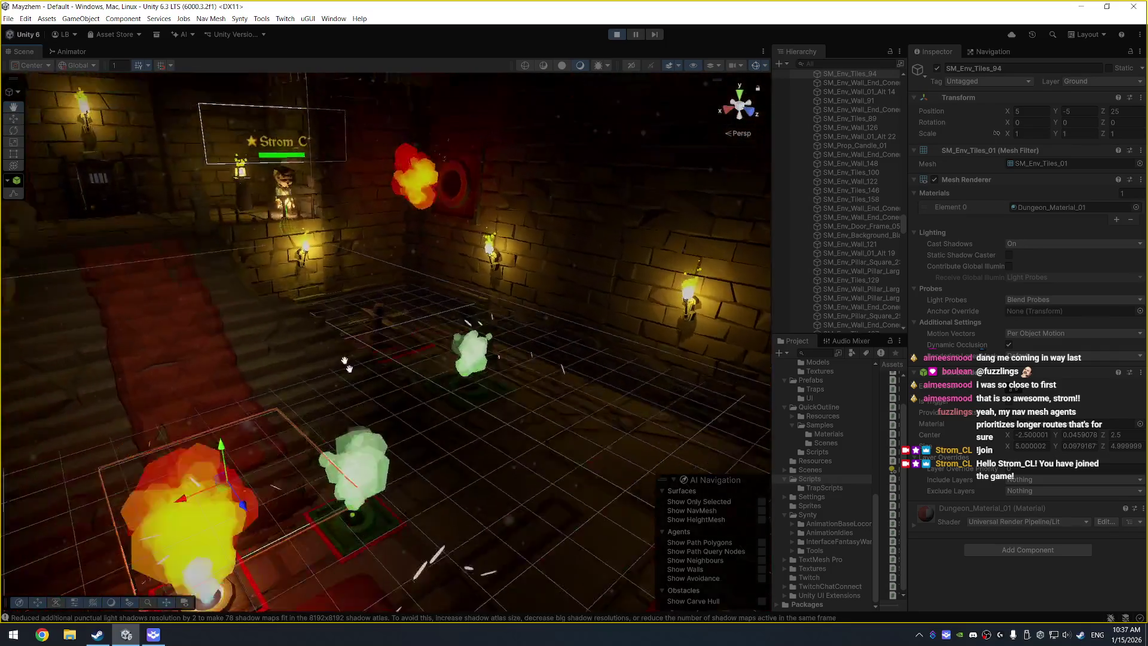
pyautogui.click(308, 206)
pyautogui.press('f')
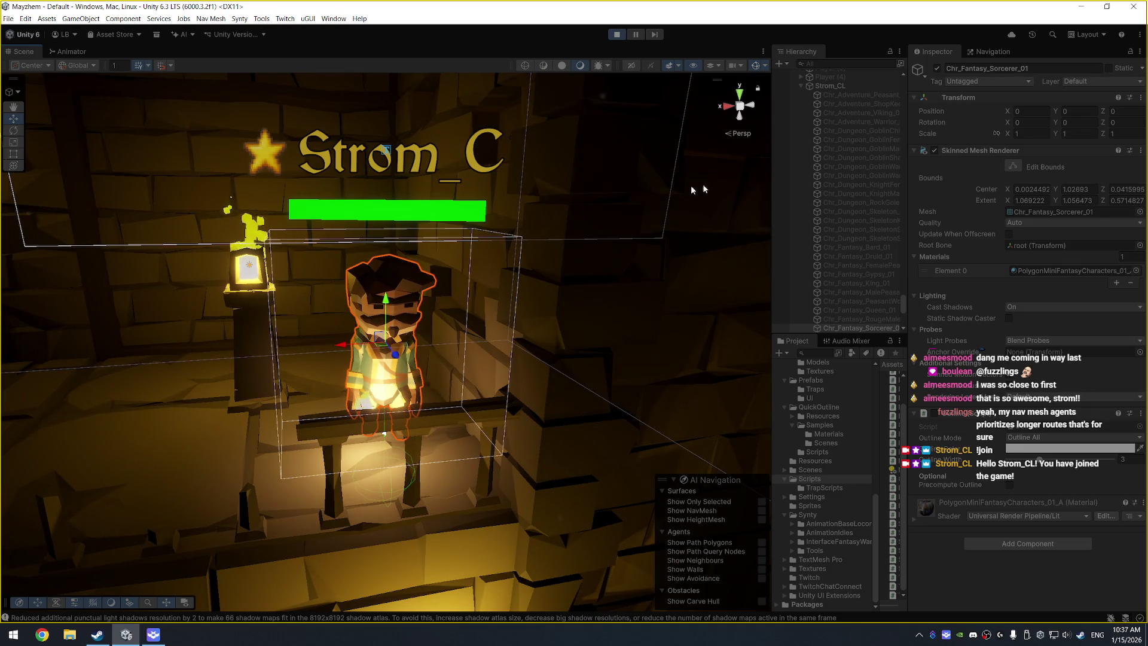
pyautogui.scroll(3, 823, 215)
pyautogui.click(801, 153)
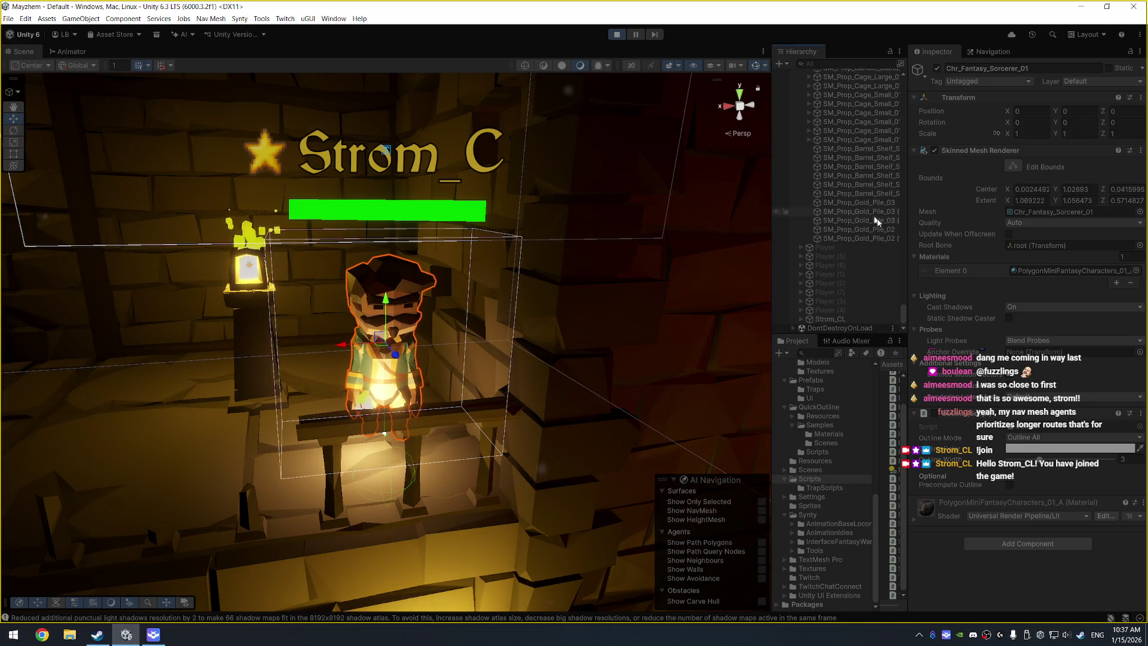
pyautogui.scroll(5, 831, 217)
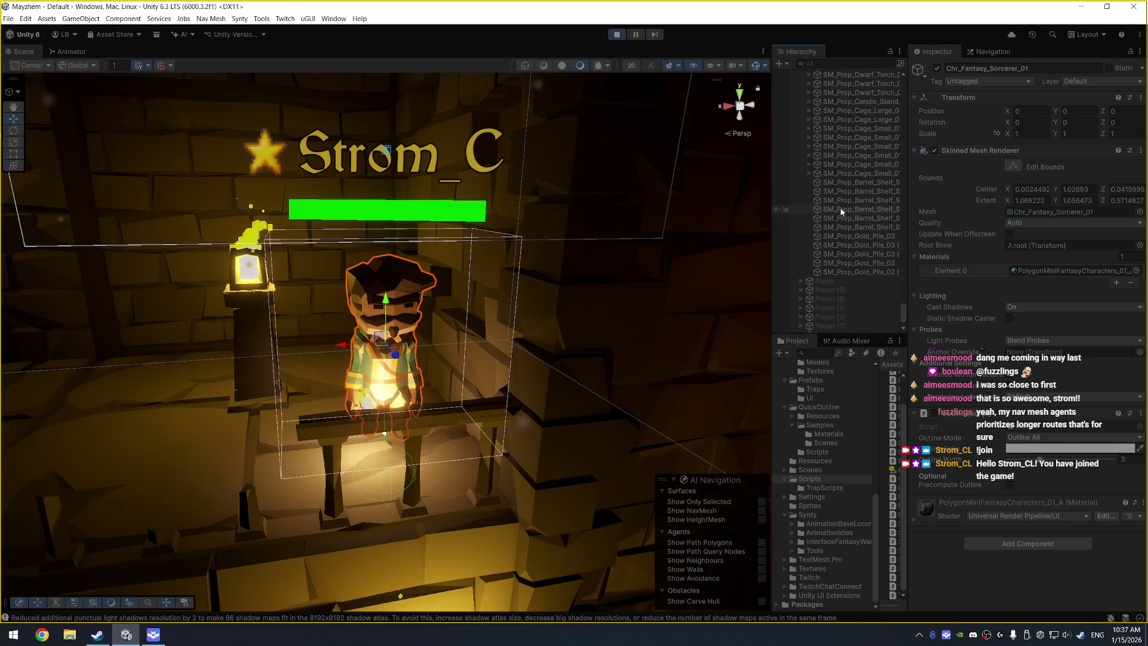
pyautogui.scroll(5, 862, 189)
pyautogui.scroll(-8, 861, 189)
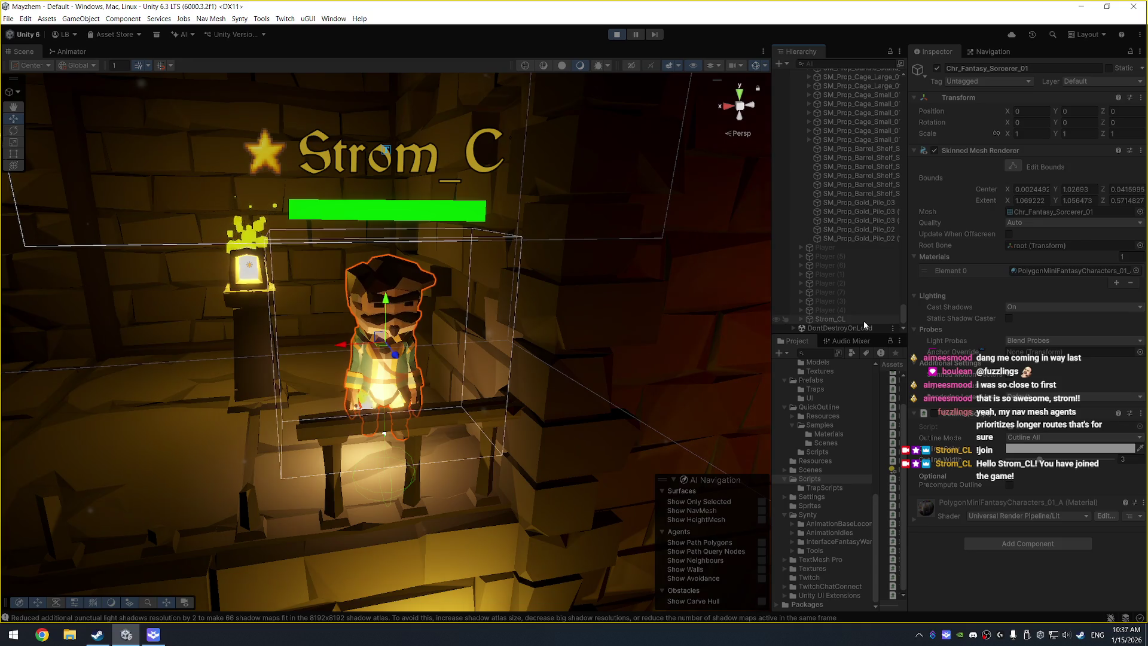
pyautogui.click(864, 320)
pyautogui.scroll(-15, 945, 387)
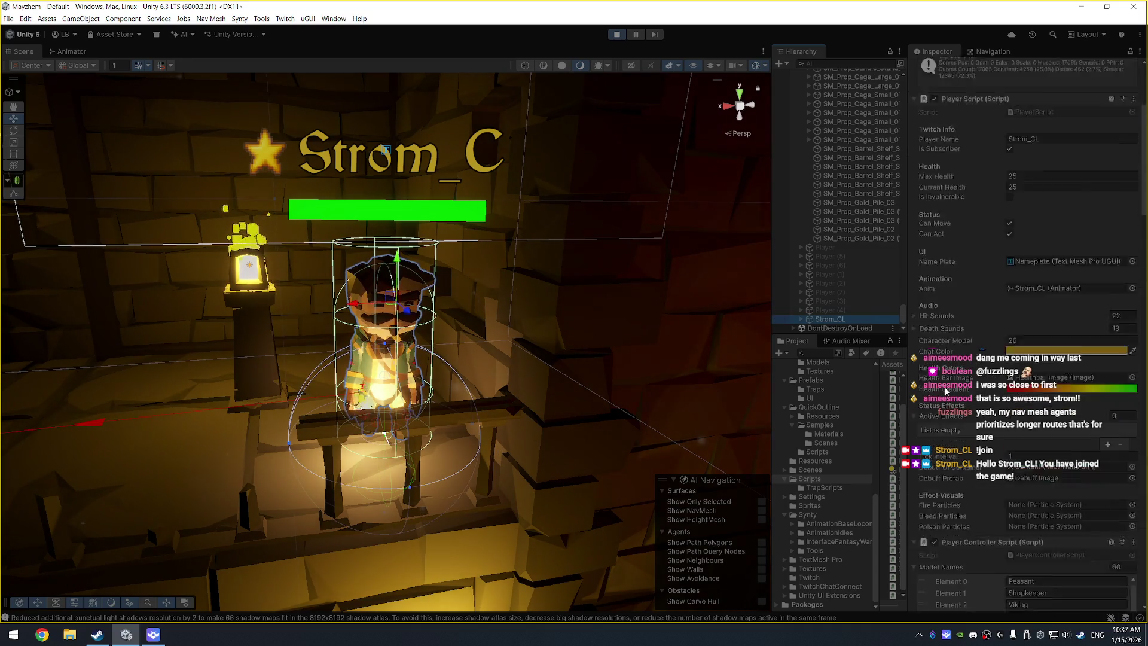
pyautogui.scroll(-3, 973, 306)
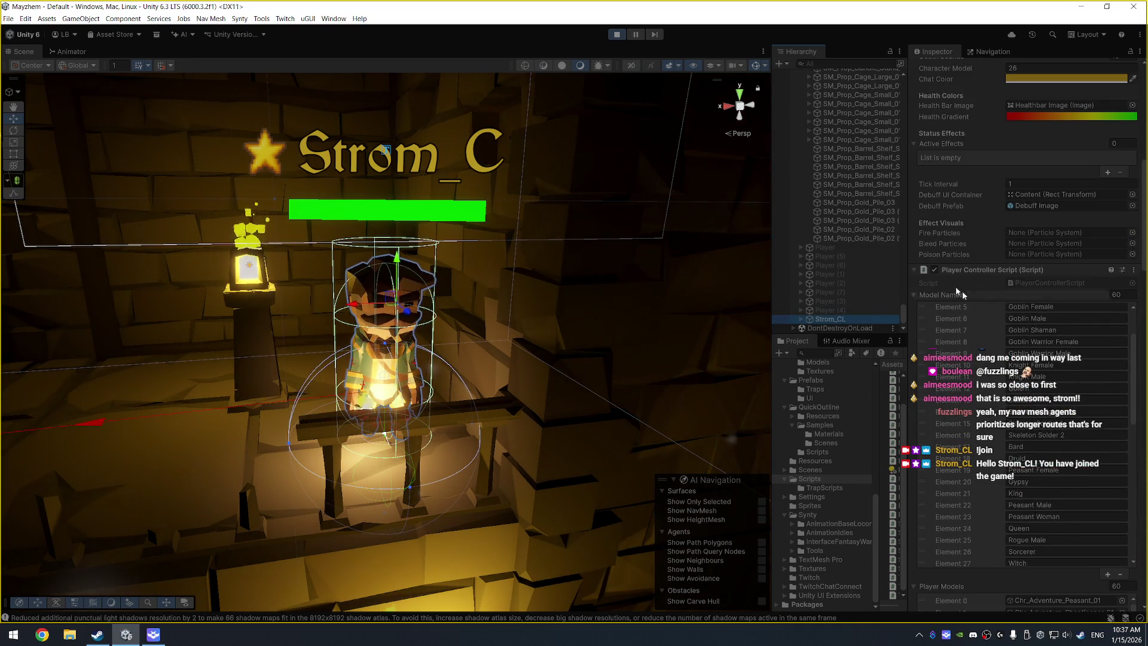
pyautogui.click(913, 295)
pyautogui.click(914, 270)
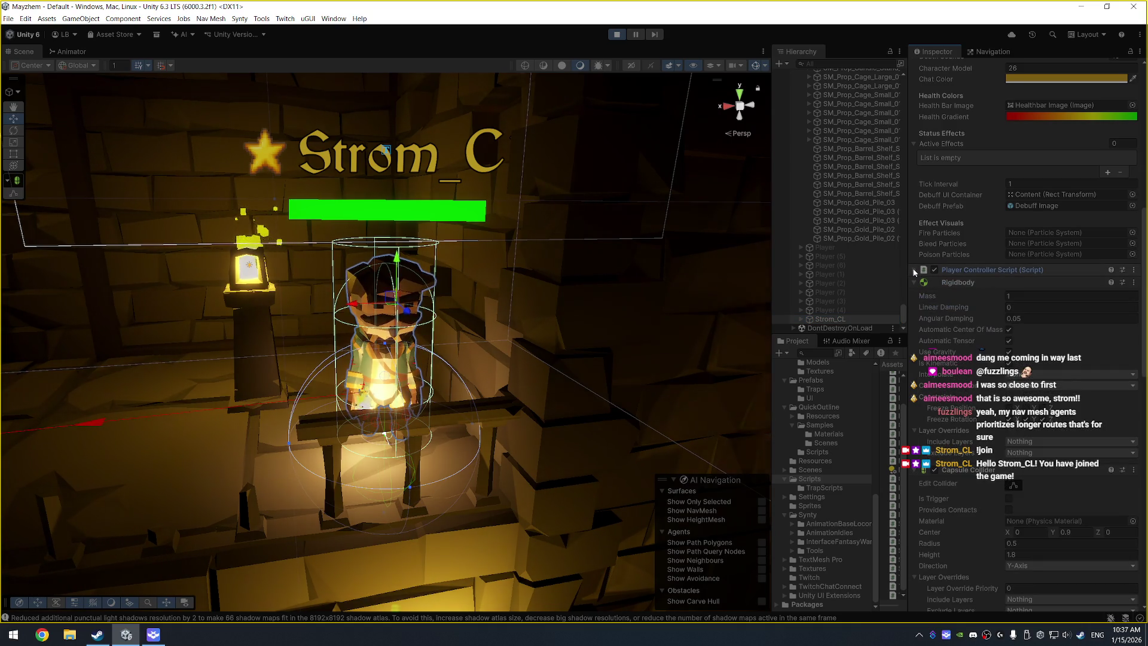
pyautogui.click(914, 271)
pyautogui.scroll(-10, 960, 543)
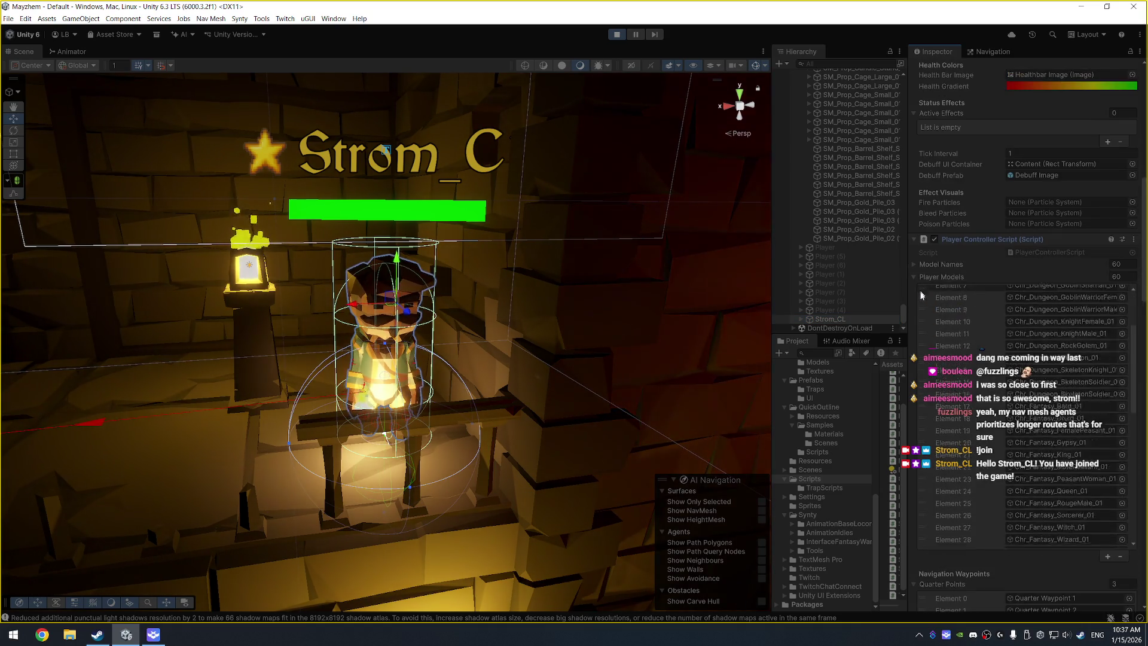
pyautogui.scroll(-6, 996, 564)
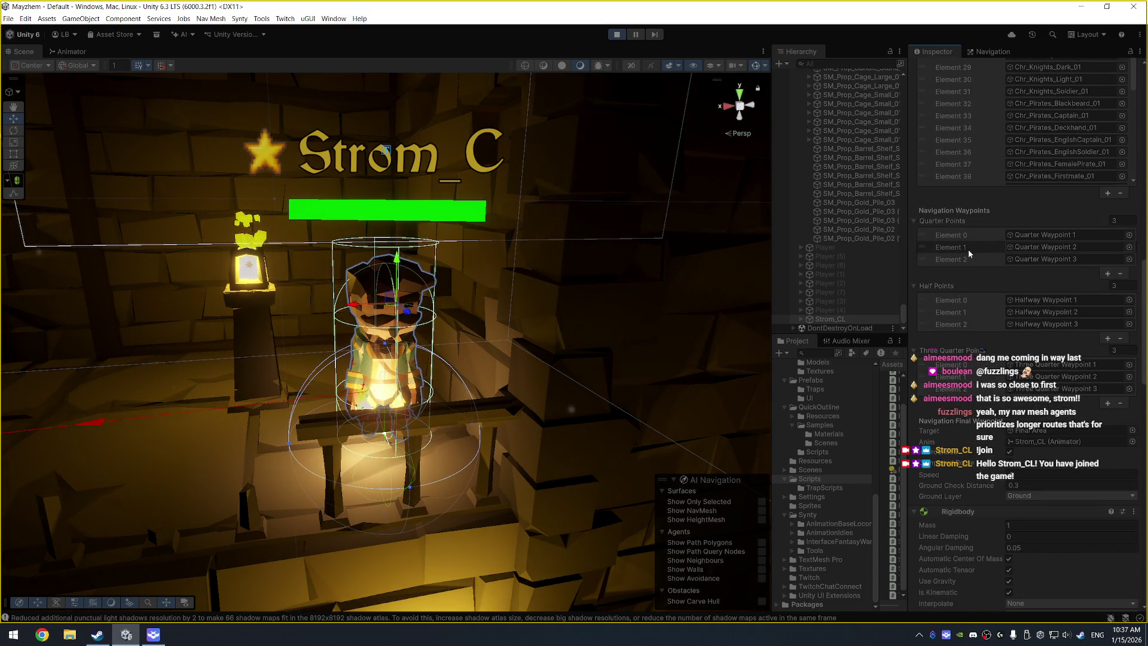
pyautogui.click(1035, 234)
pyautogui.press('f')
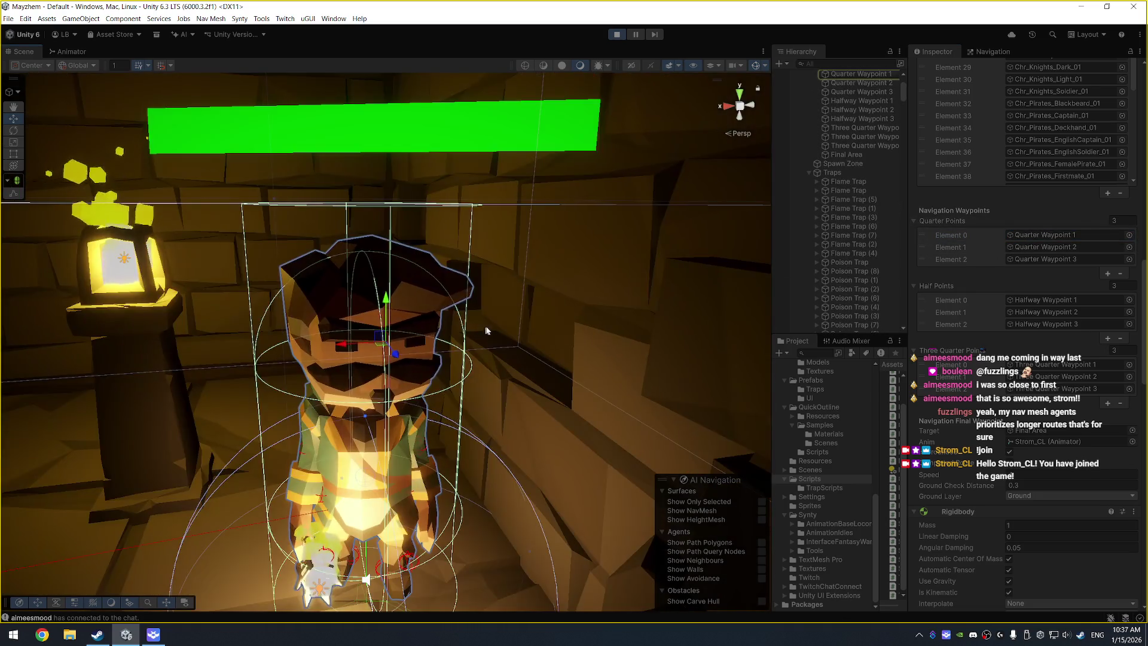
# Step: Select waypoints Quarter Waypoint 1 through Final Area, frame them and view from the top
pyautogui.scroll(-5, 499, 325)
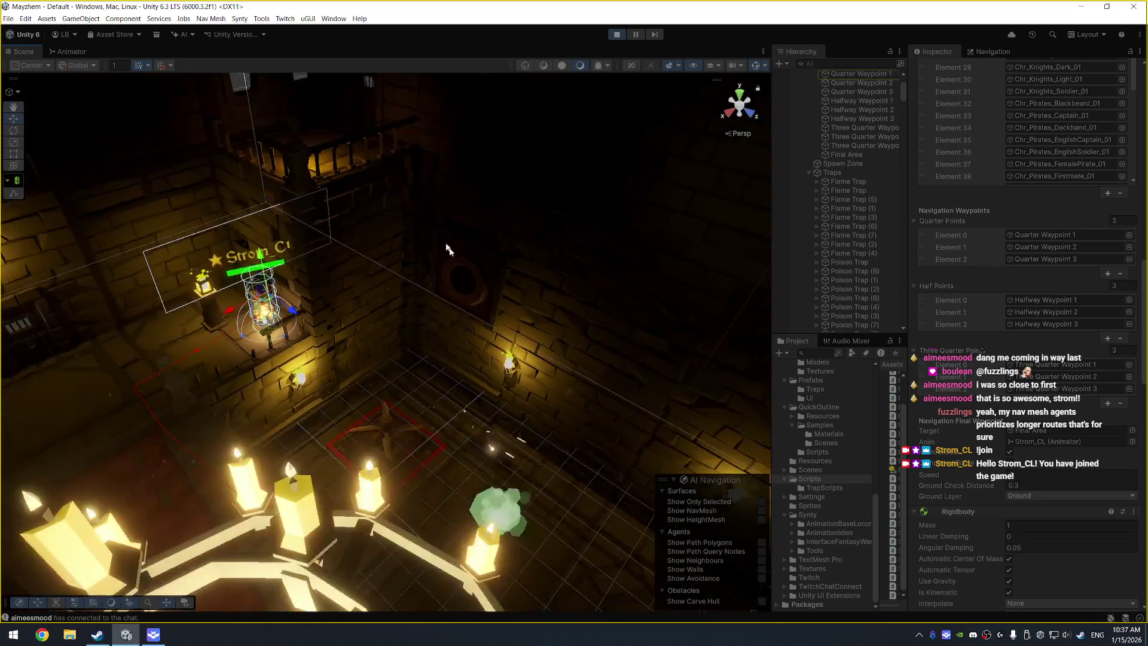
pyautogui.scroll(3, 448, 250)
pyautogui.scroll(4, 849, 162)
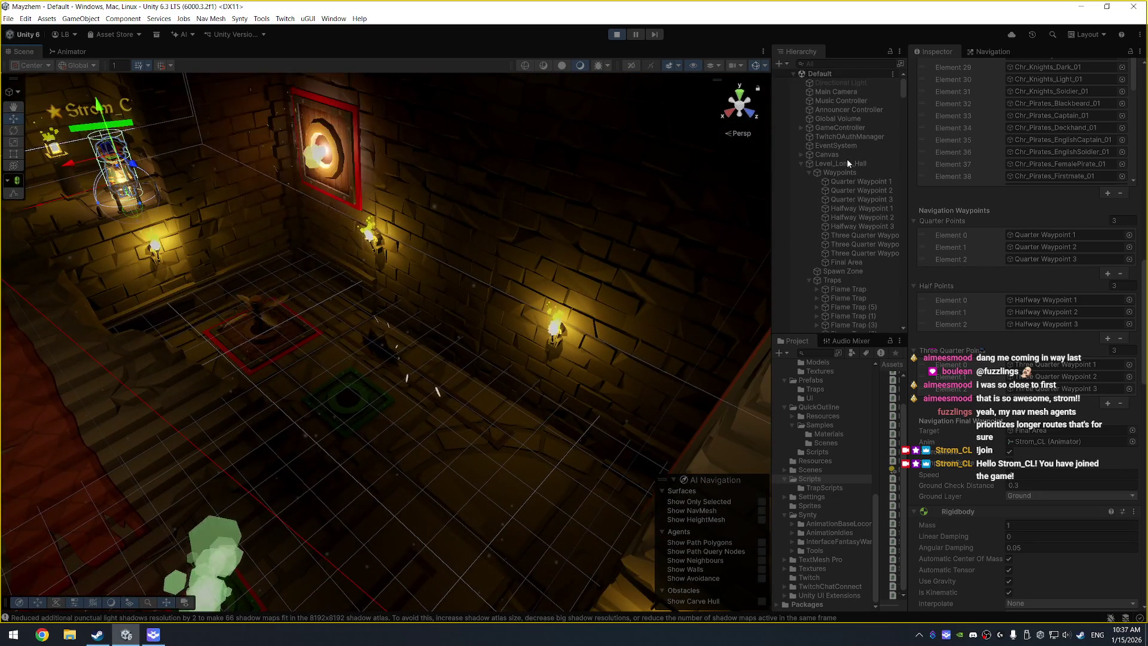
pyautogui.click(857, 181)
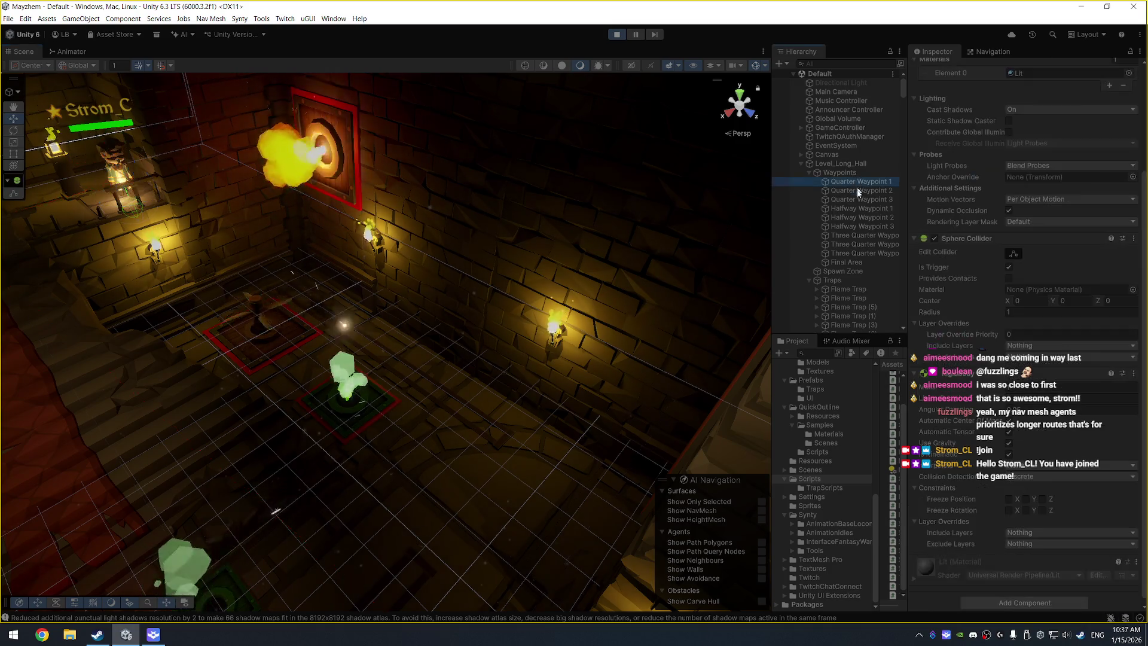
pyautogui.keyDown('shift'); pyautogui.click(867, 263); pyautogui.keyUp('shift')
pyautogui.press('f')
pyautogui.click(739, 95)
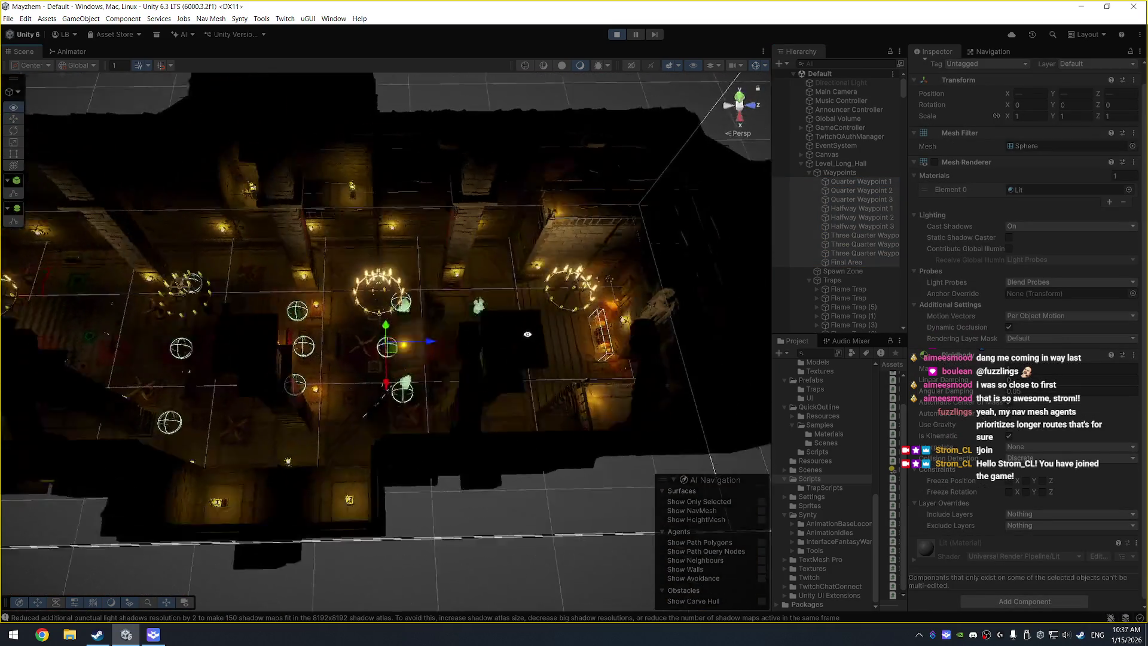
# Step: Tilt and pan the view to see the waypoint spheres along the hall in perspective
pyautogui.scroll(5, 479, 269)
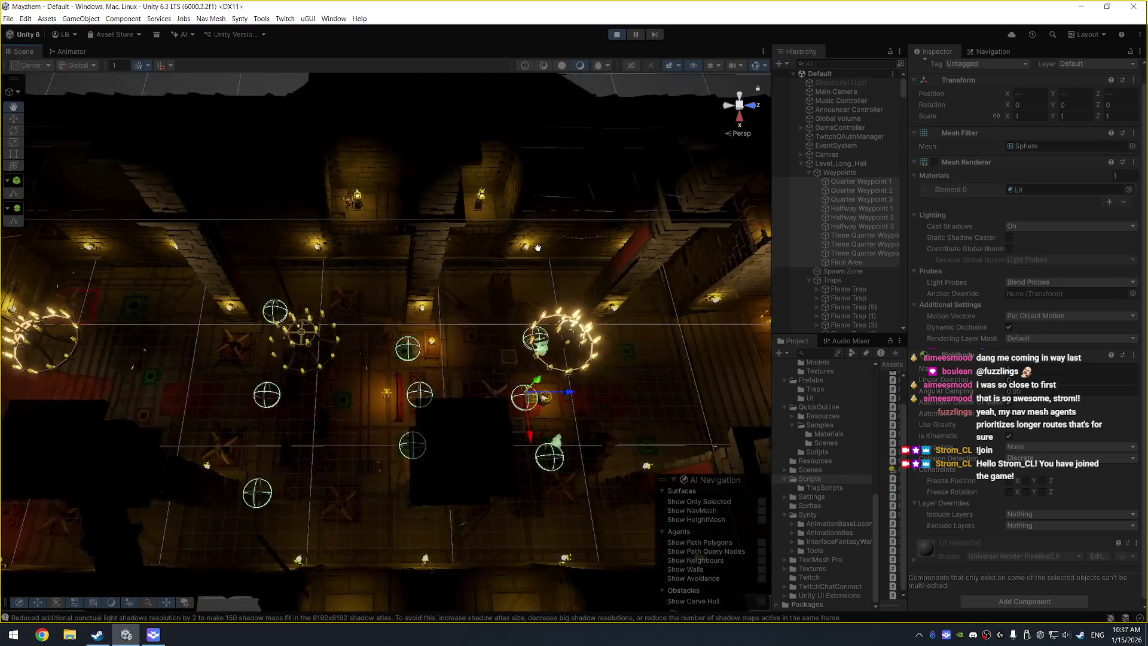
pyautogui.moveTo(538, 247)
pyautogui.mouseDown()
pyautogui.moveTo(393, 273)
pyautogui.moveTo(385, 230)
pyautogui.mouseUp()
pyautogui.scroll(2, 418, 247)
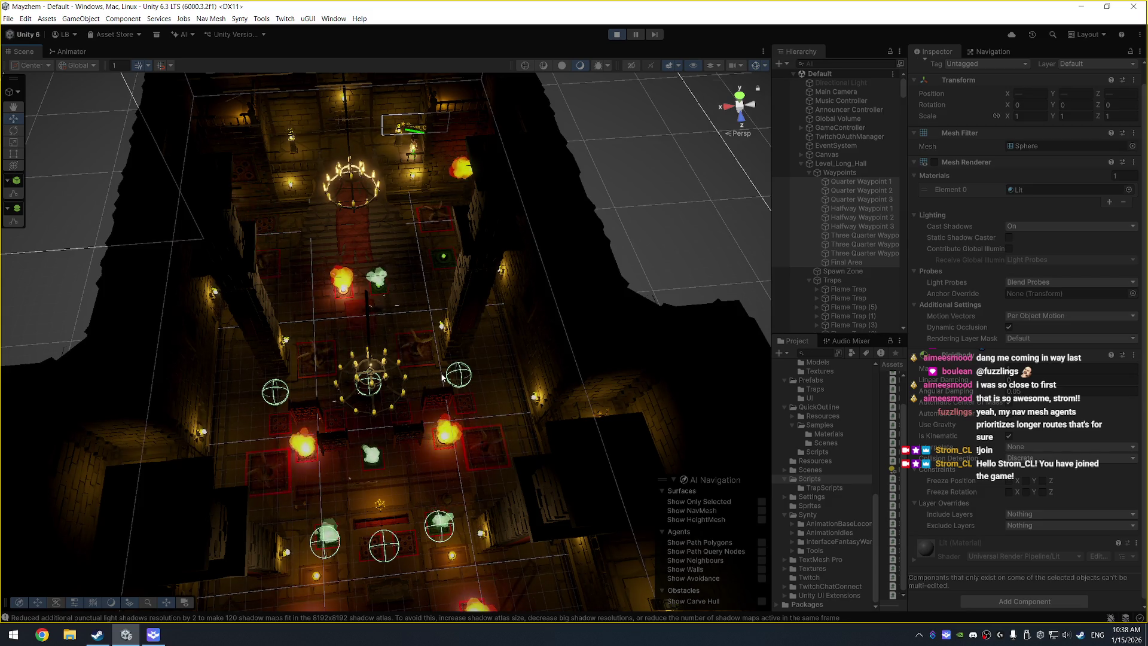
pyautogui.moveTo(505, 357); pyautogui.dragTo(494, 305)
pyautogui.moveTo(473, 403)
pyautogui.mouseDown()
pyautogui.moveTo(506, 357)
pyautogui.moveTo(411, 481)
pyautogui.moveTo(485, 372)
pyautogui.moveTo(417, 316)
pyautogui.mouseUp()
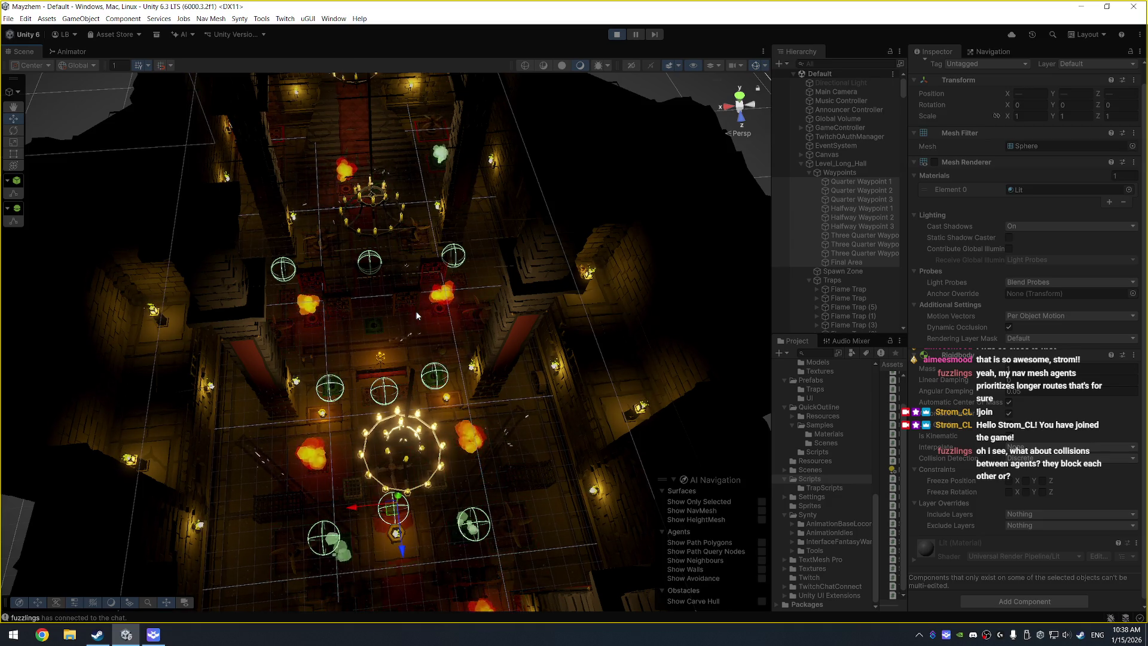
pyautogui.scroll(5, 416, 315)
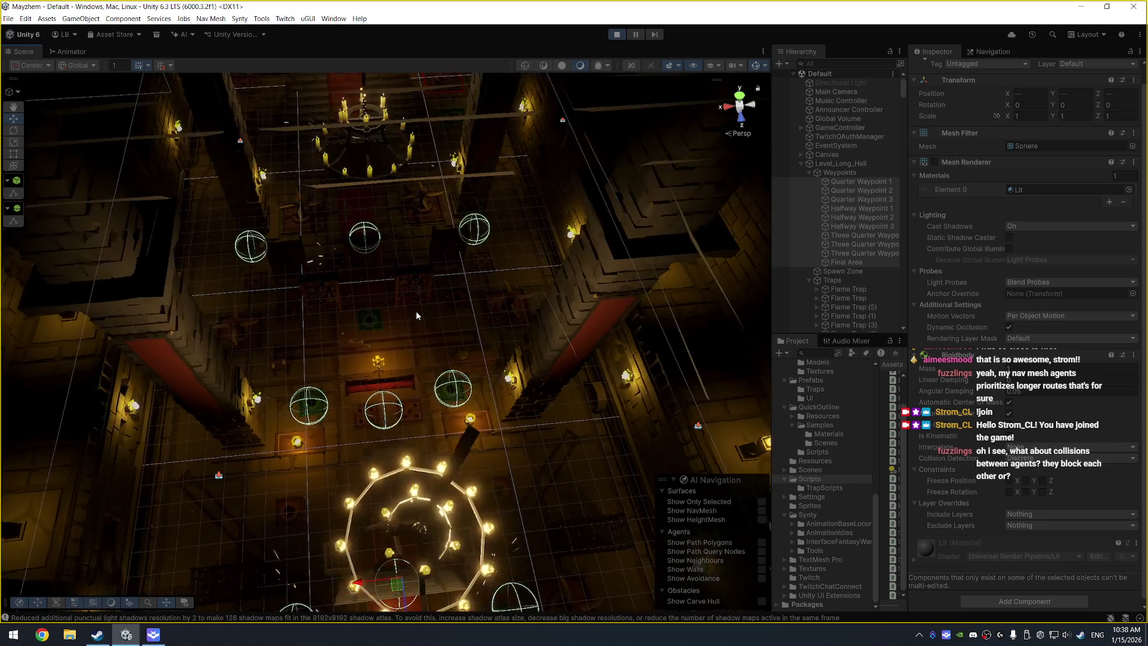
# Step: Inspect the Announcer Controller and Music Controller audio settings, then clear the selection
pyautogui.click(419, 231)
pyautogui.click(424, 241)
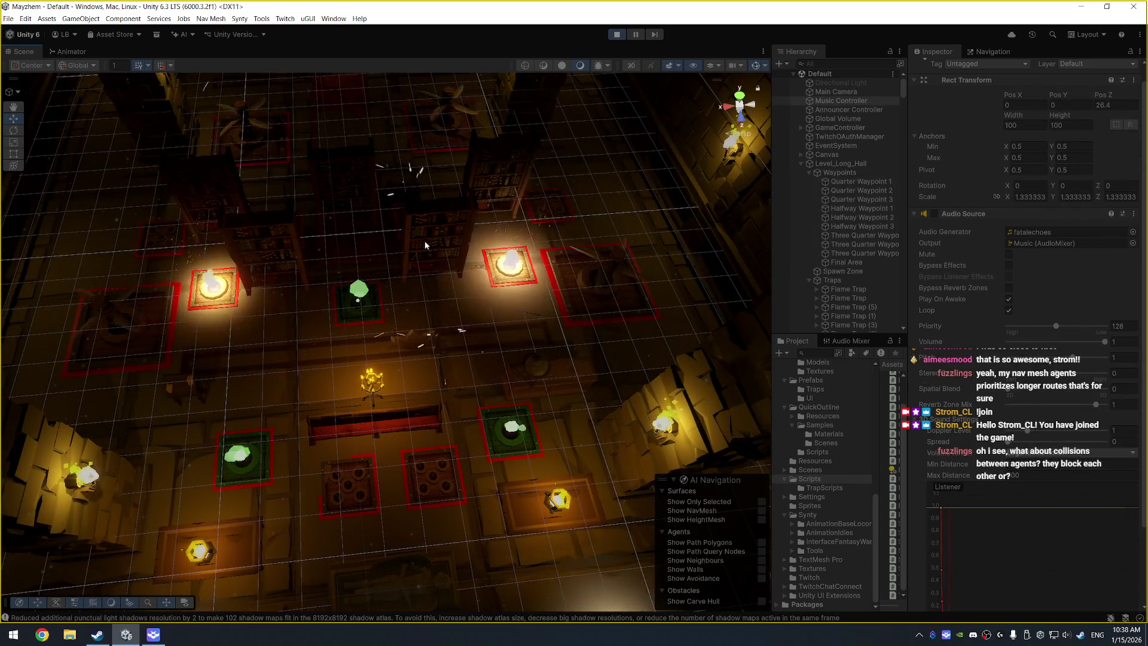
pyautogui.moveTo(379, 149)
pyautogui.mouseDown()
pyautogui.moveTo(436, 316)
pyautogui.moveTo(412, 293)
pyautogui.mouseUp()
pyautogui.click(403, 265)
# Step: Orbit close over the hall beneath the chandelier and widen the Hierarchy panel
pyautogui.scroll(2, 676, 298)
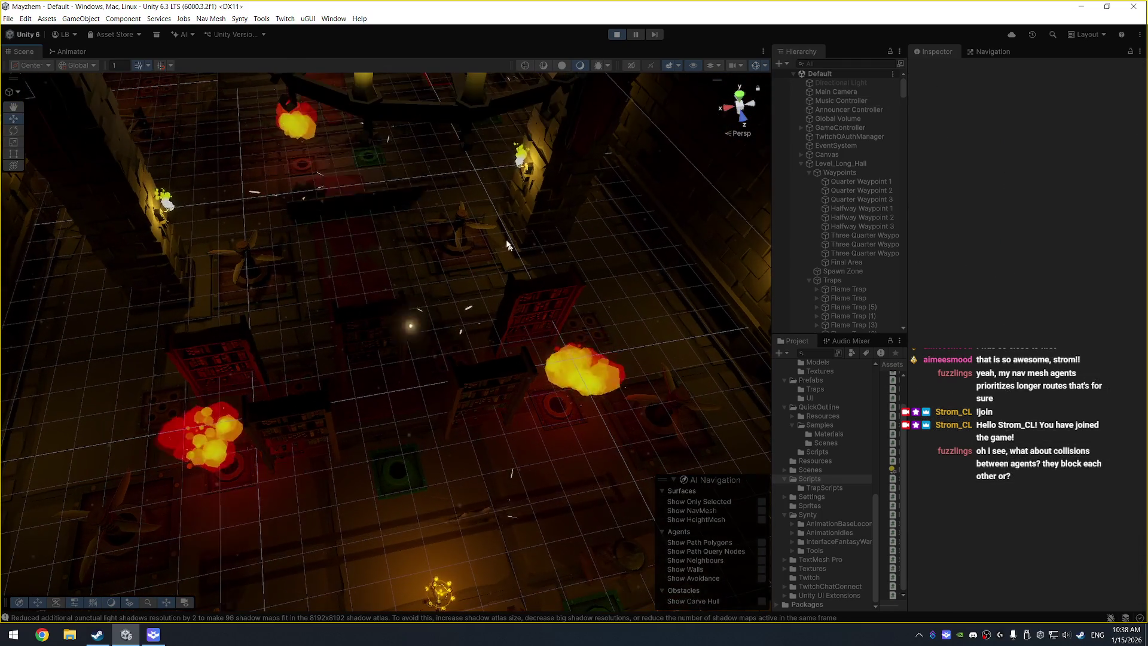
pyautogui.scroll(-10, 844, 174)
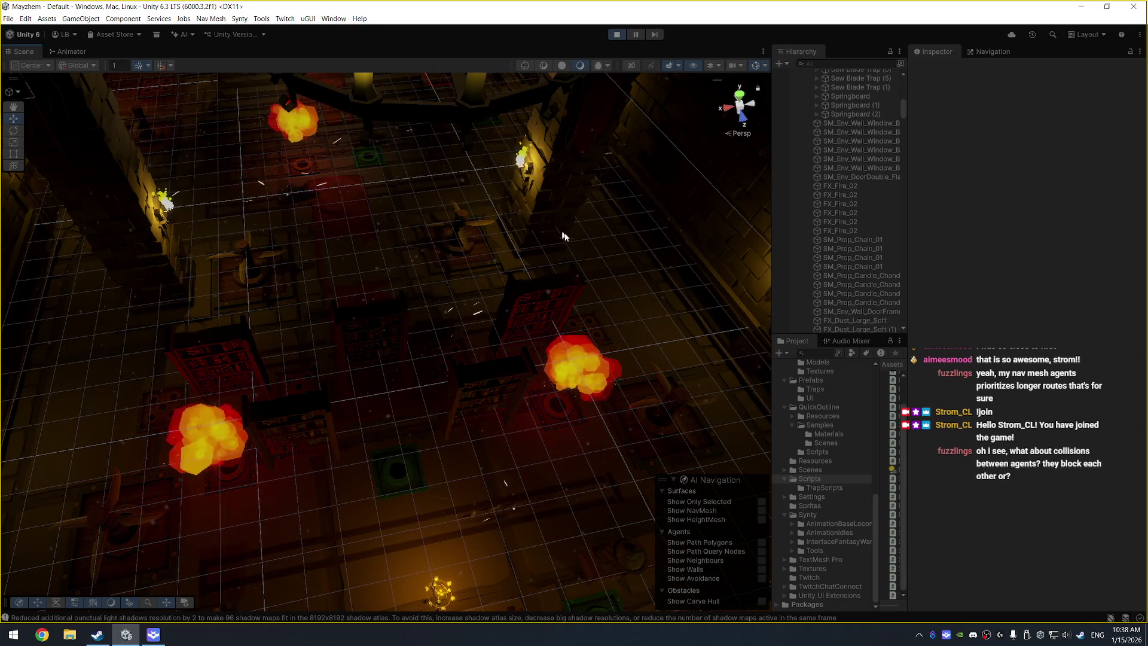
pyautogui.moveTo(569, 333)
pyautogui.mouseDown()
pyautogui.moveTo(536, 307)
pyautogui.moveTo(378, 270)
pyautogui.mouseUp()
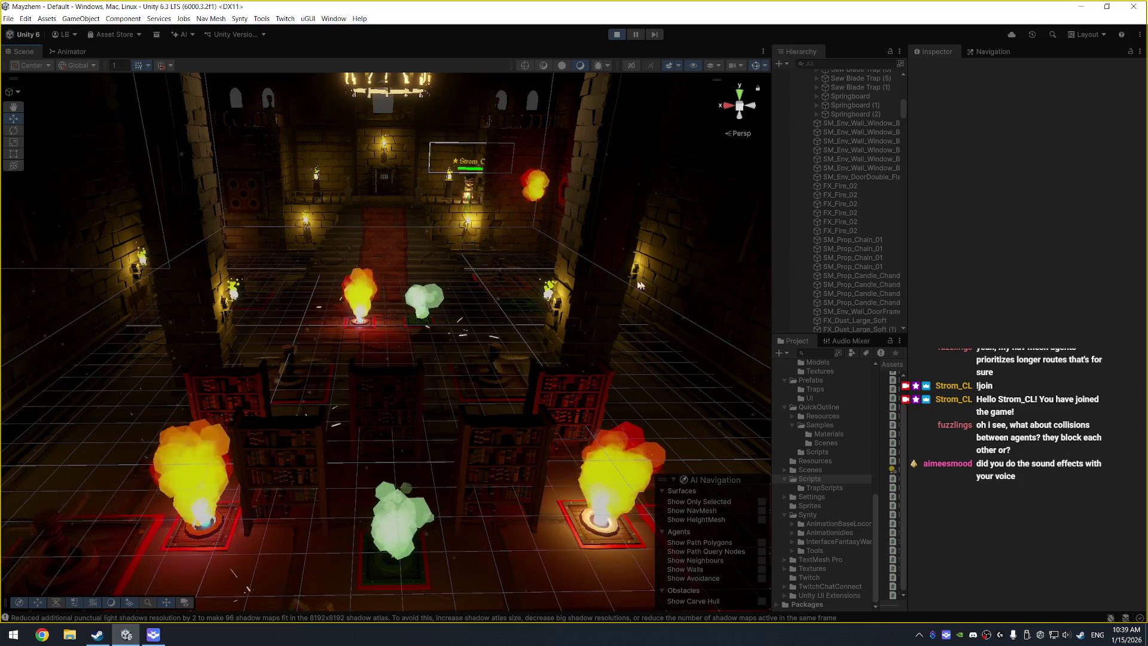
pyautogui.moveTo(538, 252); pyautogui.dragTo(509, 208)
pyautogui.scroll(5, 508, 208)
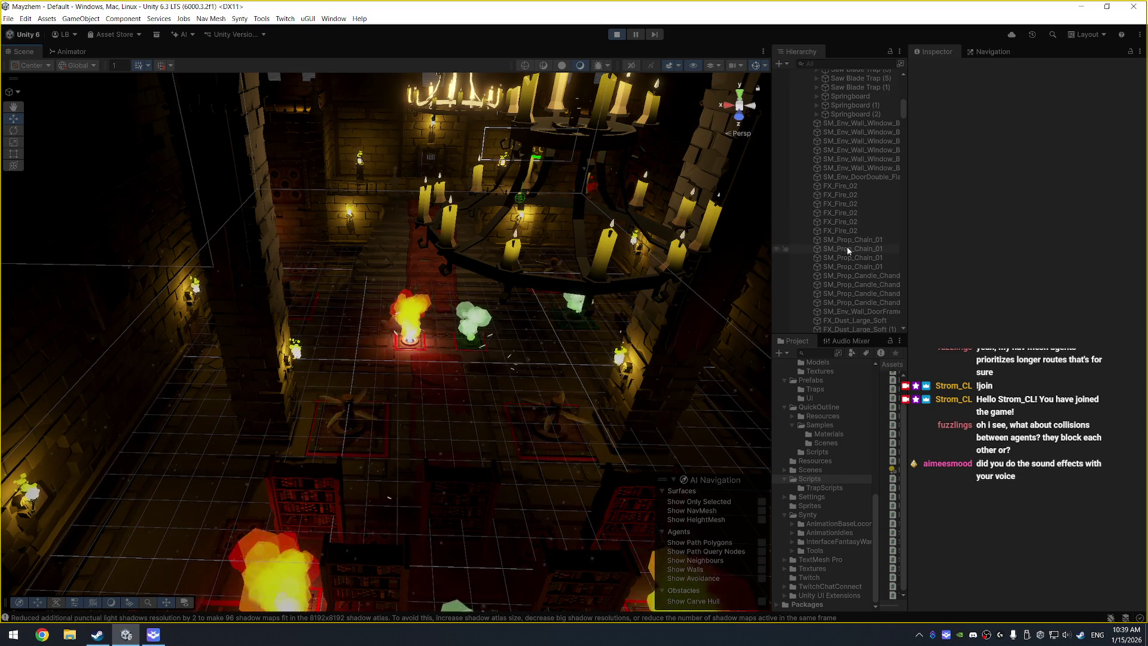
pyautogui.moveTo(911, 226); pyautogui.dragTo(974, 227)
pyautogui.scroll(5, 914, 232)
pyautogui.scroll(10, 914, 232)
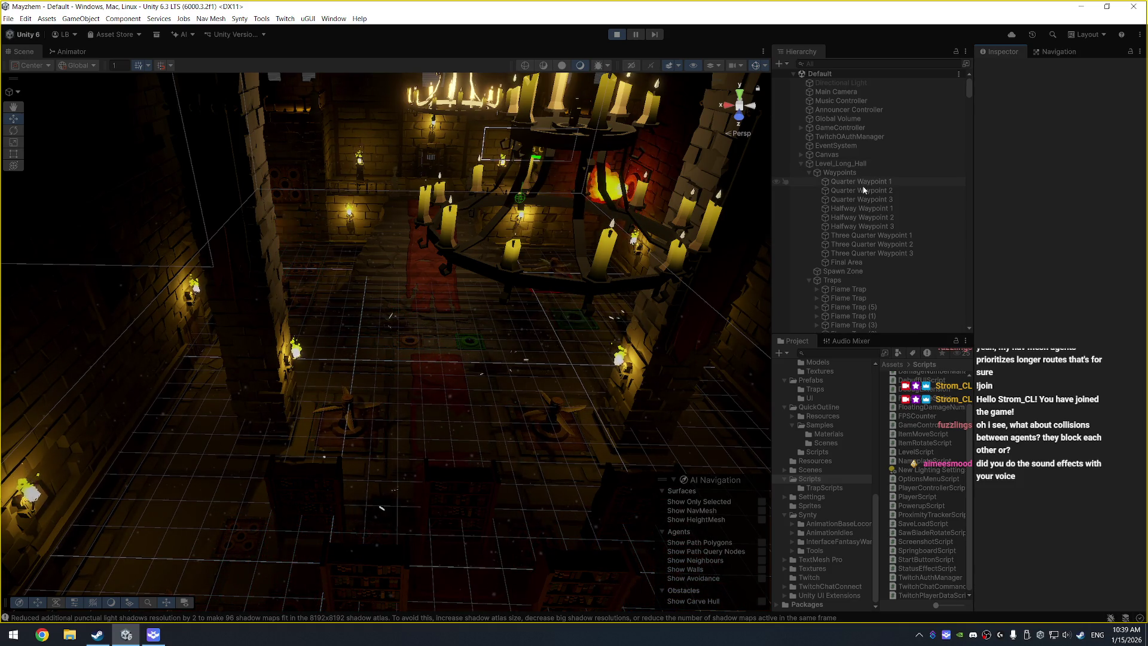
# Step: Collapse the Traps and Level_Long_Hall groups and show the Announcer Controller's Audio Source
pyautogui.scroll(-5, 872, 144)
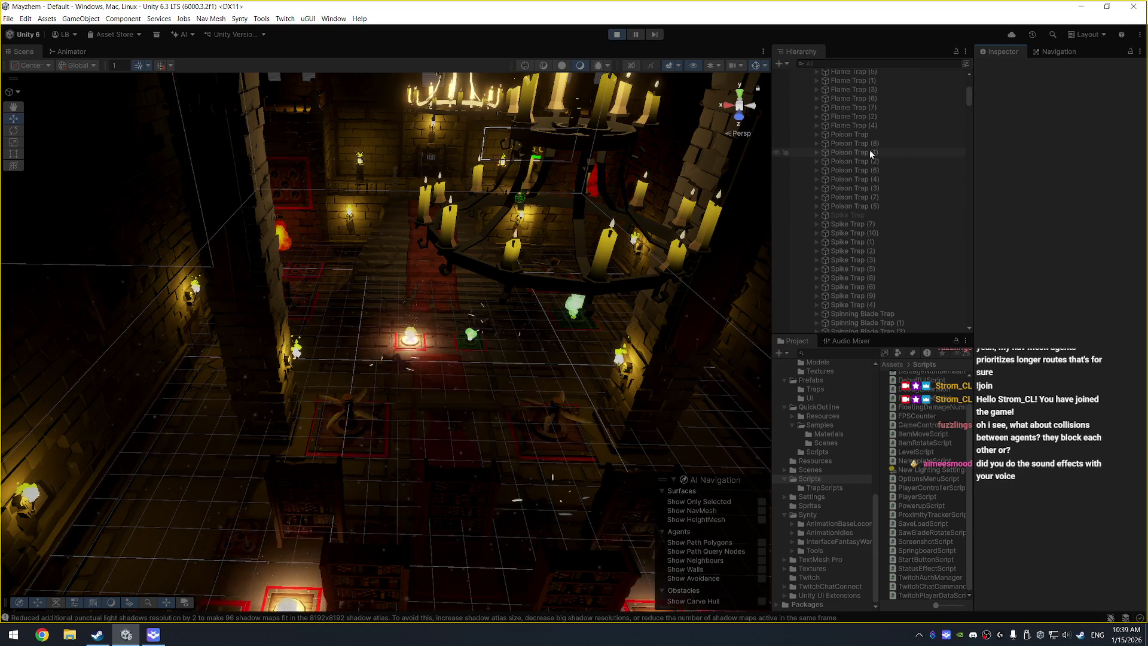
pyautogui.click(810, 112)
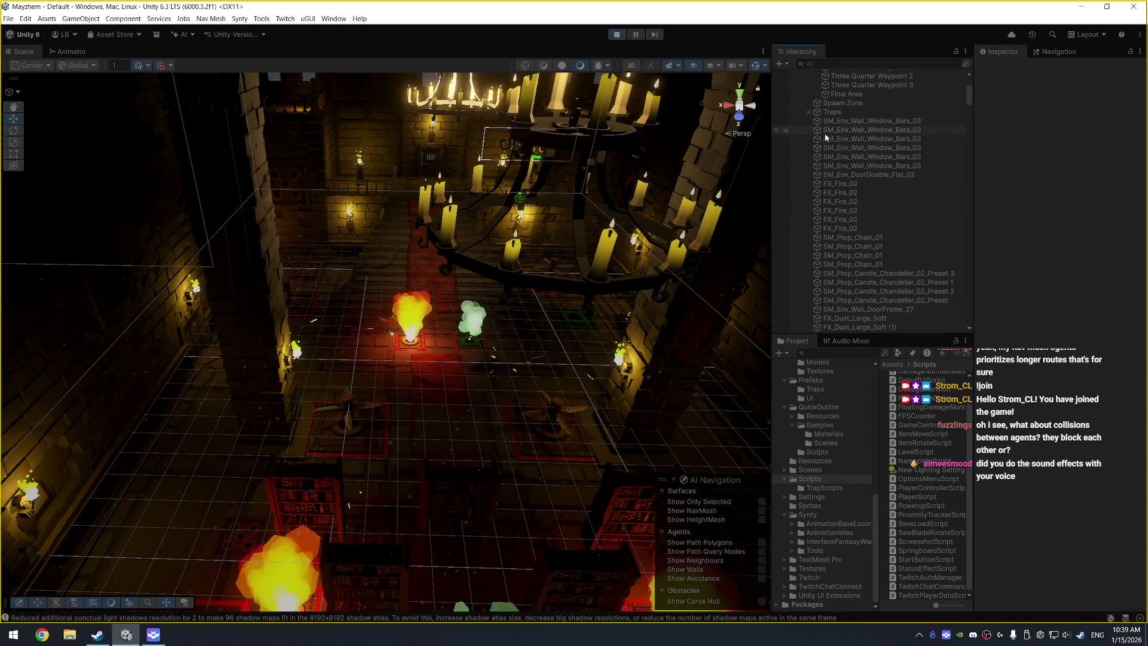
pyautogui.scroll(5, 862, 179)
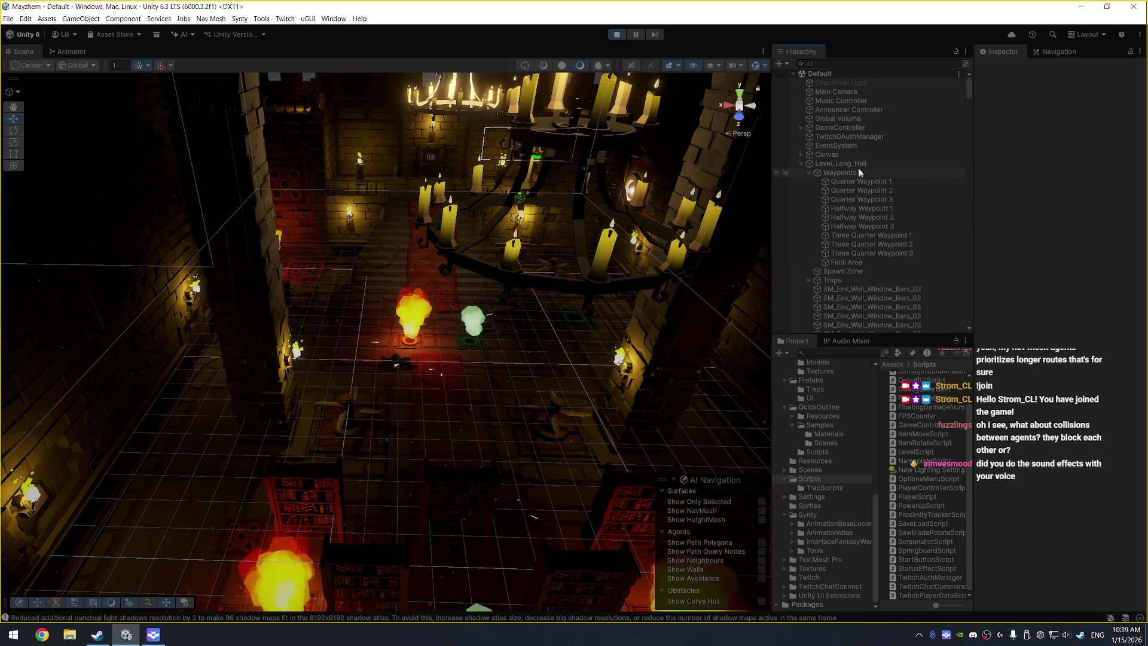
pyautogui.click(801, 165)
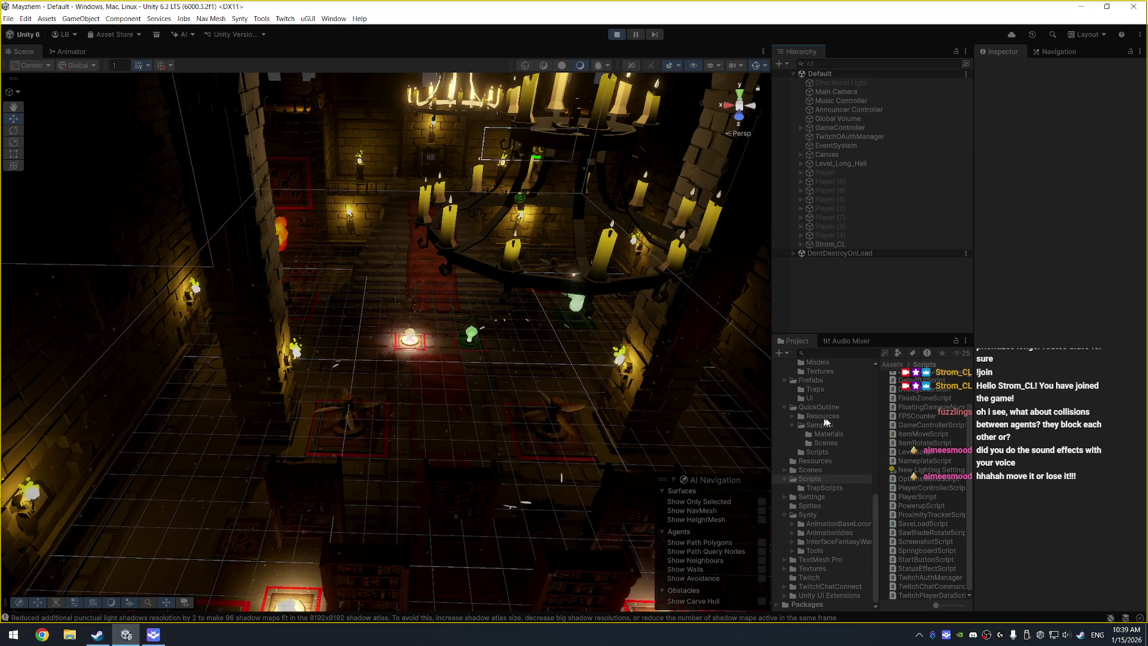
pyautogui.scroll(10, 842, 415)
pyautogui.scroll(5, 840, 415)
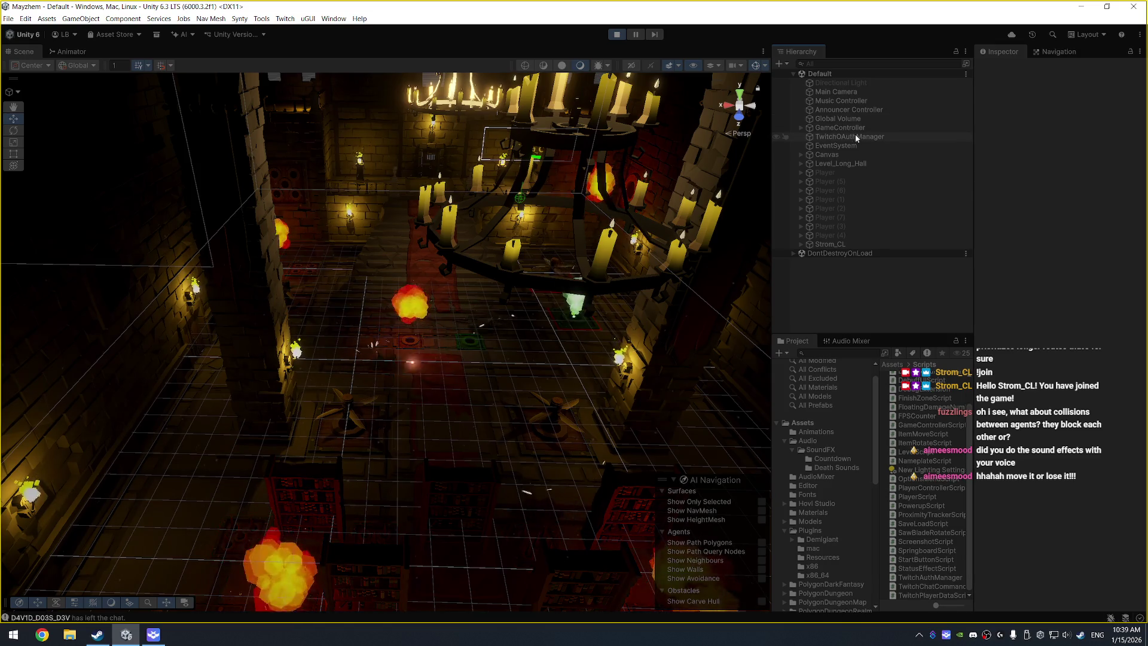
pyautogui.click(860, 110)
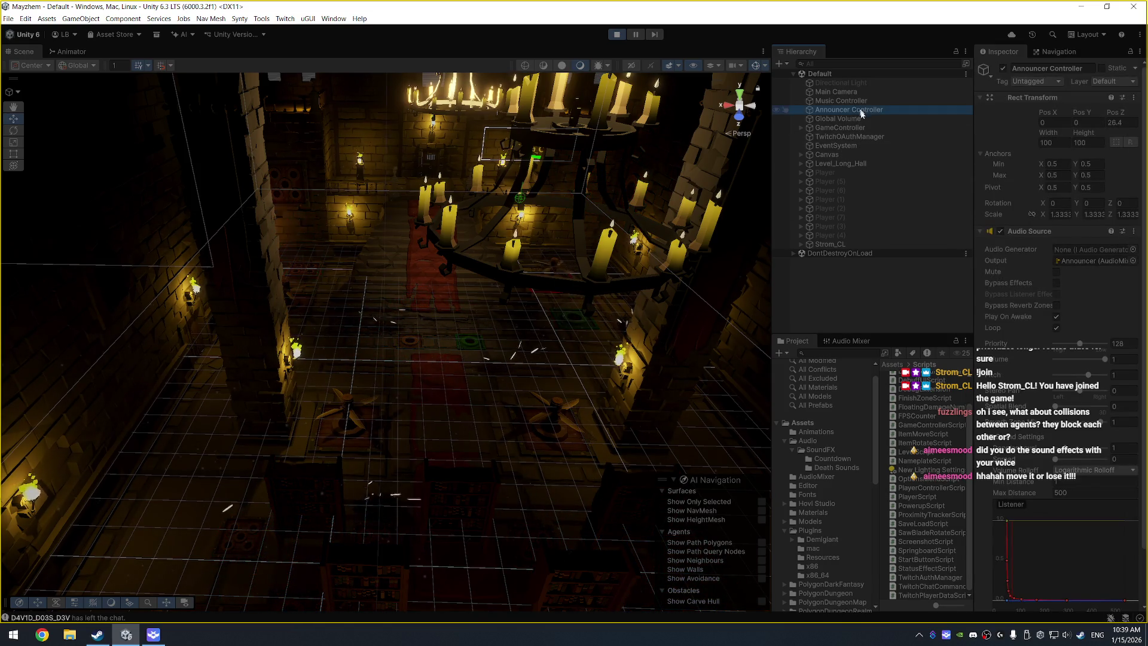
pyautogui.scroll(-3, 1071, 367)
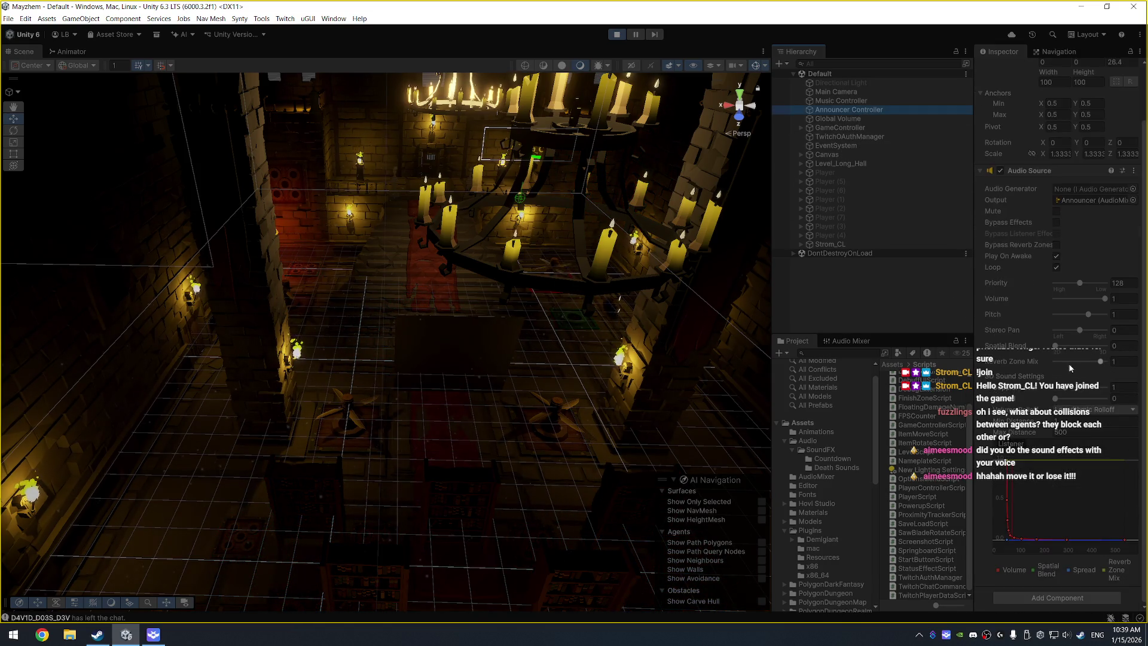
# Step: Select the GameController and scroll through its Inspector settings
pyautogui.click(840, 127)
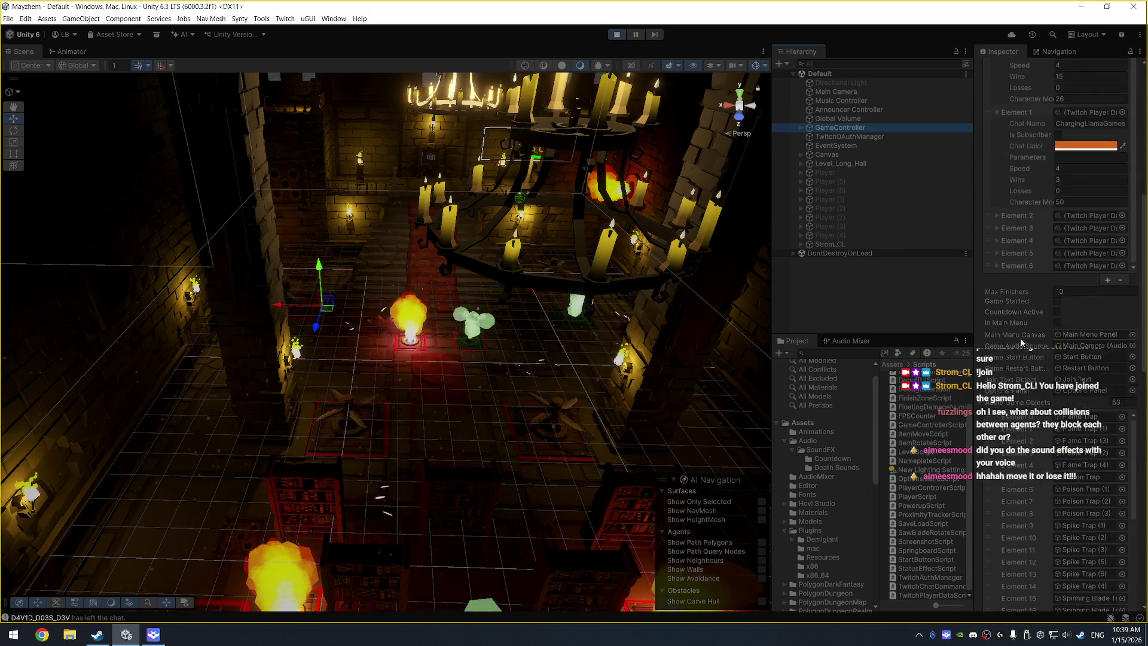
pyautogui.scroll(-5, 1025, 332)
pyautogui.scroll(-5, 1000, 280)
pyautogui.scroll(-10, 996, 282)
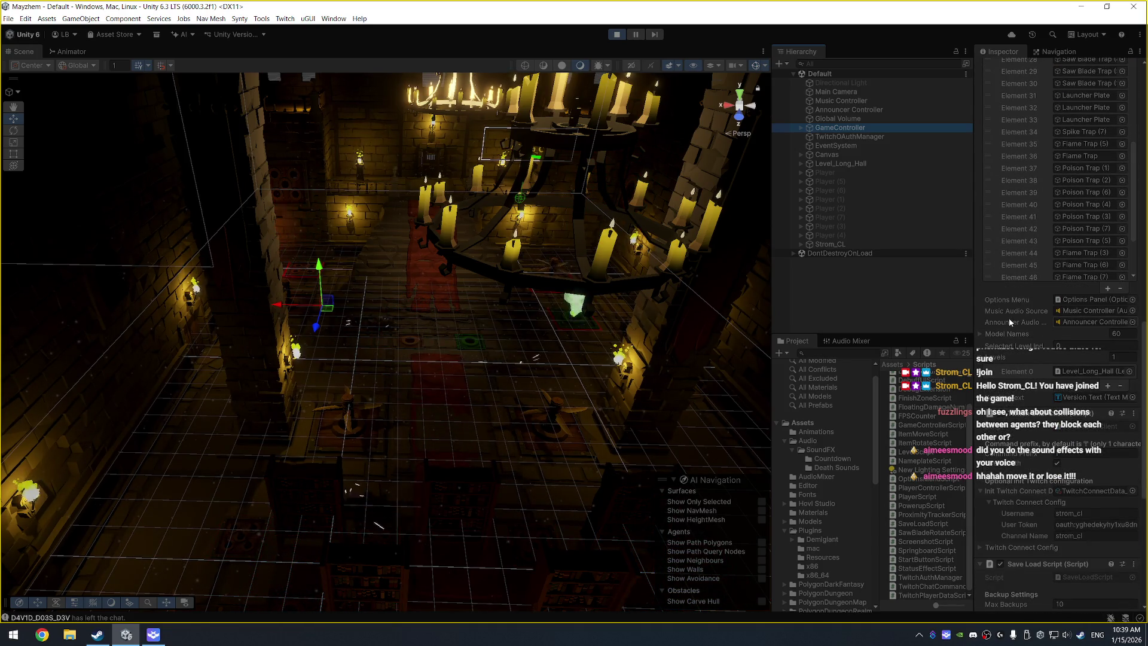
pyautogui.scroll(-5, 1009, 326)
pyautogui.scroll(-5, 1009, 320)
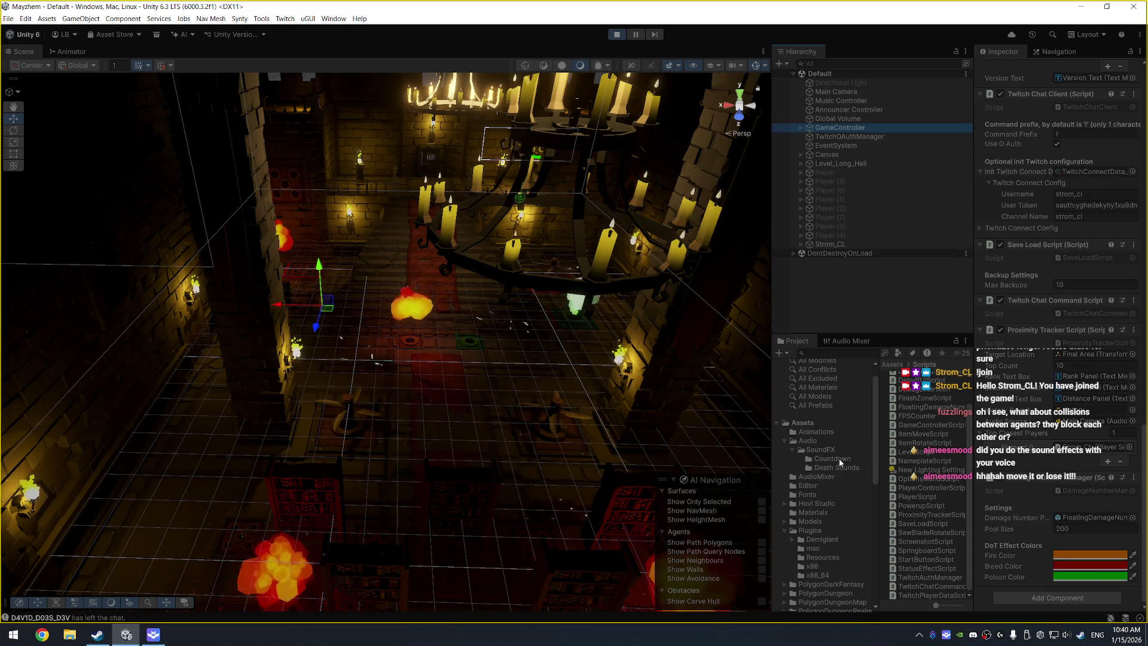
# Step: Open Audio > SoundFX in the Project panel and widen it to read the clip names
pyautogui.click(833, 441)
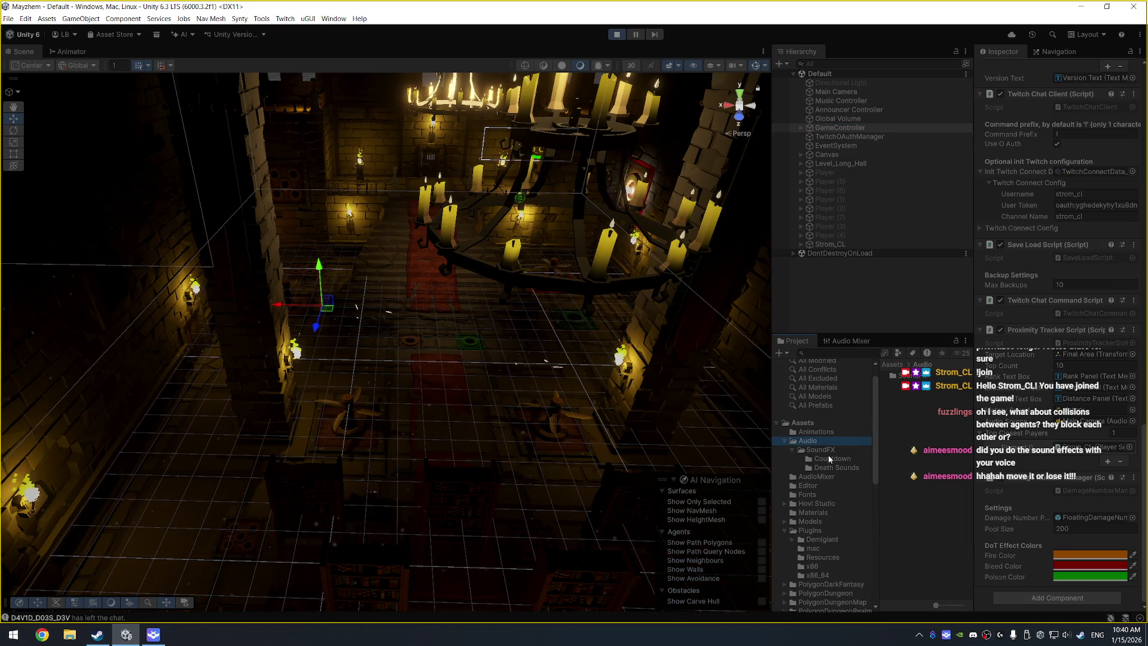
pyautogui.click(827, 452)
pyautogui.moveTo(973, 399); pyautogui.dragTo(1032, 399)
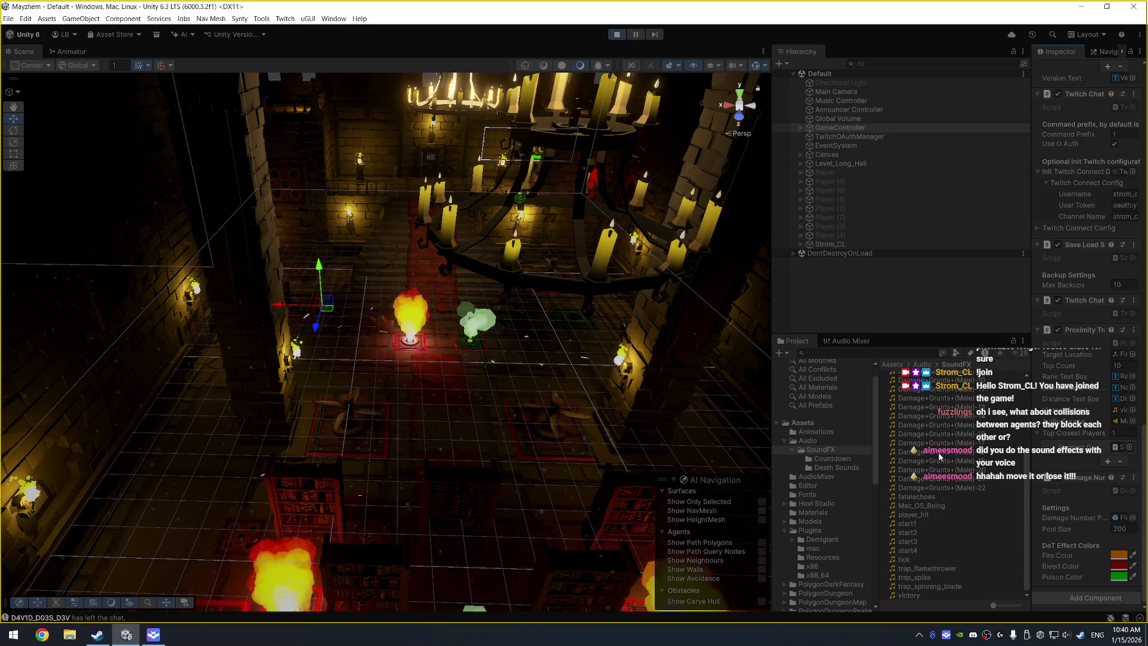
# Step: Stop the running game and audition the start1 and start2 sound clips in the Inspector preview
pyautogui.click(933, 525)
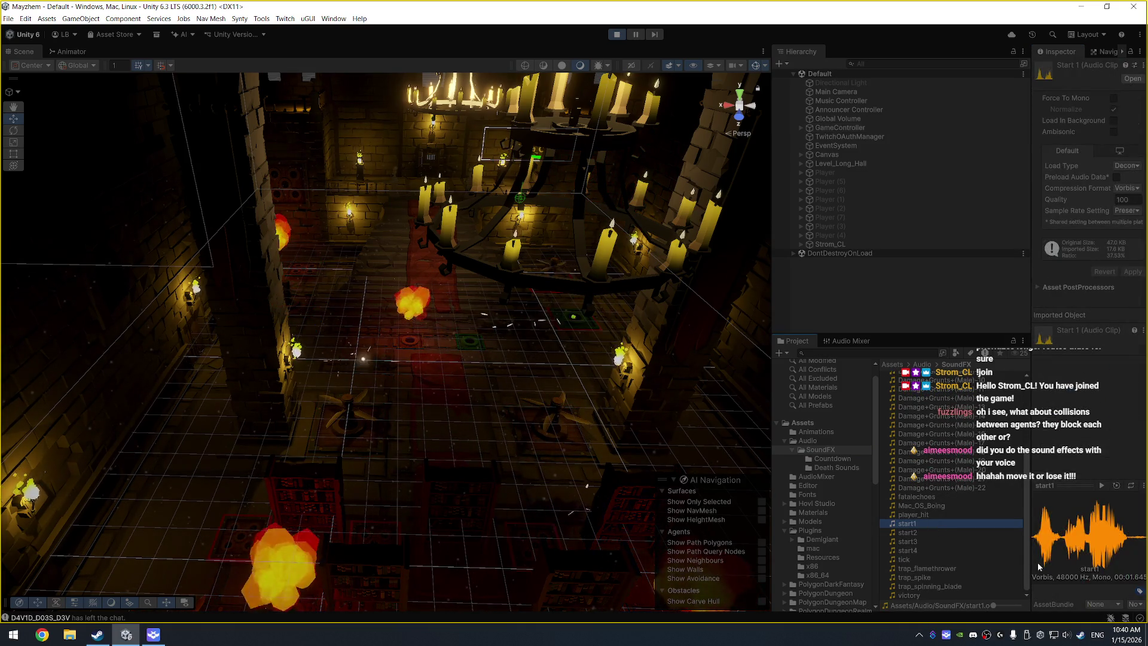
pyautogui.click(619, 36)
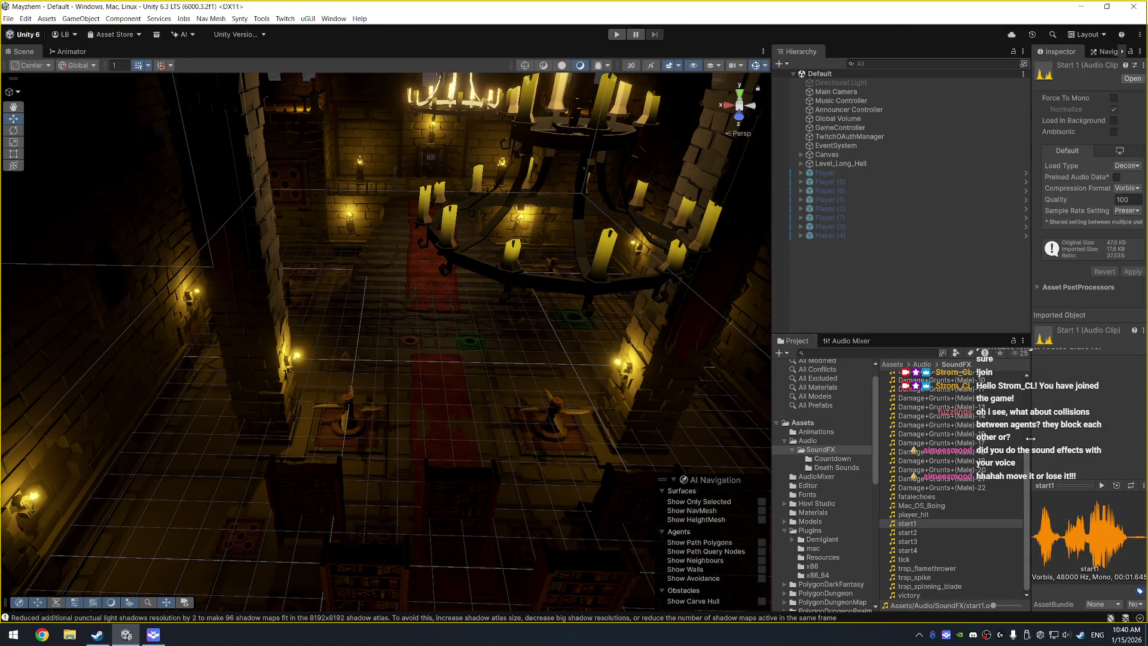
pyautogui.moveTo(1030, 438); pyautogui.dragTo(1015, 440)
pyautogui.click(1102, 486)
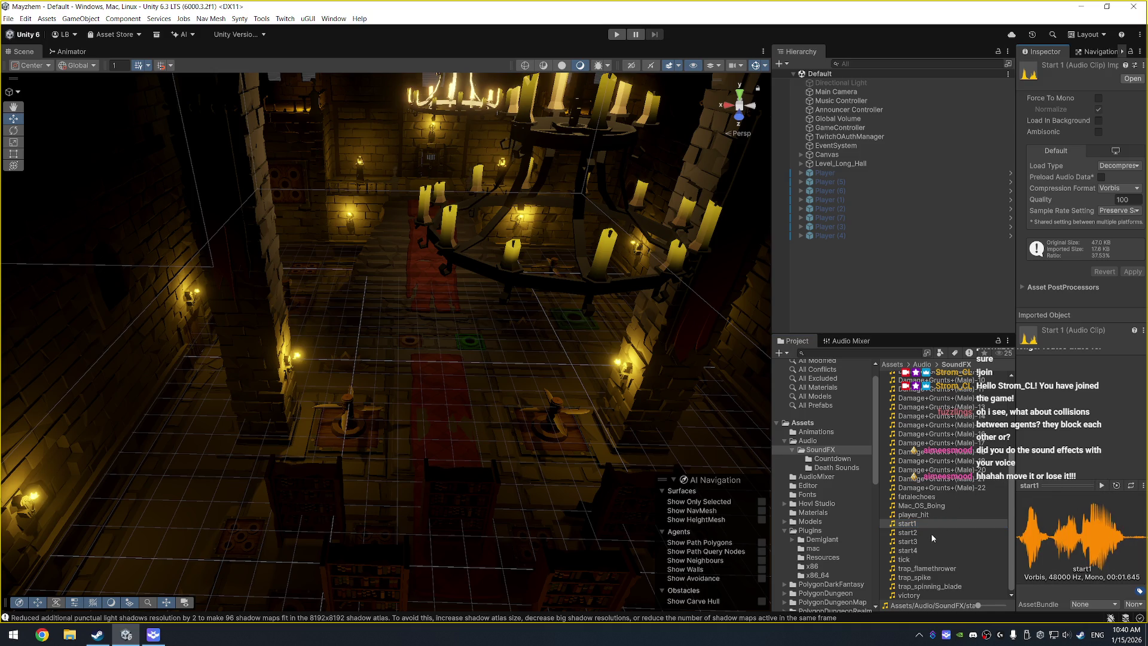
pyautogui.click(932, 533)
pyautogui.click(1102, 486)
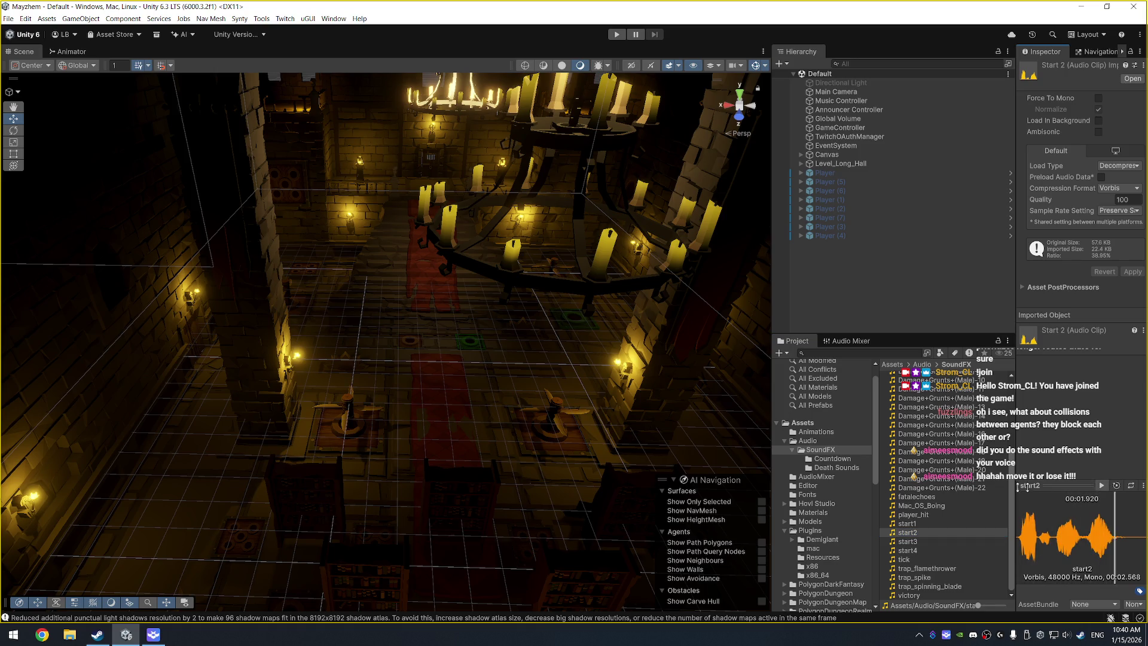
# Step: Audition the start3, start4 and player_hit clips, then open the Death Sounds folder
pyautogui.click(926, 540)
pyautogui.click(1102, 486)
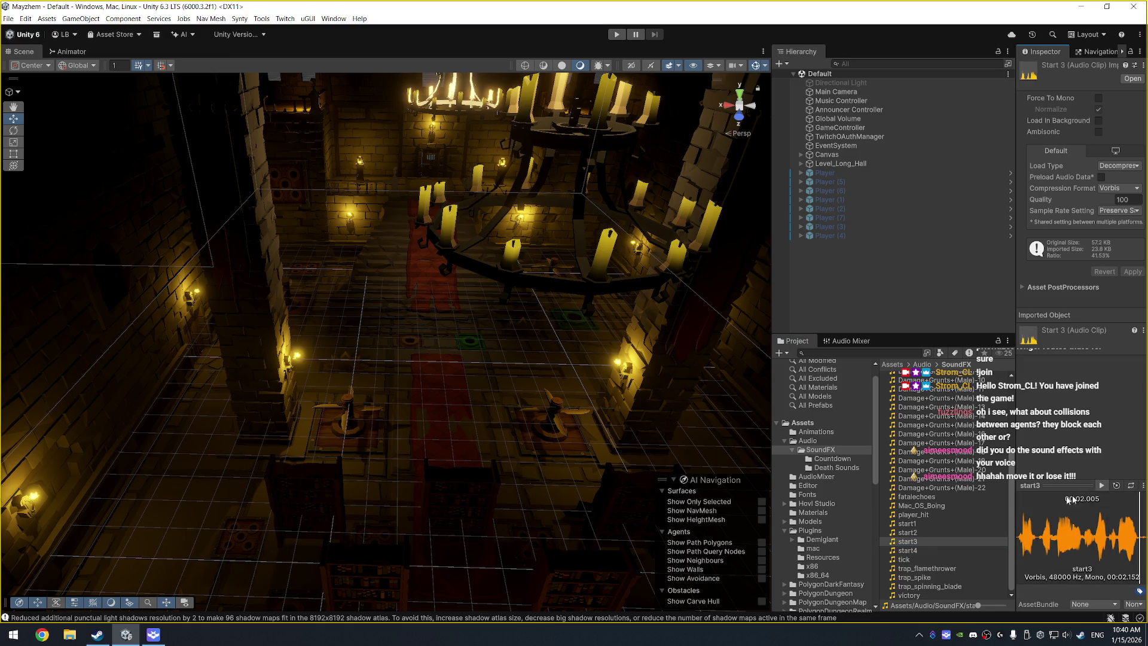
pyautogui.click(936, 550)
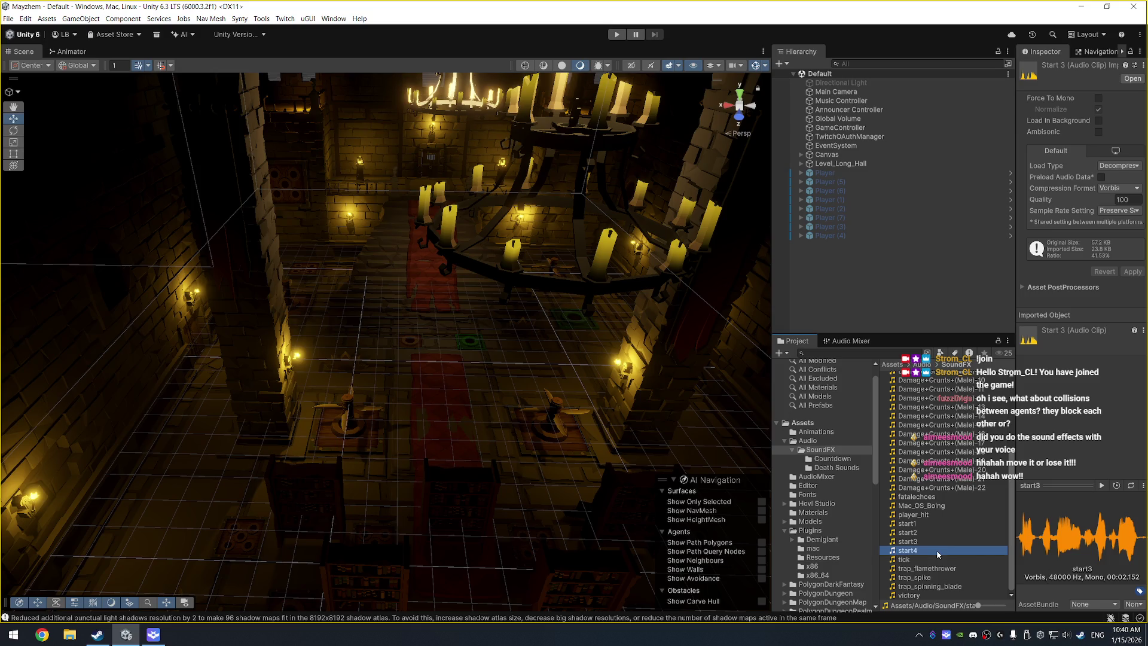
pyautogui.click(1102, 486)
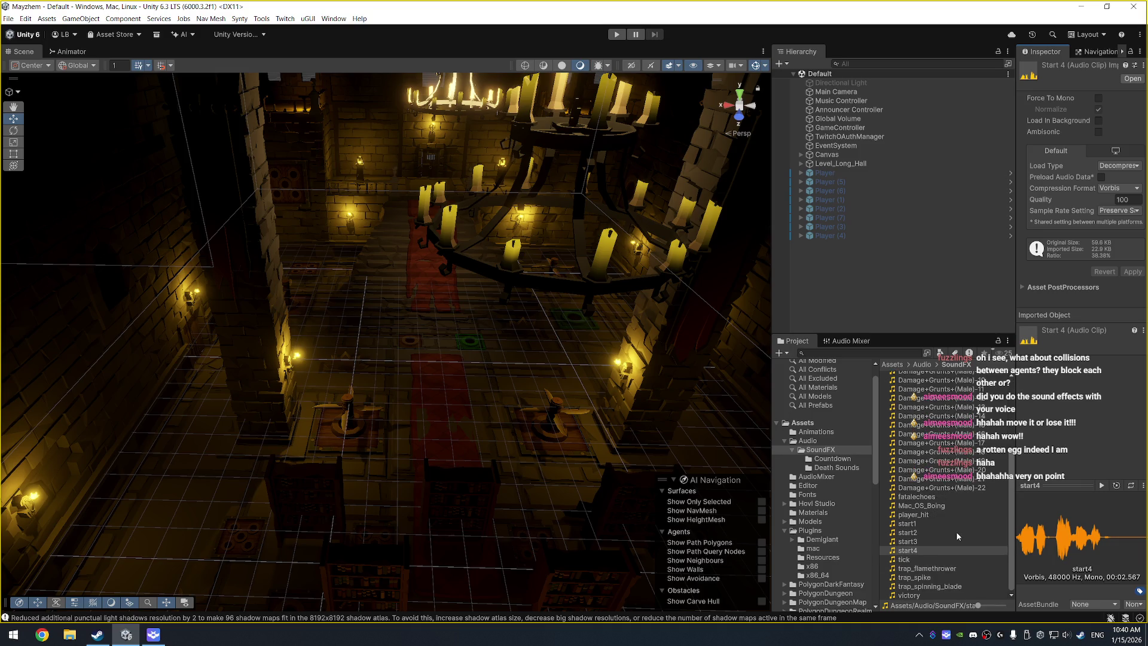
pyautogui.click(945, 515)
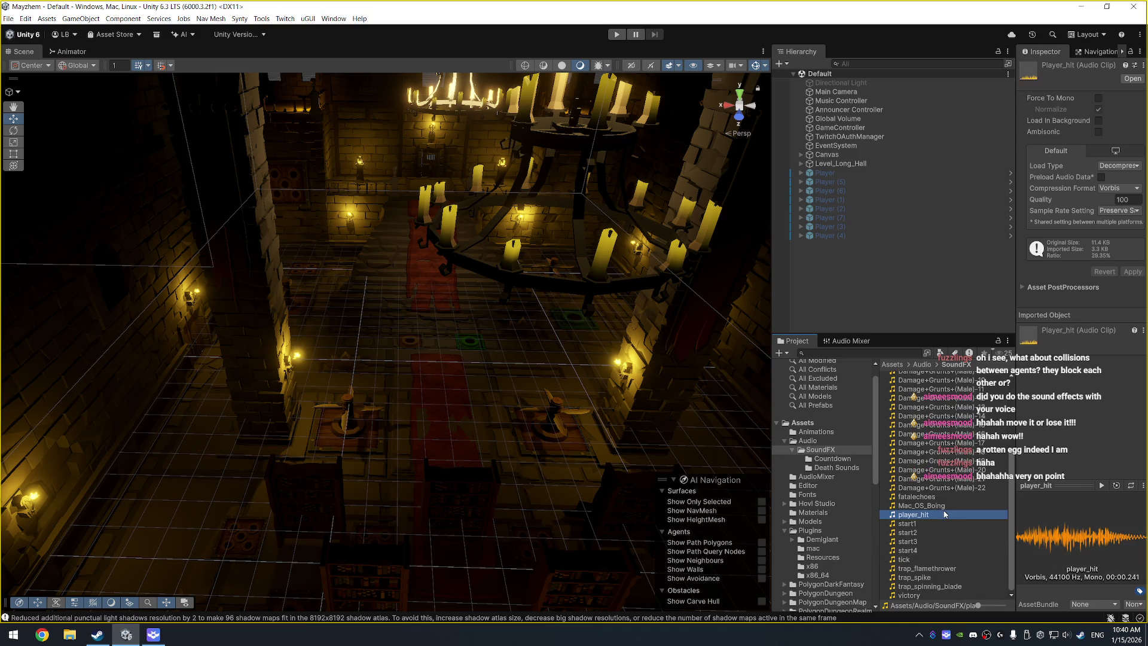
pyautogui.click(1103, 486)
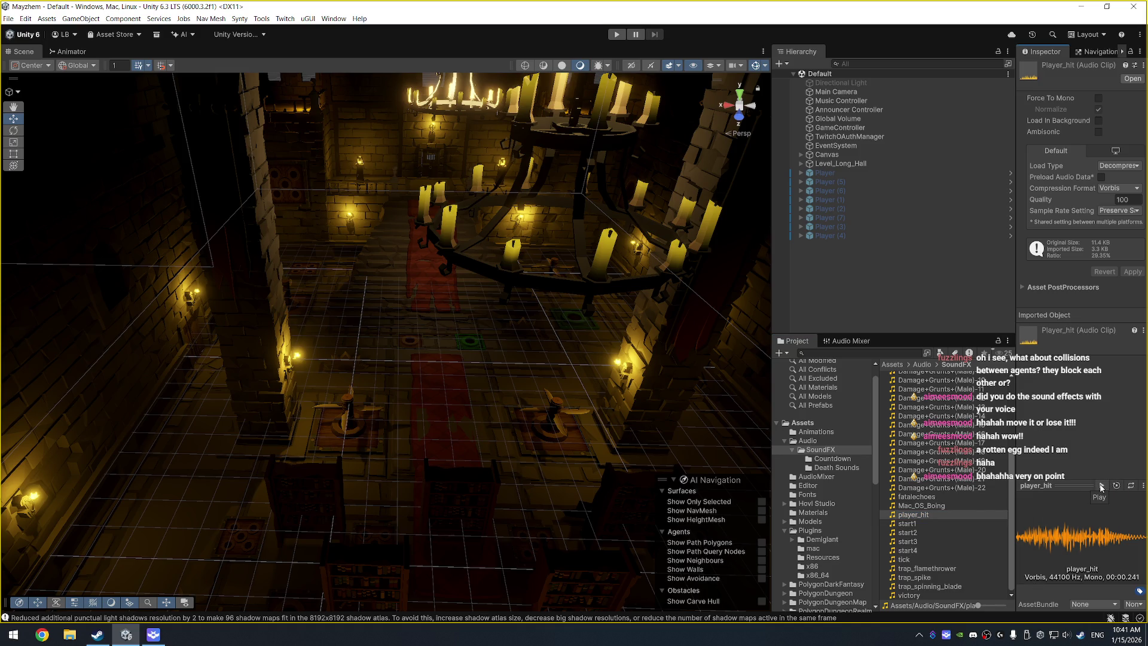
pyautogui.scroll(5, 982, 518)
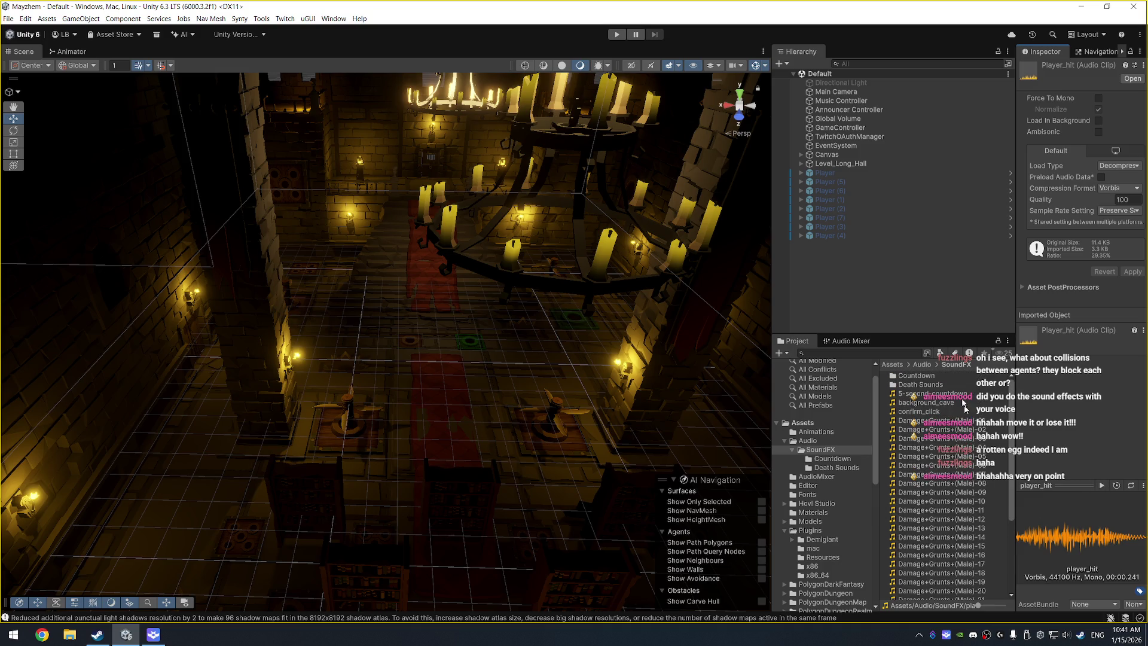
pyautogui.doubleClick(914, 385)
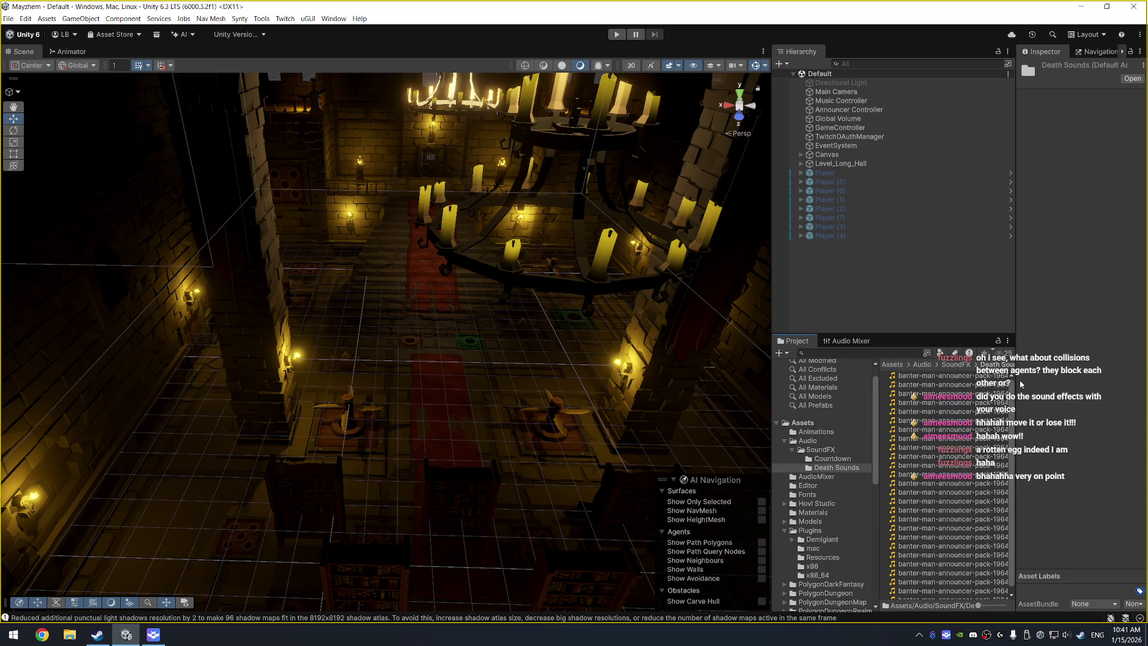
# Step: Widen the project panels to show full names and play announcer banter clips -01 and -02
pyautogui.moveTo(1017, 378); pyautogui.dragTo(1050, 379)
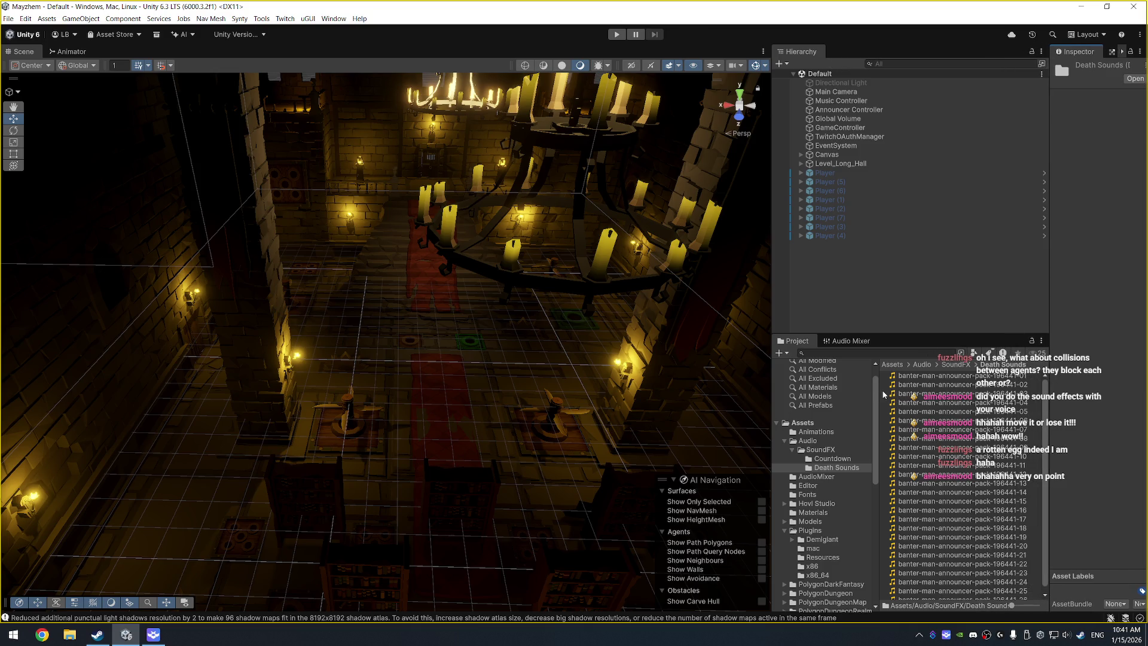
pyautogui.moveTo(880, 390); pyautogui.dragTo(863, 390)
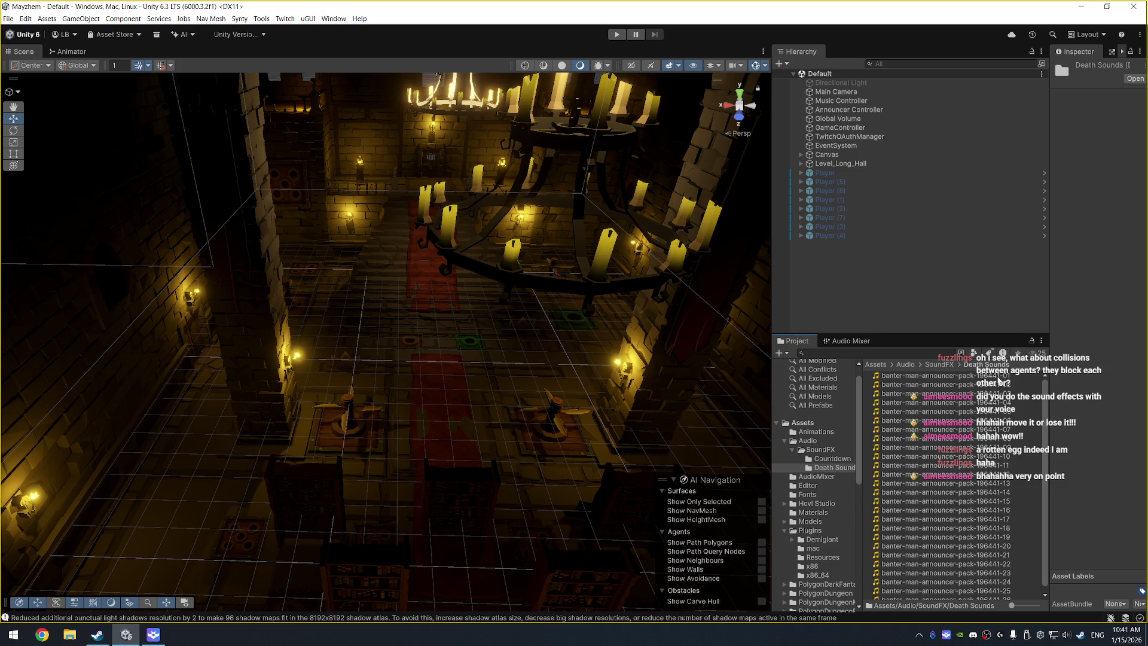
pyautogui.click(1000, 377)
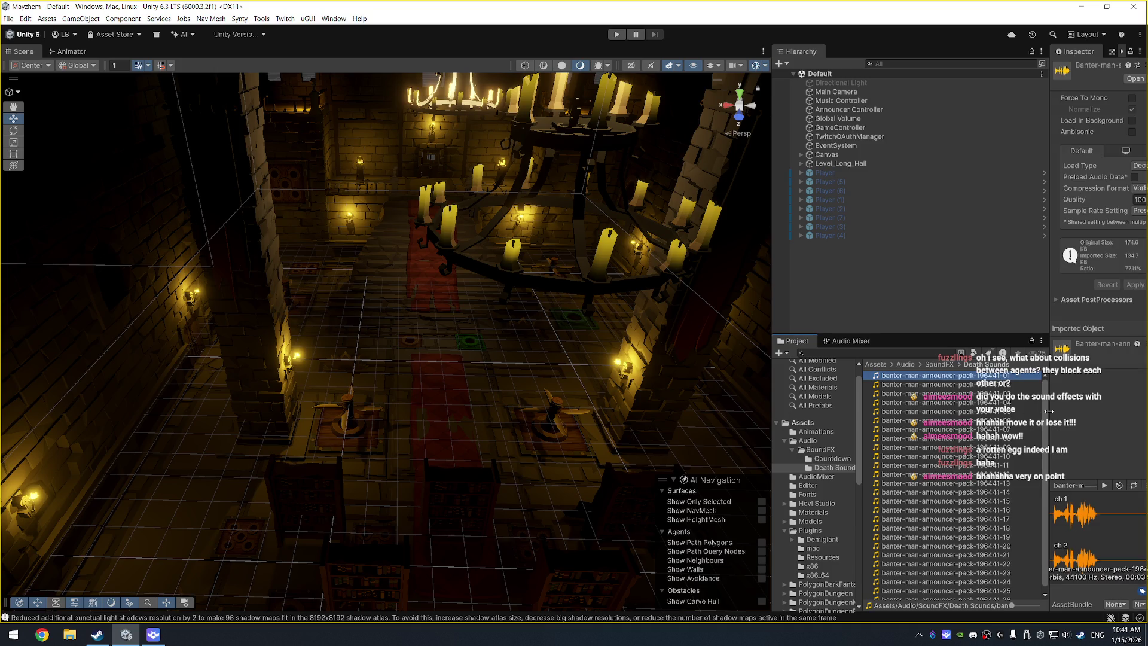
pyautogui.moveTo(1049, 418); pyautogui.dragTo(1027, 419)
pyautogui.click(1101, 485)
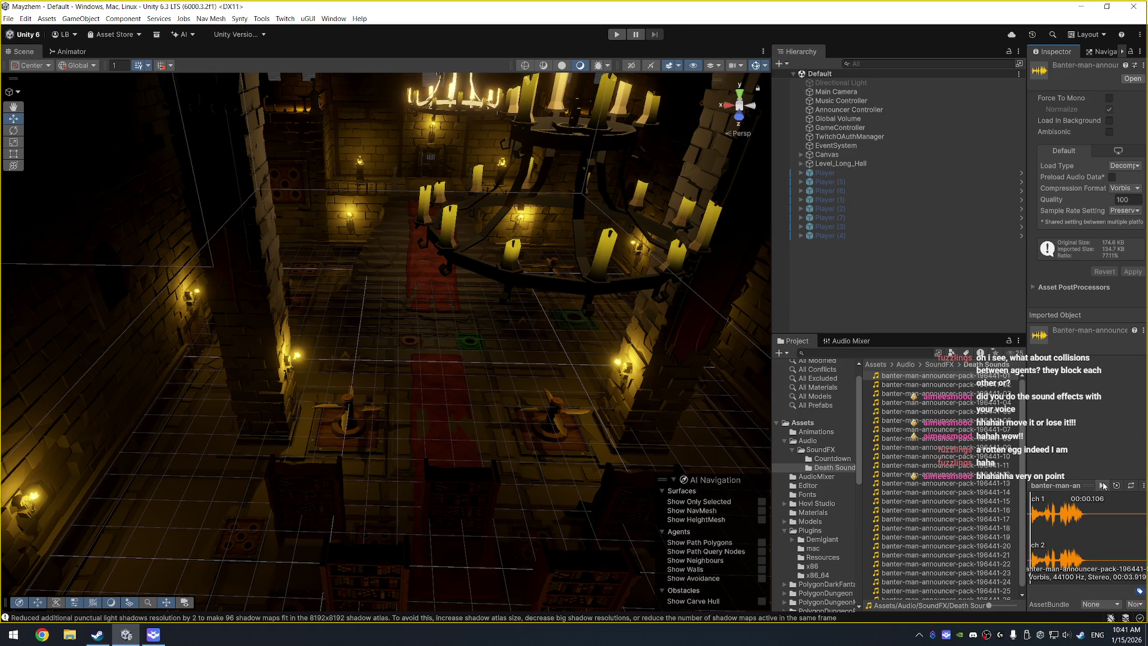
pyautogui.click(982, 385)
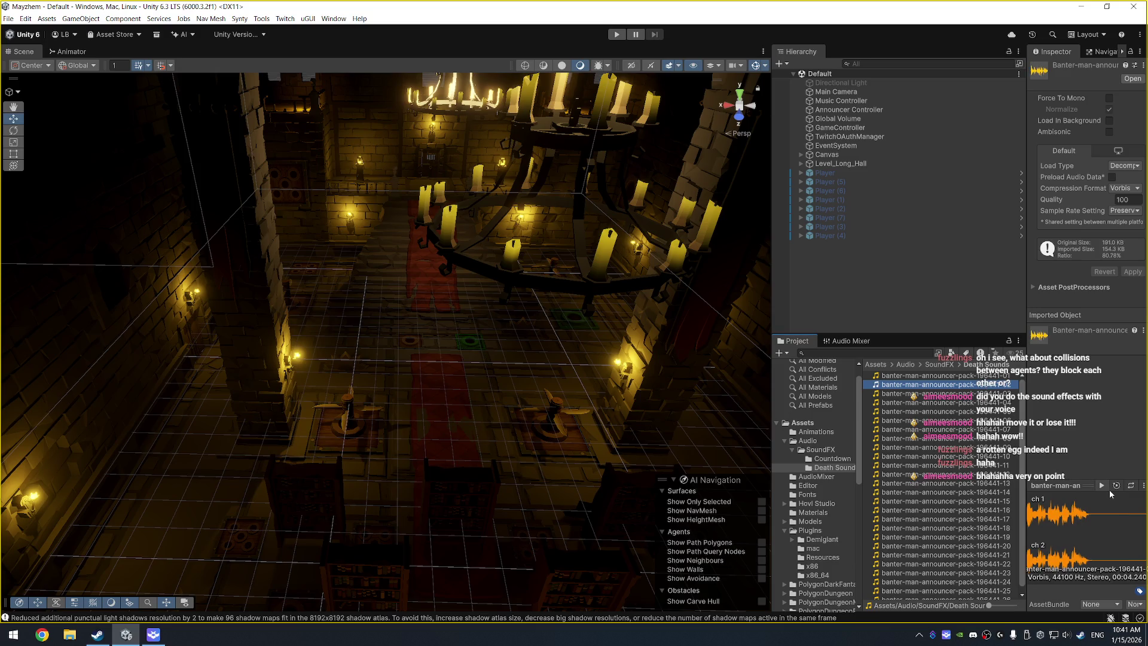
pyautogui.click(1103, 485)
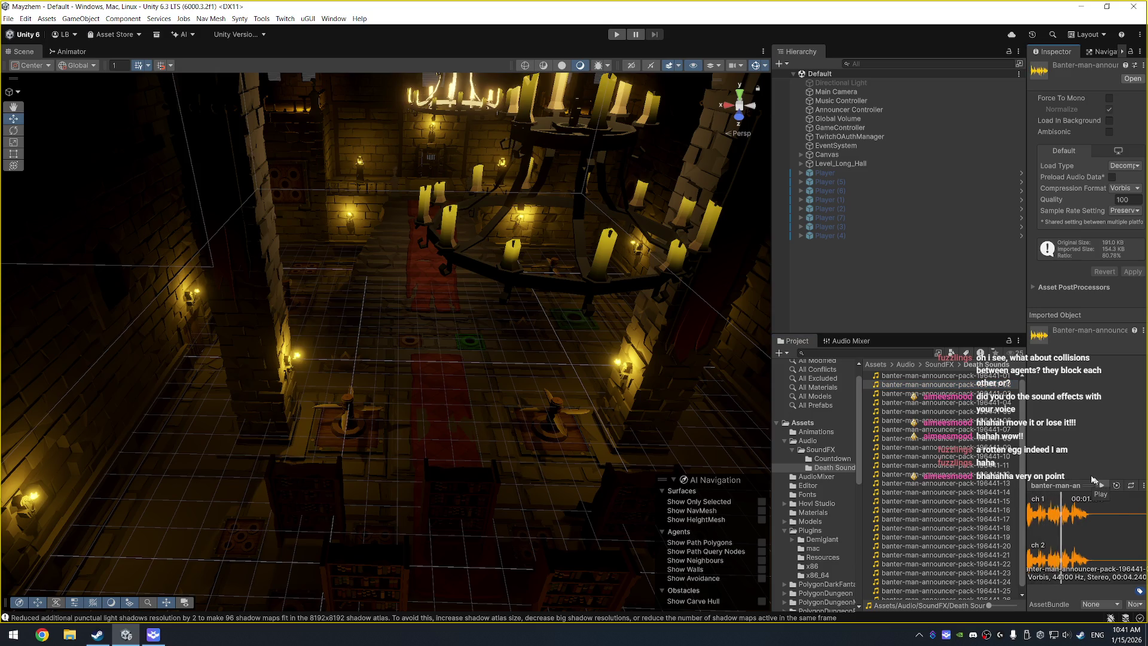
# Step: Play announcer banter clips -03 through -06, ending with -07 selected
pyautogui.press('Down')
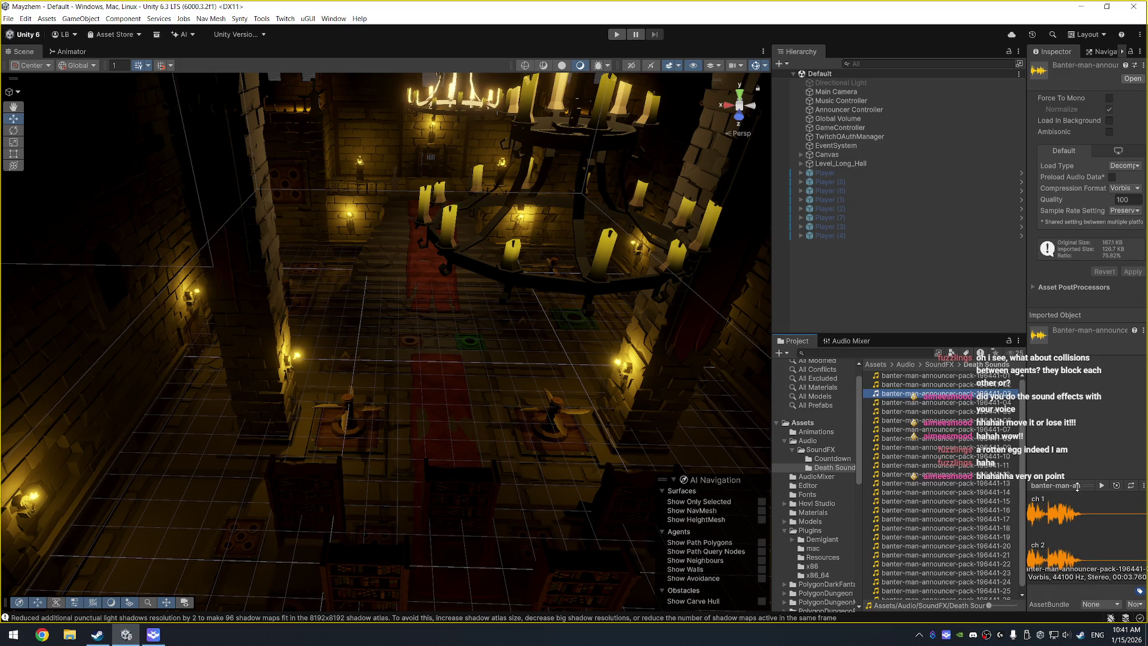
pyautogui.click(1103, 486)
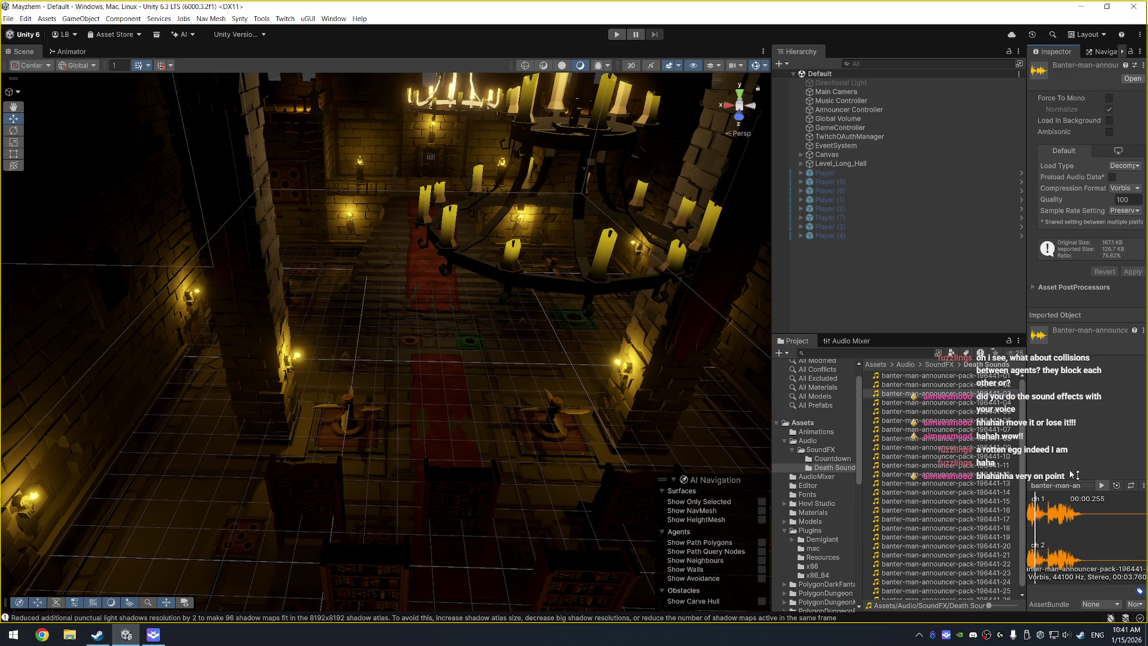
pyautogui.press('Down')
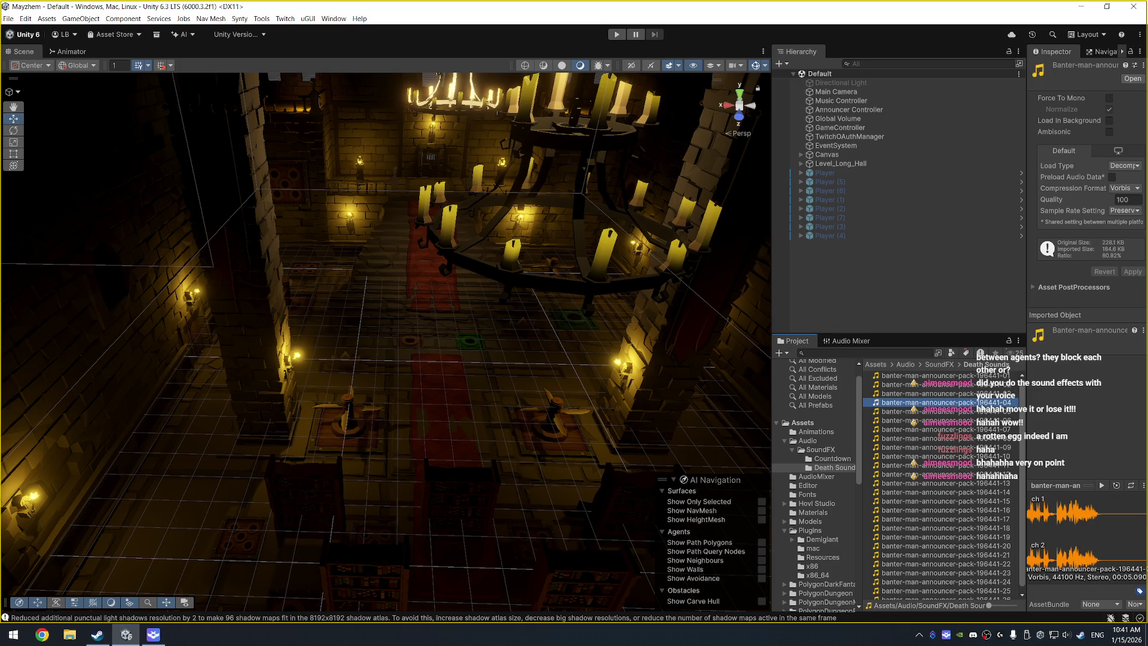
pyautogui.click(1103, 486)
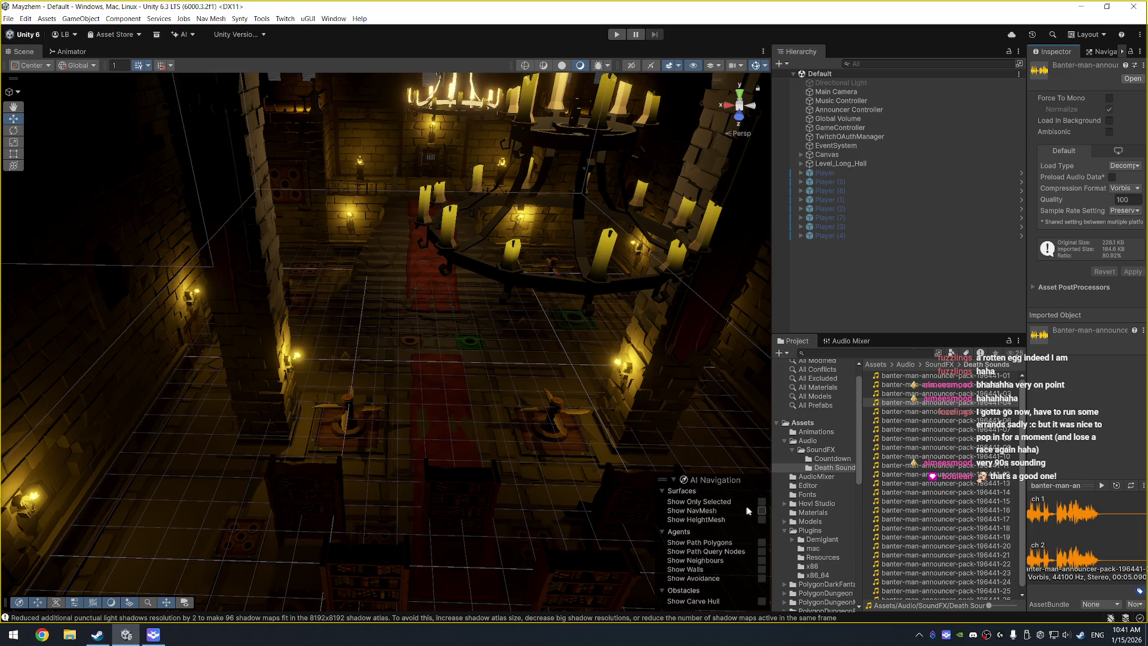
pyautogui.click(989, 415)
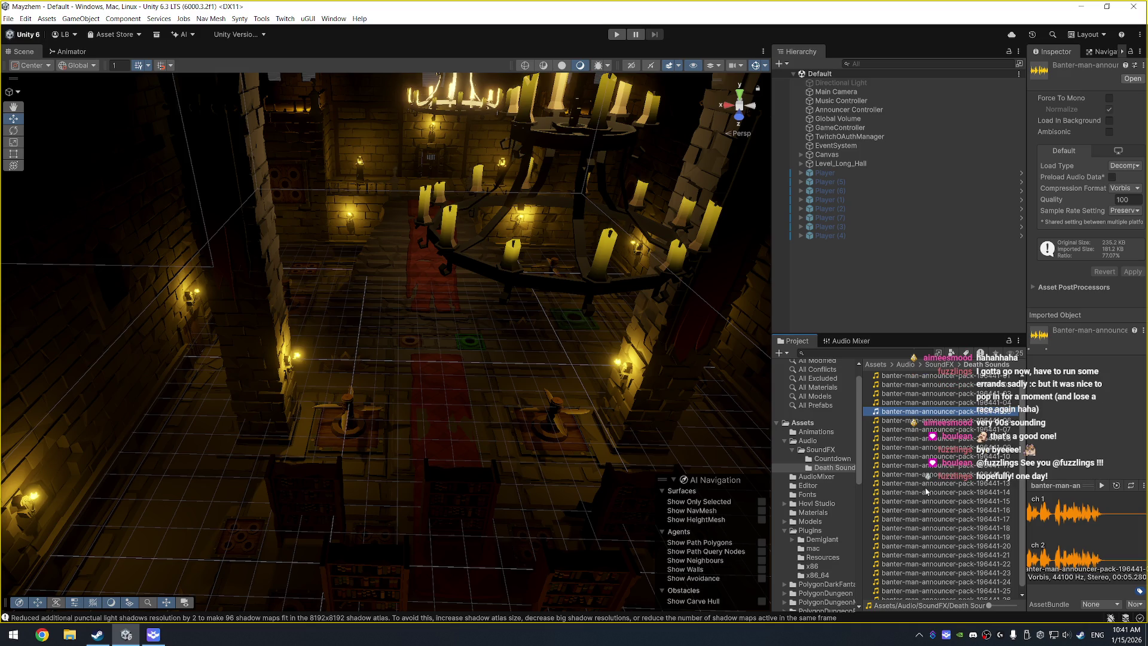
pyautogui.click(1102, 486)
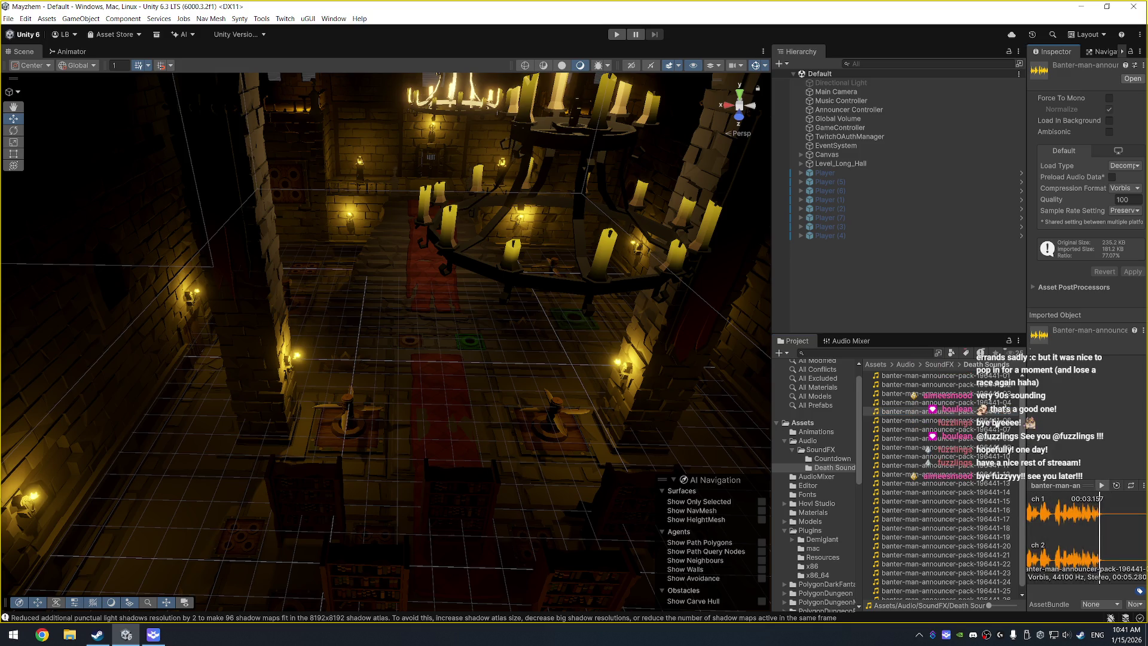
pyautogui.click(915, 420)
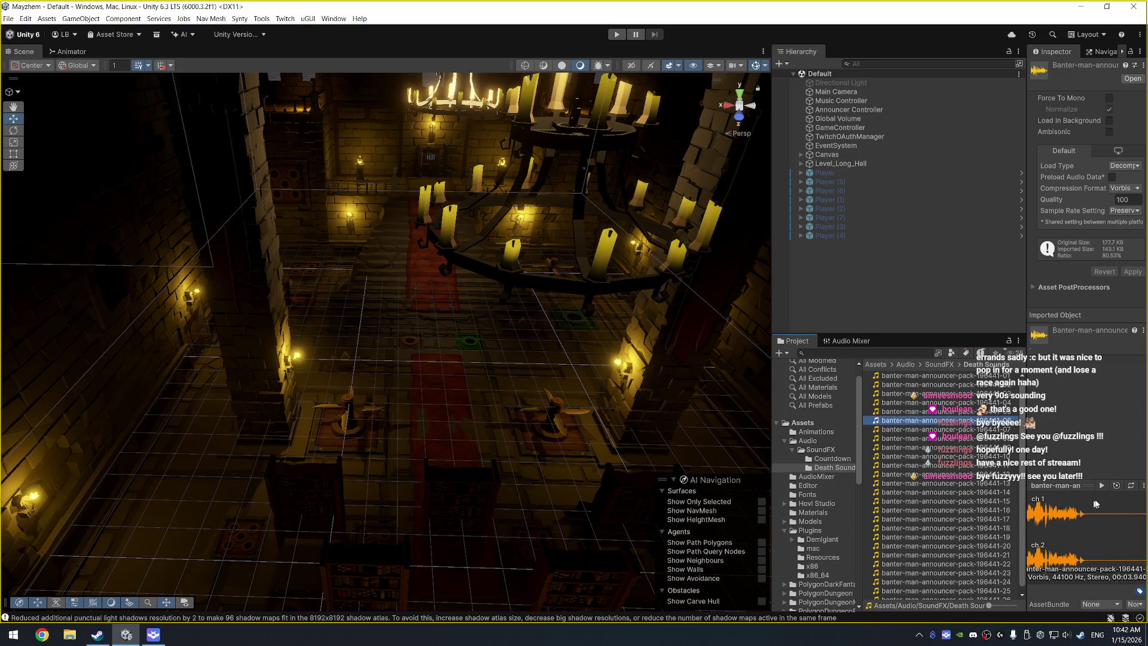
pyautogui.click(1103, 485)
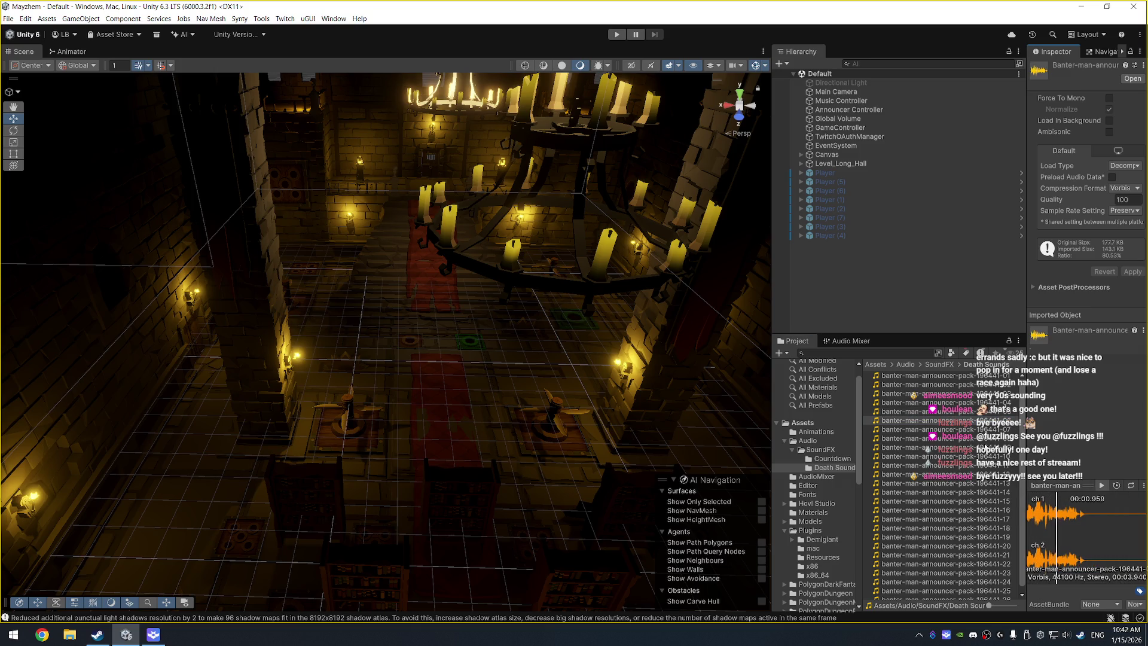
pyautogui.click(984, 428)
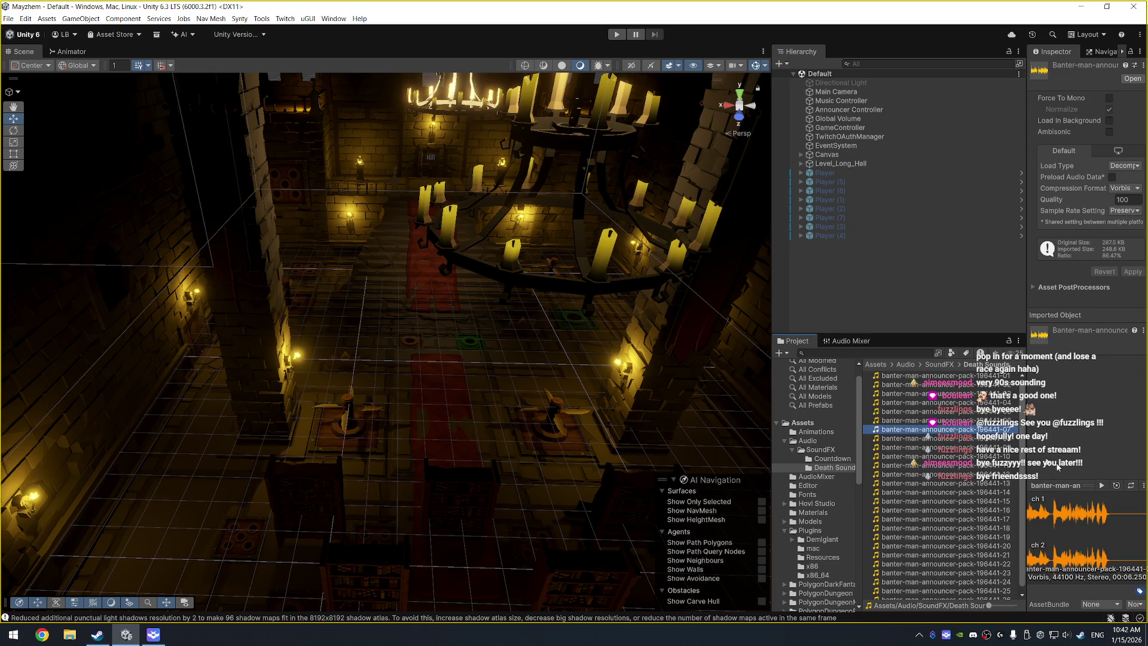